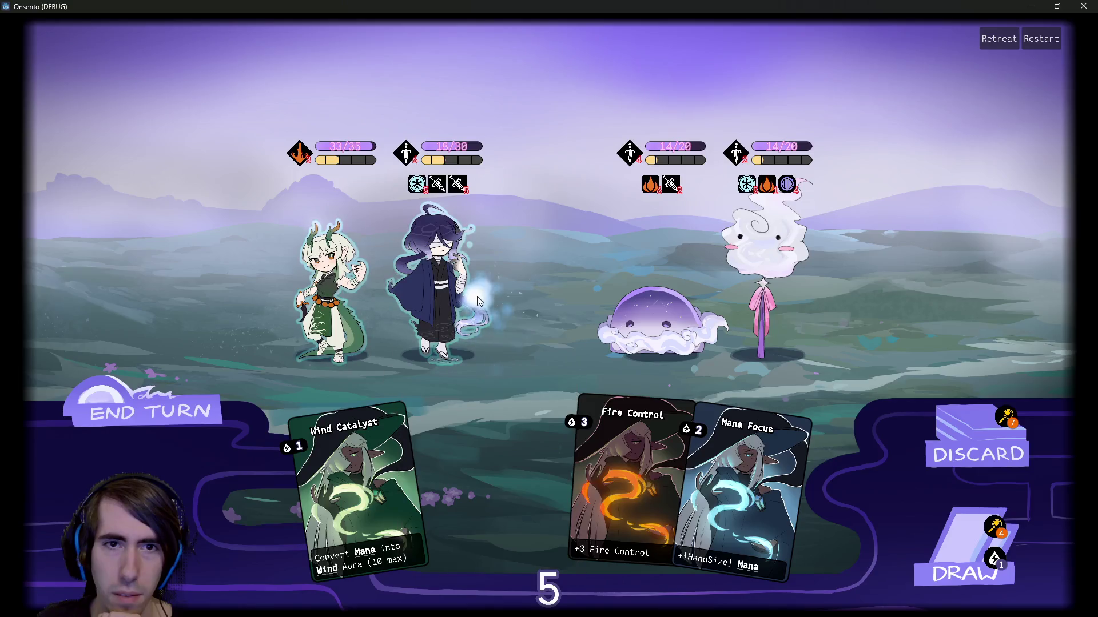
# Step: Draw a card, attack the ghost enemy, and end the turn
pyautogui.click(424, 290)
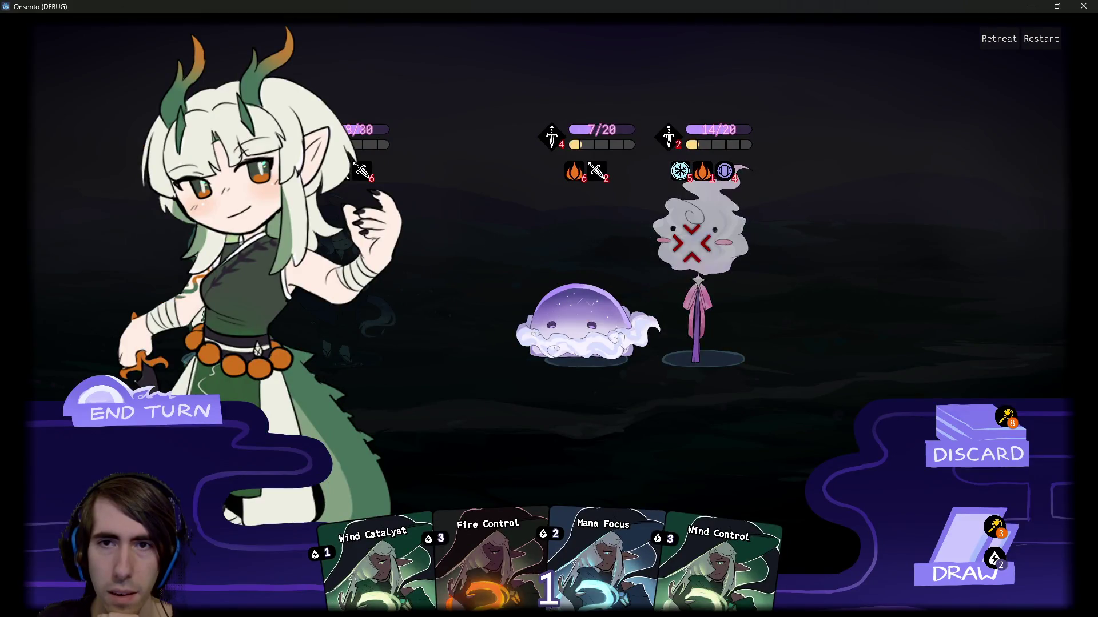
pyautogui.click(692, 243)
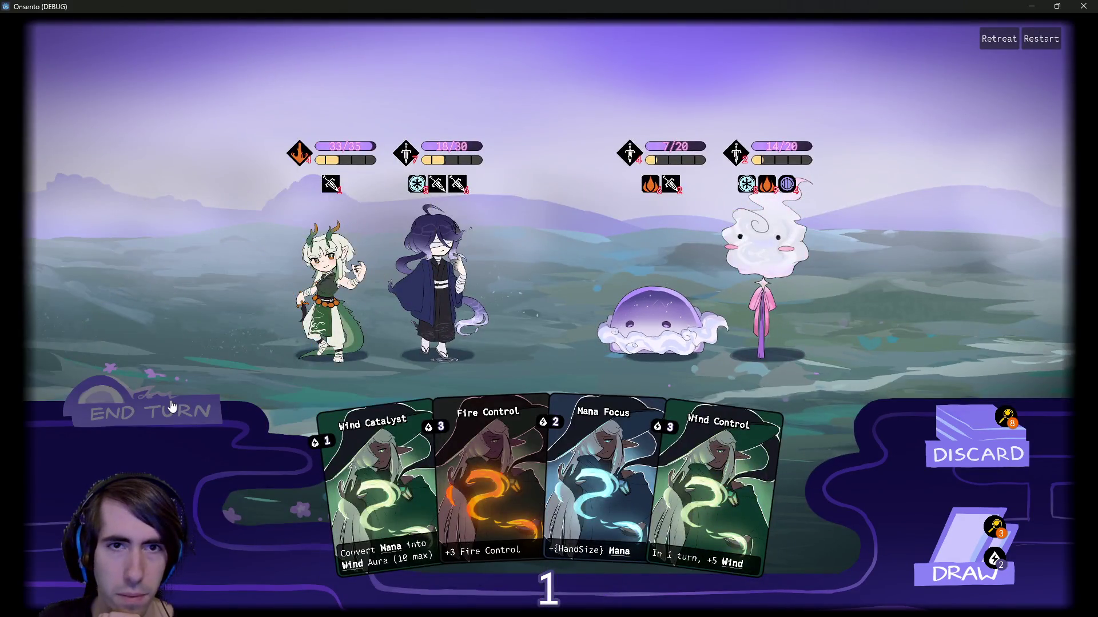
pyautogui.click(171, 406)
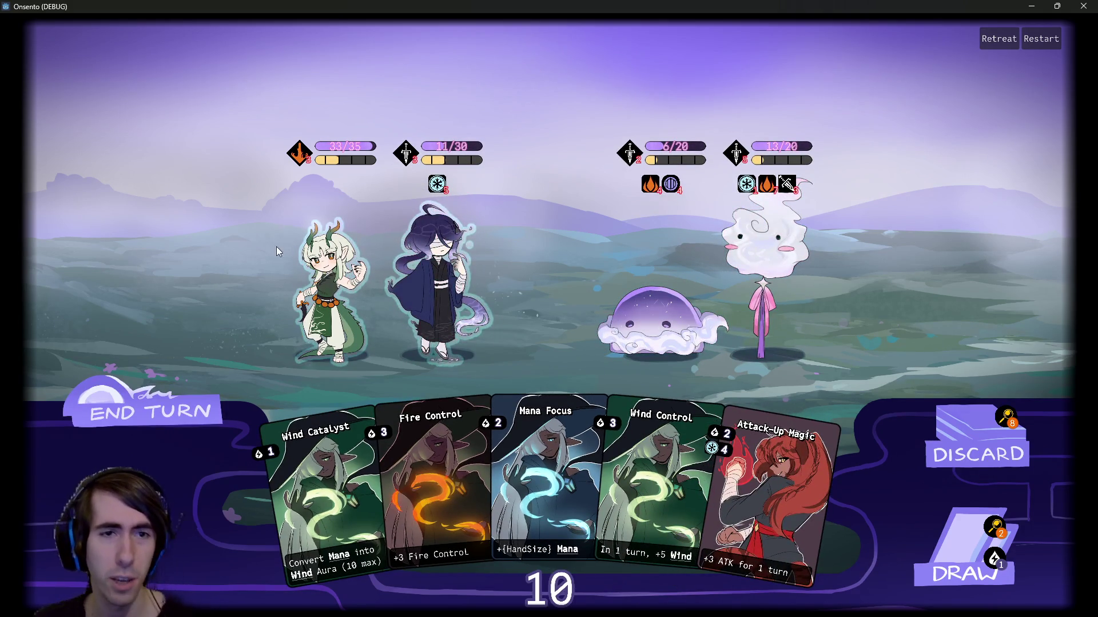
# Step: Spend all mana buffing the dark-haired ally with Attack-Up Magic and Wind Control
pyautogui.moveTo(307, 163)
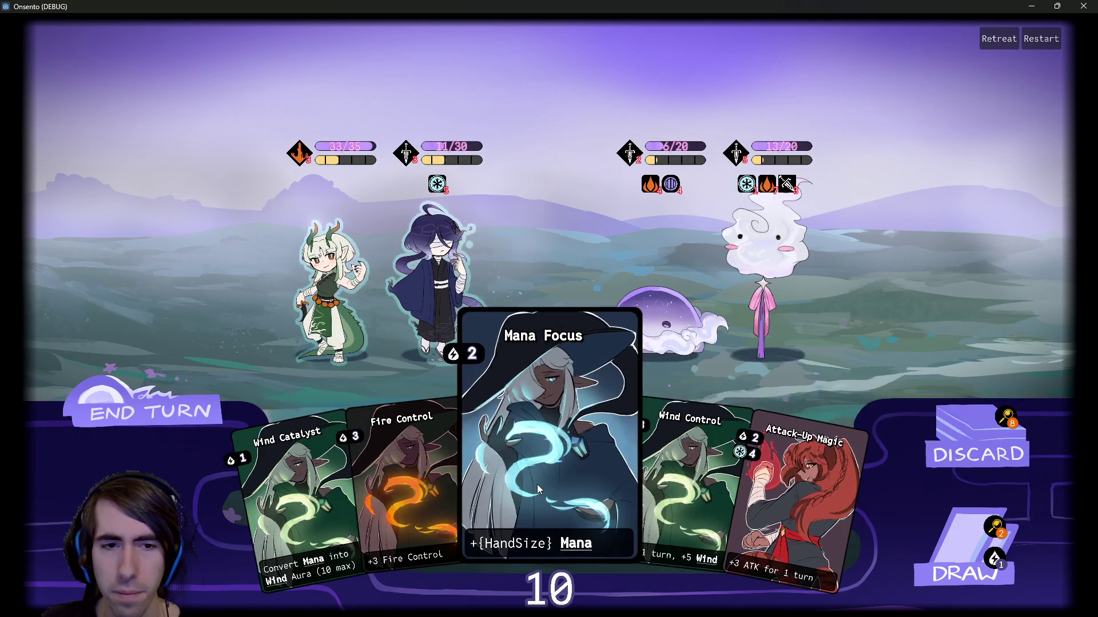
pyautogui.click(1002, 525)
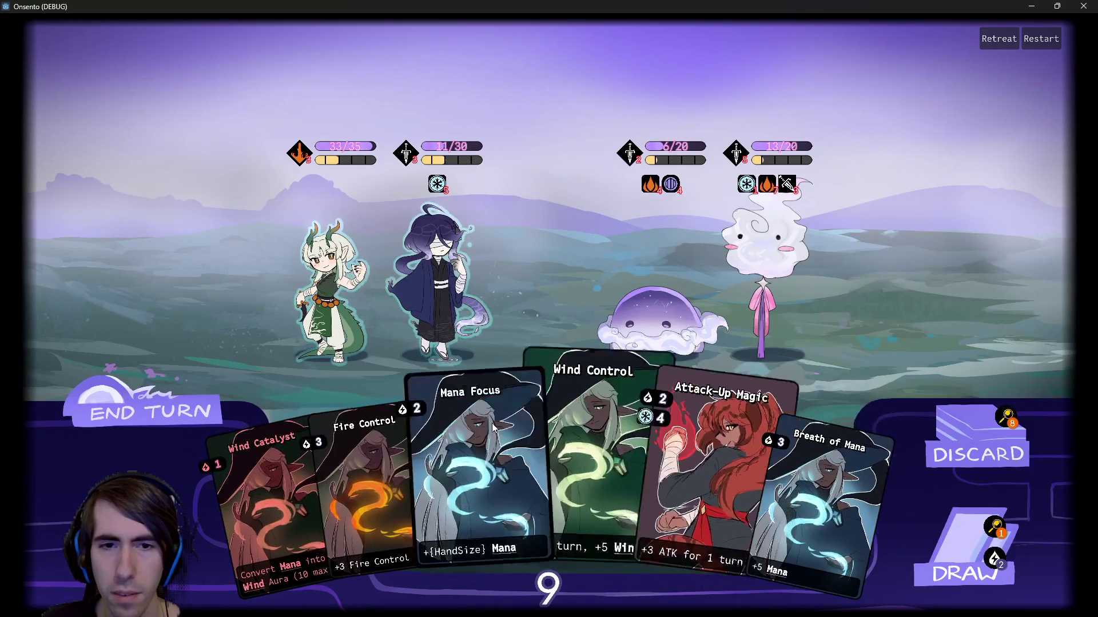
pyautogui.moveTo(479, 448)
pyautogui.mouseDown()
pyautogui.moveTo(457, 266)
pyautogui.moveTo(444, 272)
pyautogui.moveTo(493, 470)
pyautogui.moveTo(434, 273)
pyautogui.mouseUp()
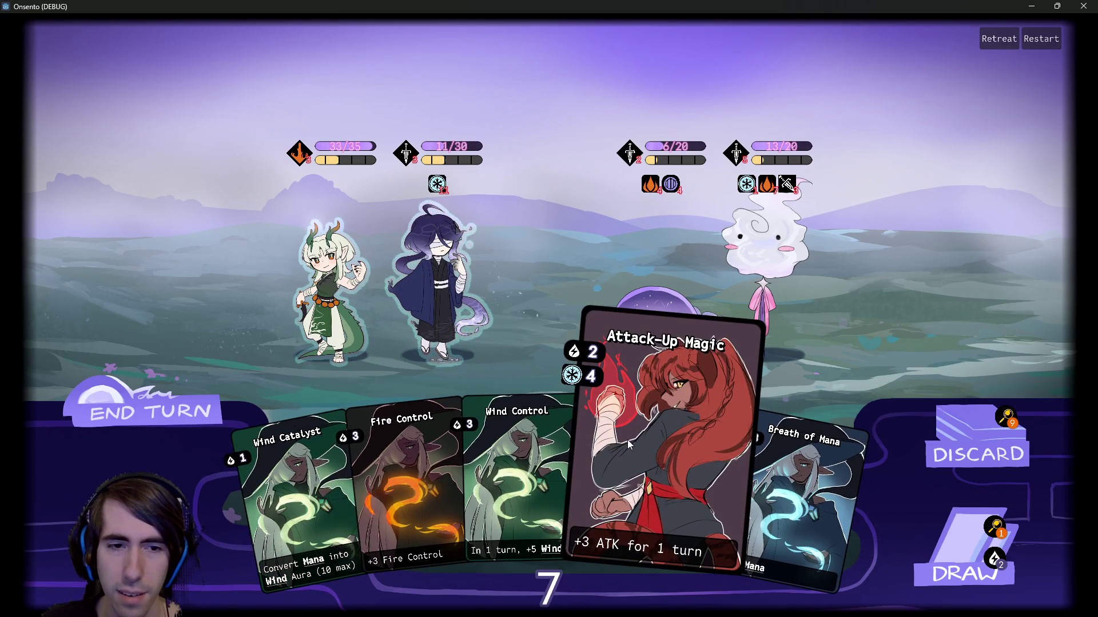
pyautogui.moveTo(626, 440); pyautogui.dragTo(440, 263)
pyautogui.click(966, 563)
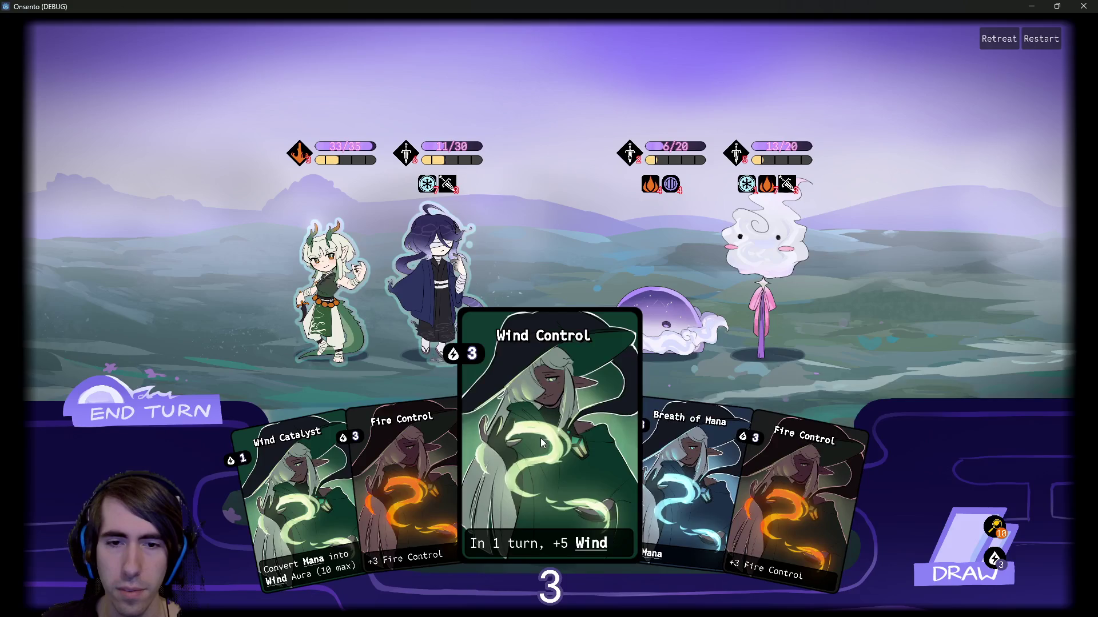
pyautogui.moveTo(538, 416); pyautogui.dragTo(451, 283)
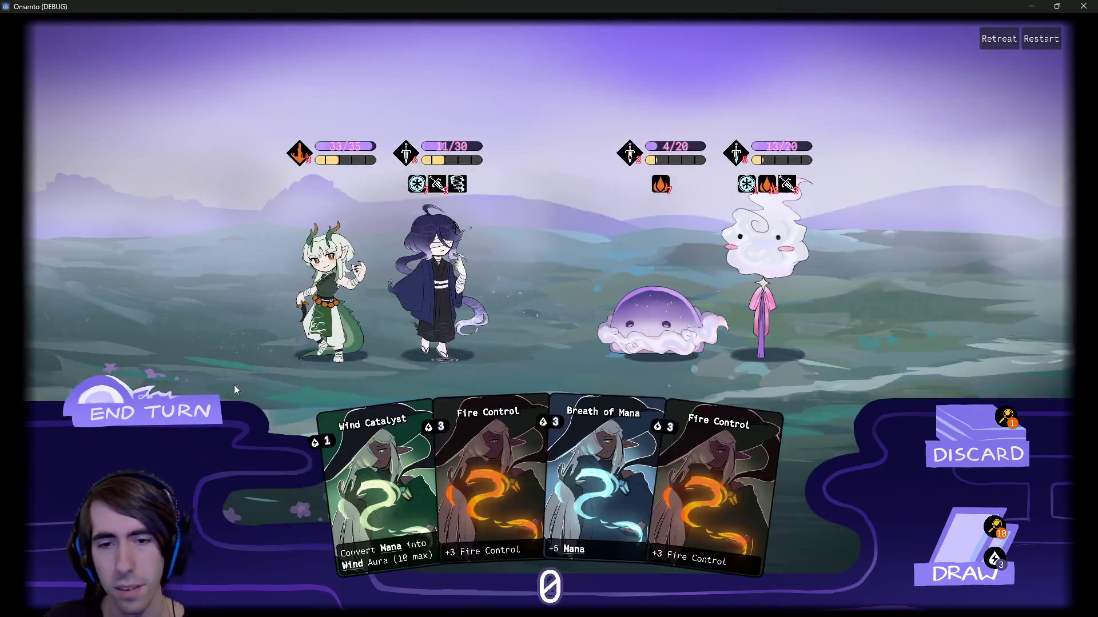
pyautogui.click(173, 403)
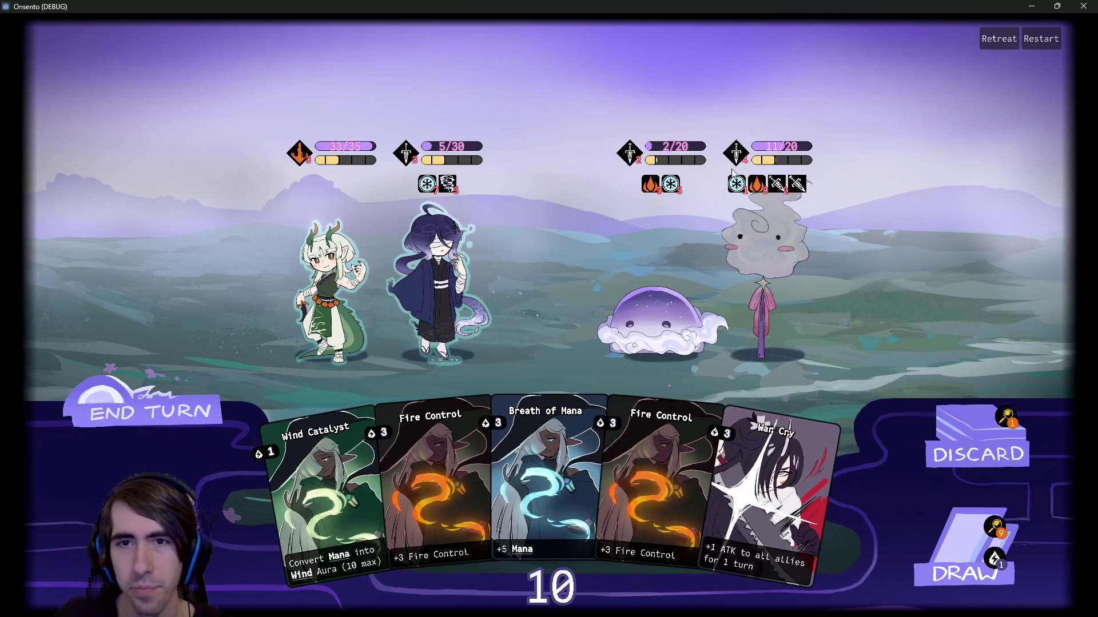
# Step: Draw cards and attack, defeating the jellyfish and sending the dragon girl at the ghost
pyautogui.moveTo(657, 151)
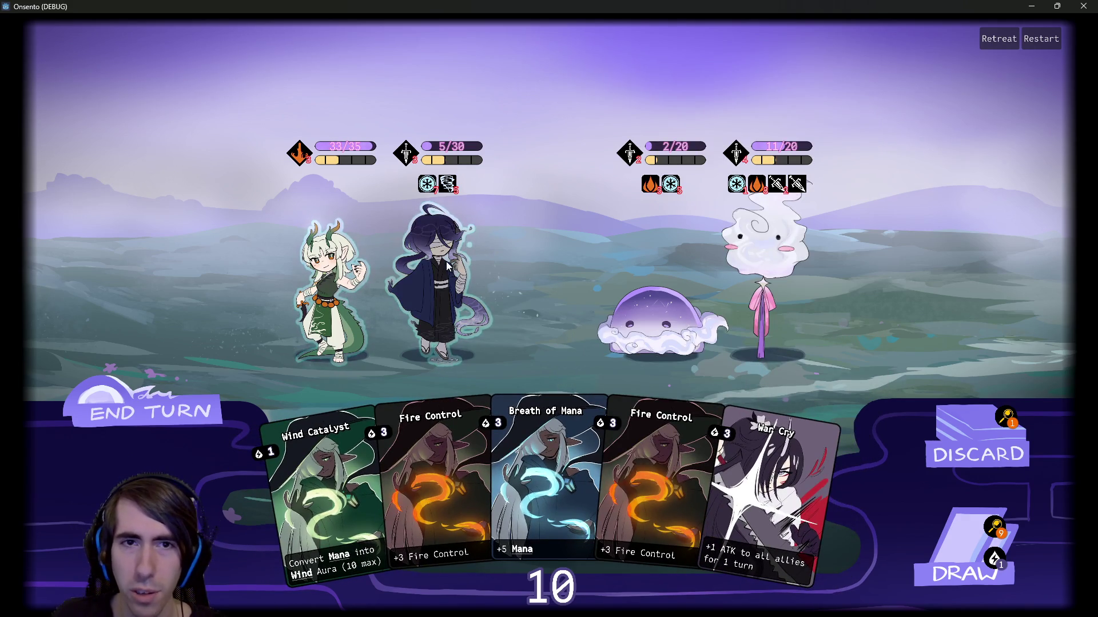
pyautogui.click(937, 535)
pyautogui.click(617, 320)
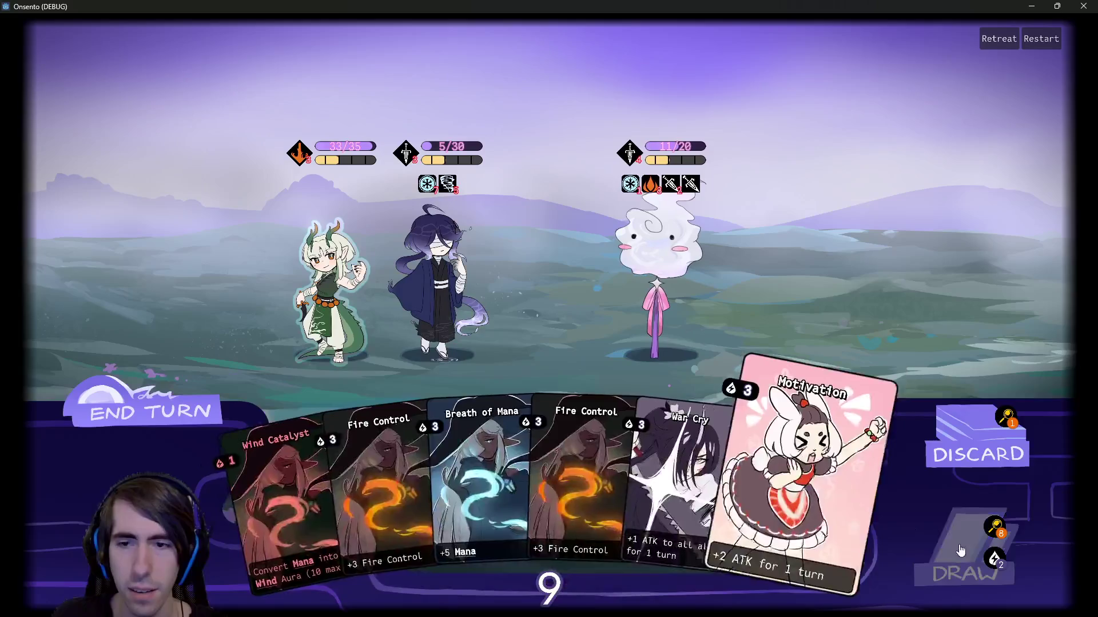
pyautogui.click(924, 564)
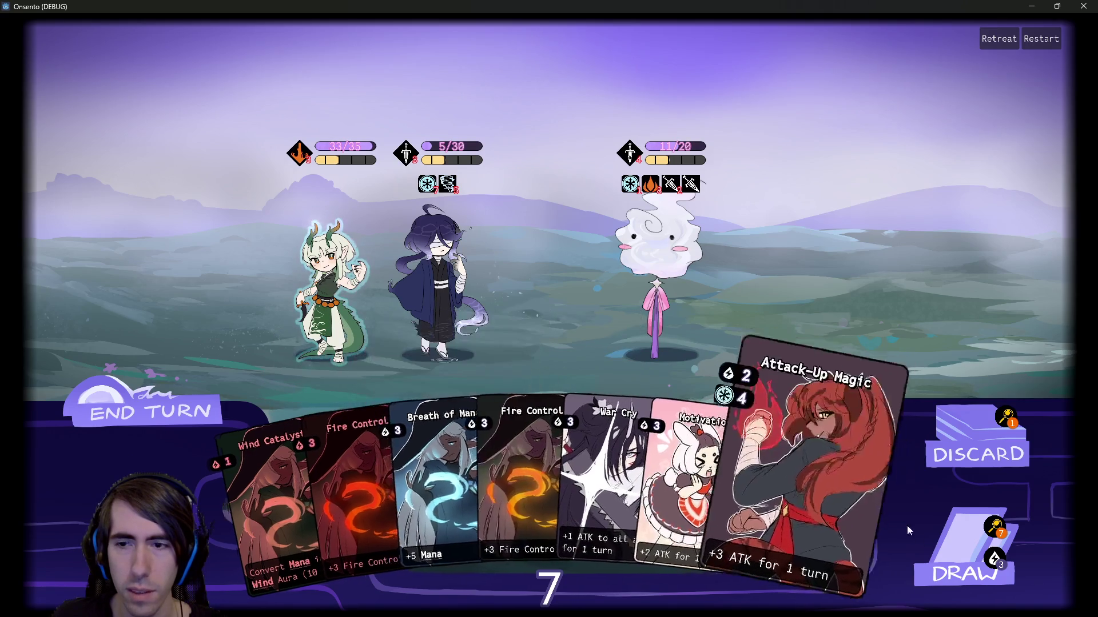
pyautogui.click(959, 543)
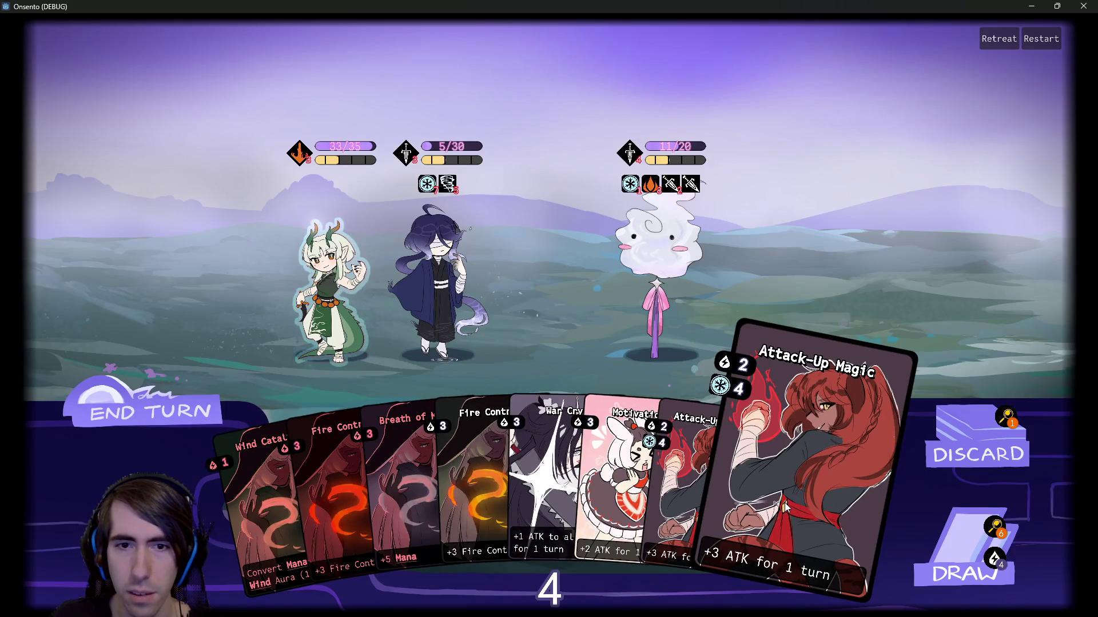
pyautogui.click(937, 540)
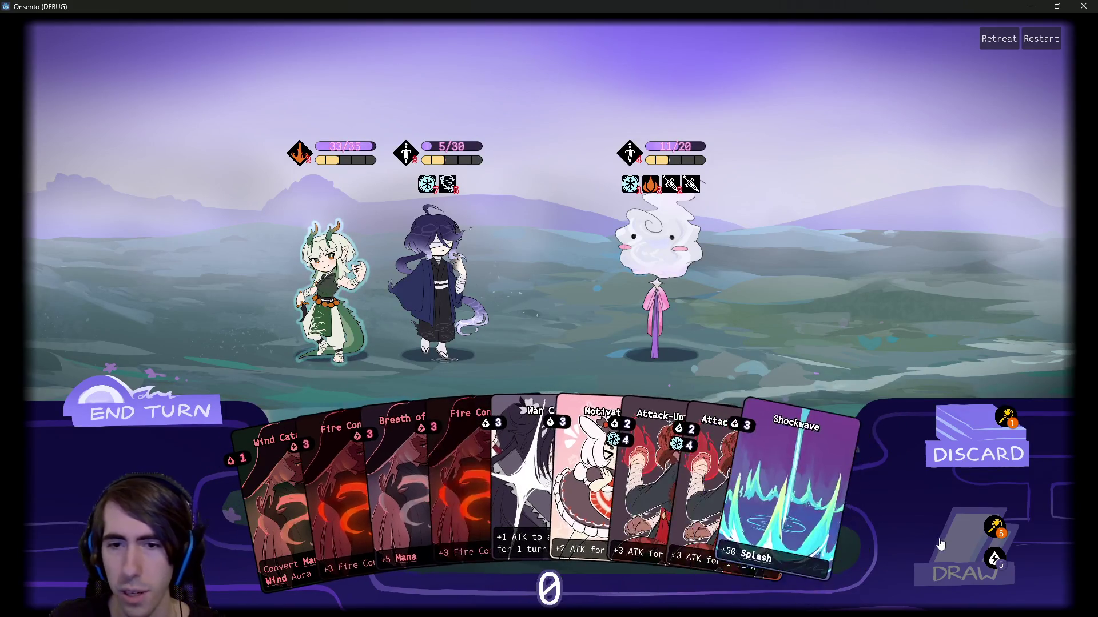
pyautogui.click(391, 300)
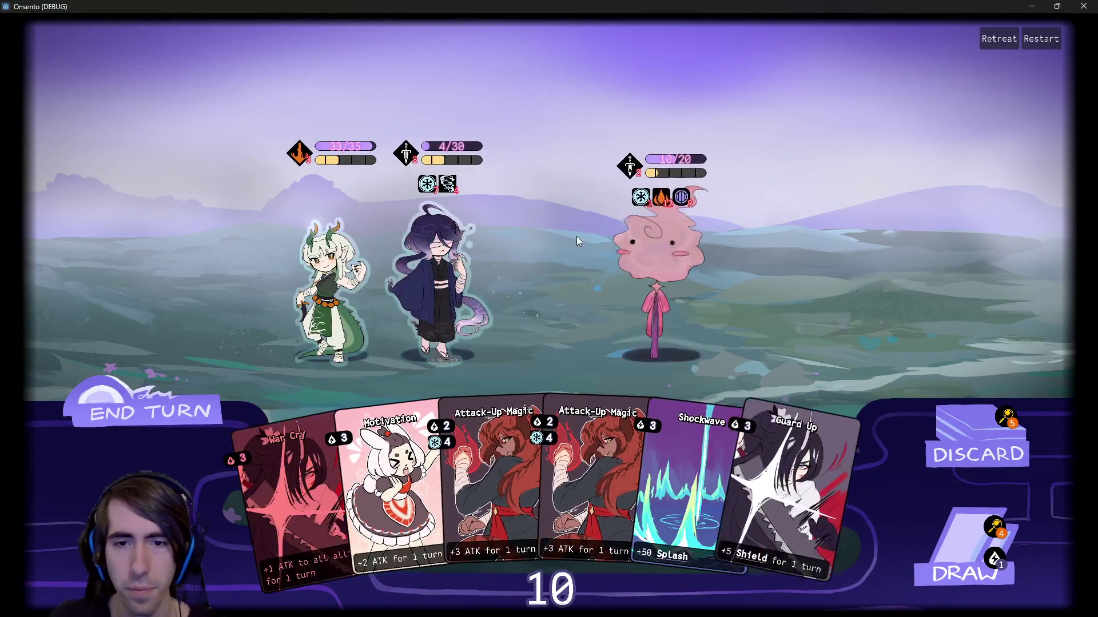
# Step: Buff the hooded ally with Attack-Up Magic, Motivation and Guard Up
pyautogui.moveTo(503, 469); pyautogui.dragTo(449, 294)
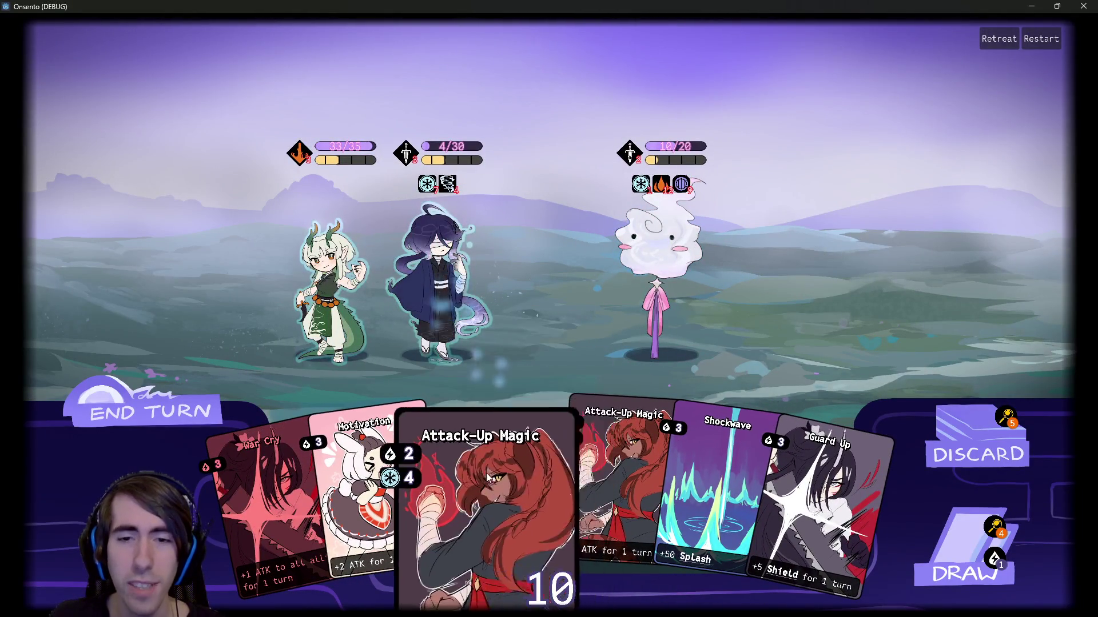
pyautogui.moveTo(452, 462); pyautogui.dragTo(413, 276)
pyautogui.moveTo(400, 480); pyautogui.dragTo(445, 303)
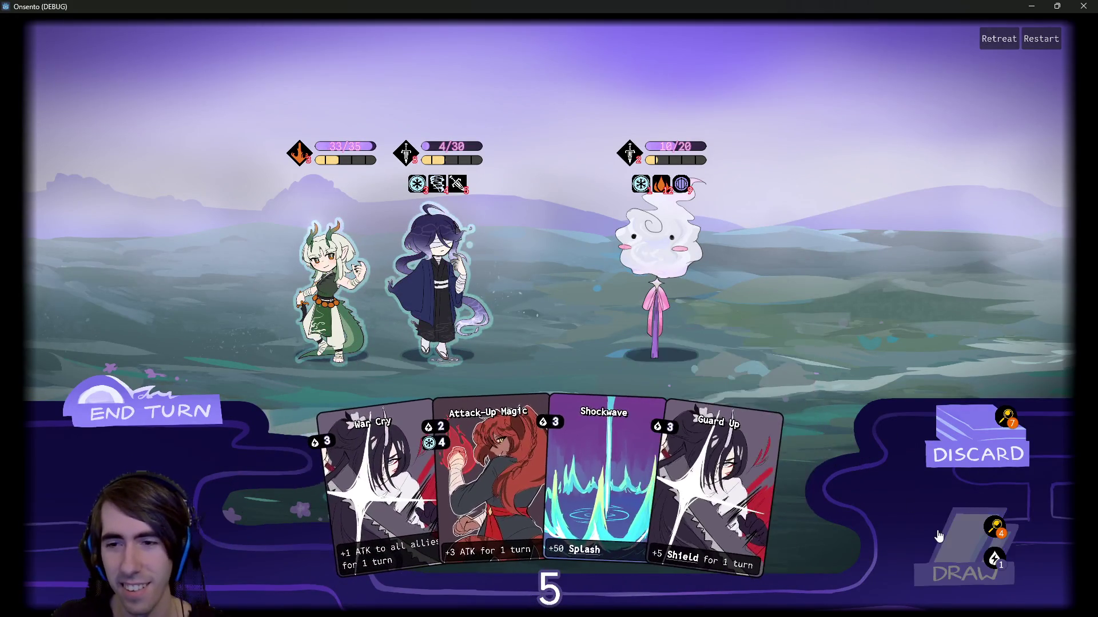
pyautogui.click(938, 532)
pyautogui.moveTo(628, 461); pyautogui.dragTo(440, 267)
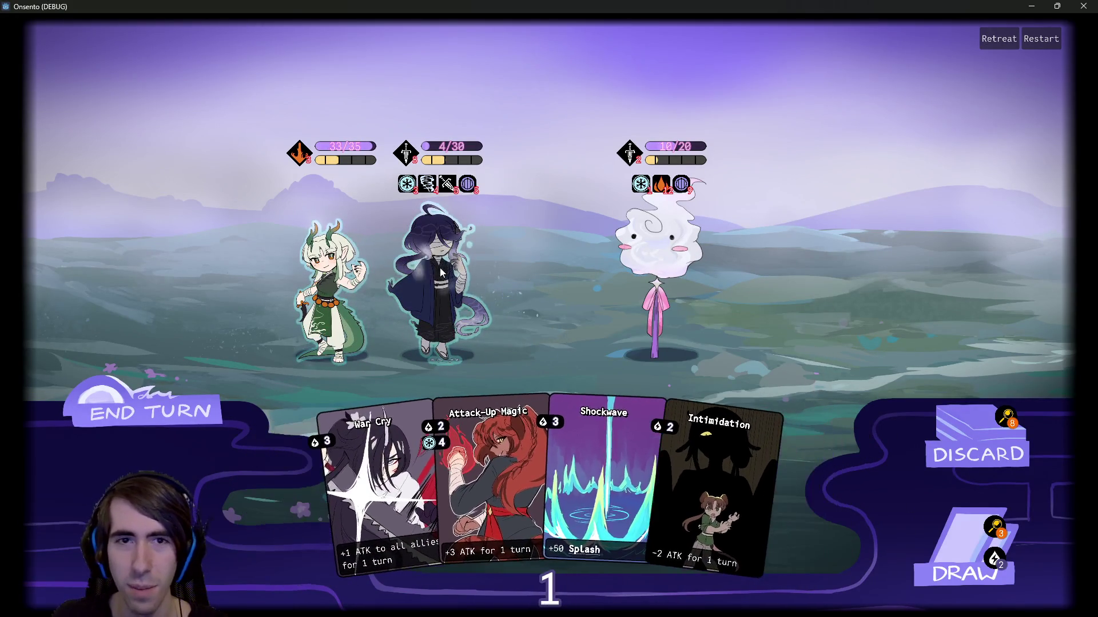
# Step: Buff the middle ally with Mana Focus, Attack-Up Magic and Shockwave, then trigger War Cry
pyautogui.moveTo(679, 183)
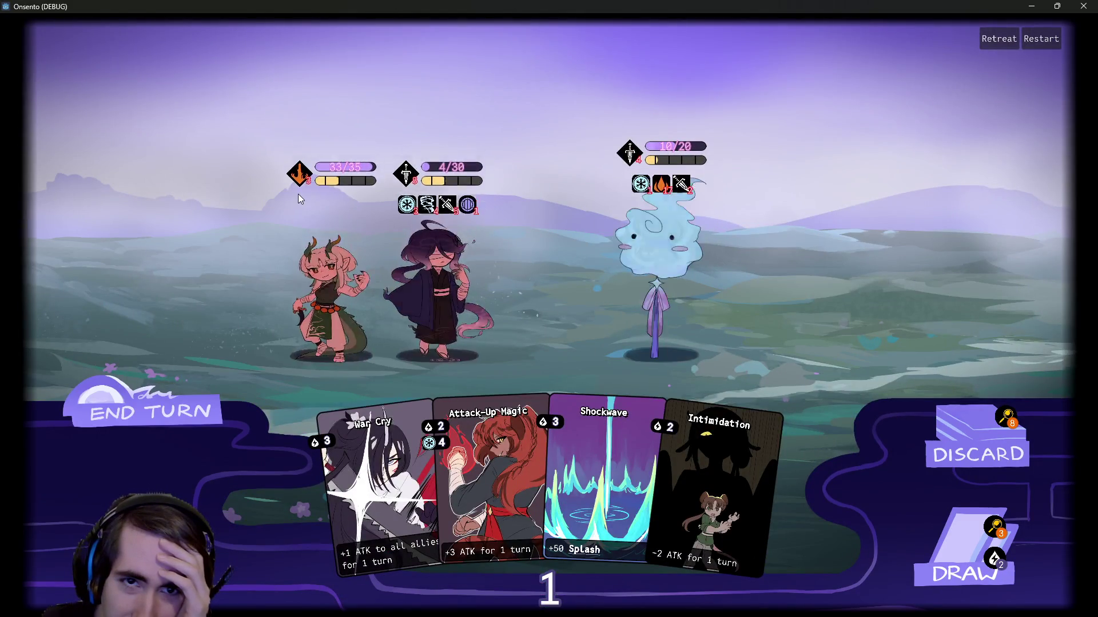
pyautogui.moveTo(759, 442); pyautogui.dragTo(743, 257)
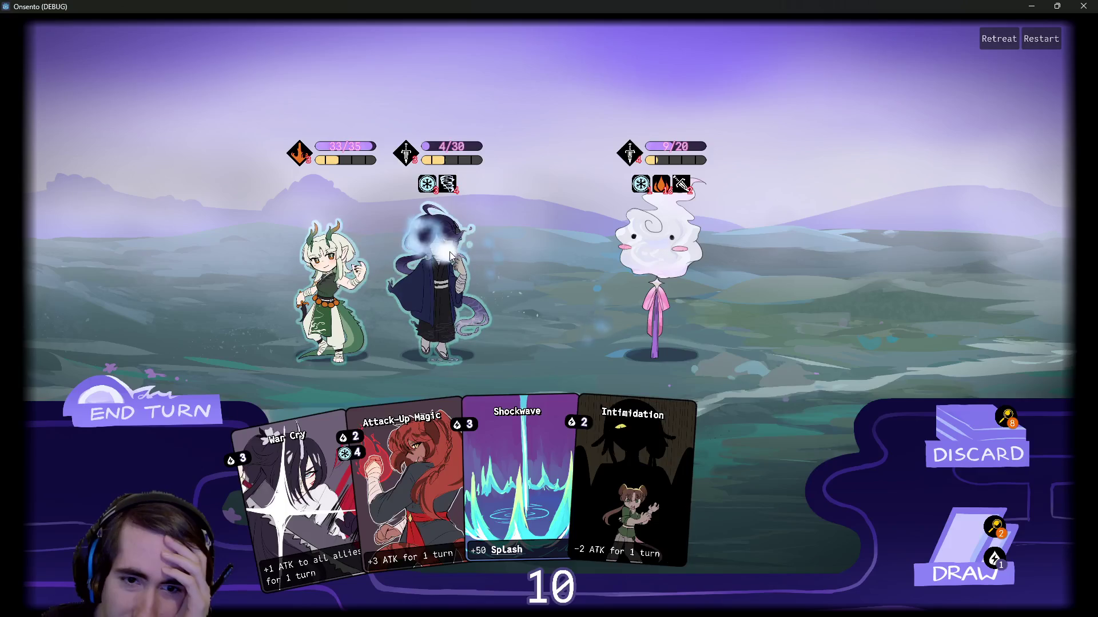
pyautogui.moveTo(409, 486); pyautogui.dragTo(441, 282)
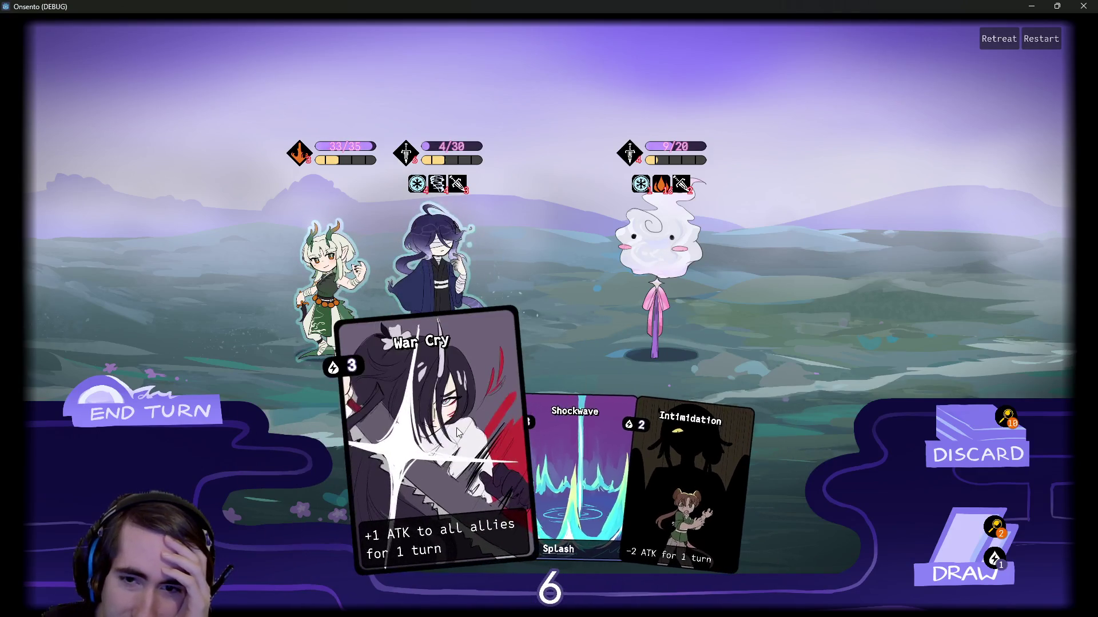
pyautogui.moveTo(524, 423); pyautogui.dragTo(455, 264)
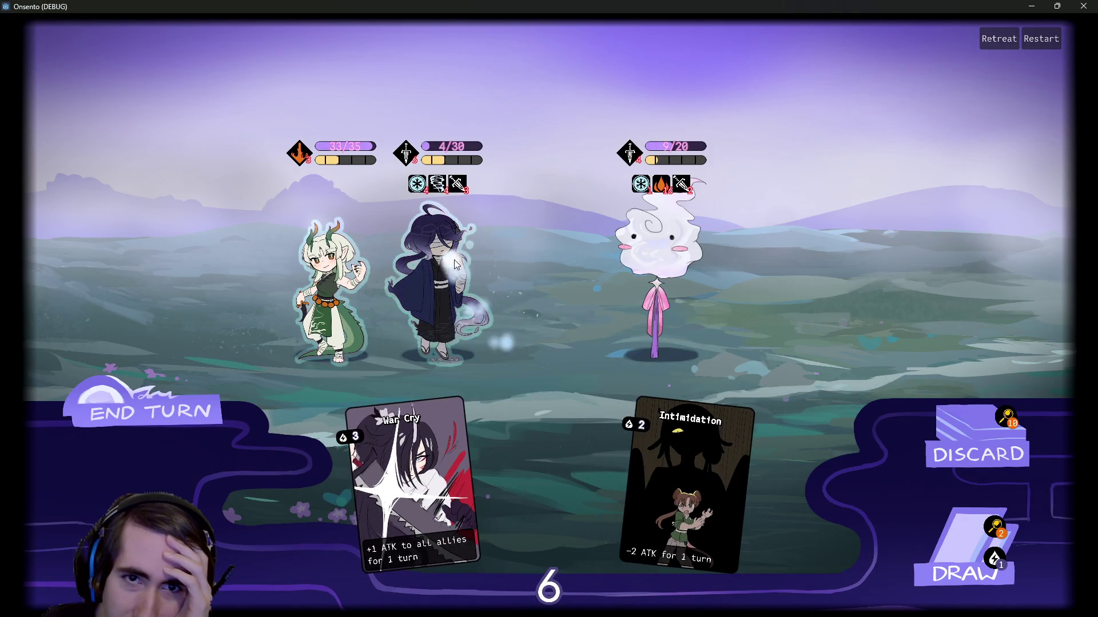
pyautogui.moveTo(452, 446); pyautogui.dragTo(458, 270)
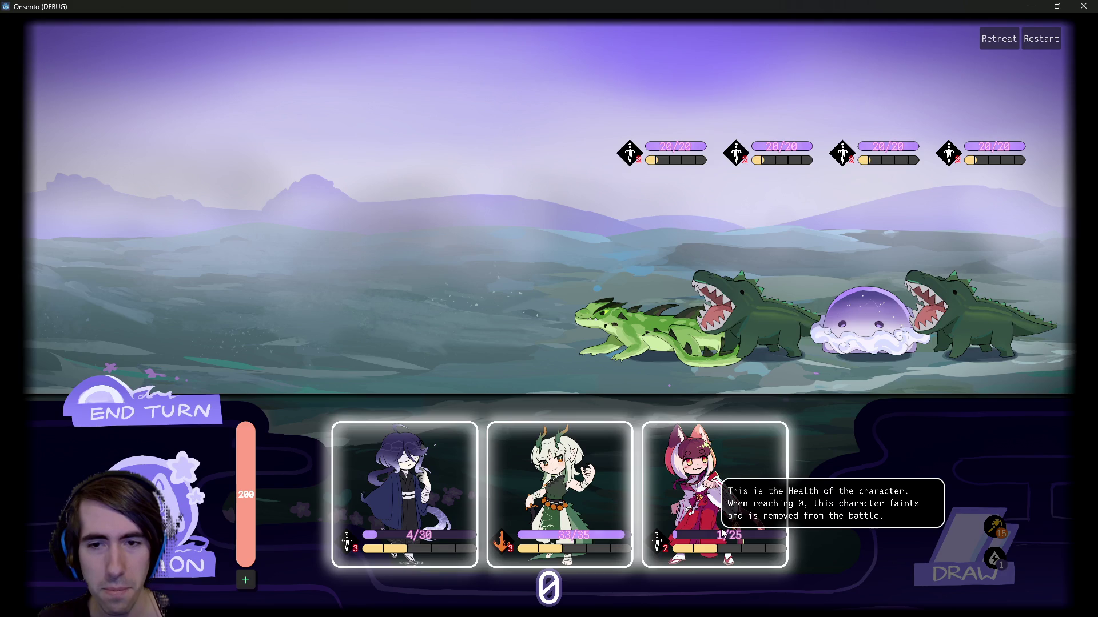
# Step: Heal the party from the healing pool to 29/30, 35/35 and 25/25, then end the turn
pyautogui.moveTo(693, 542)
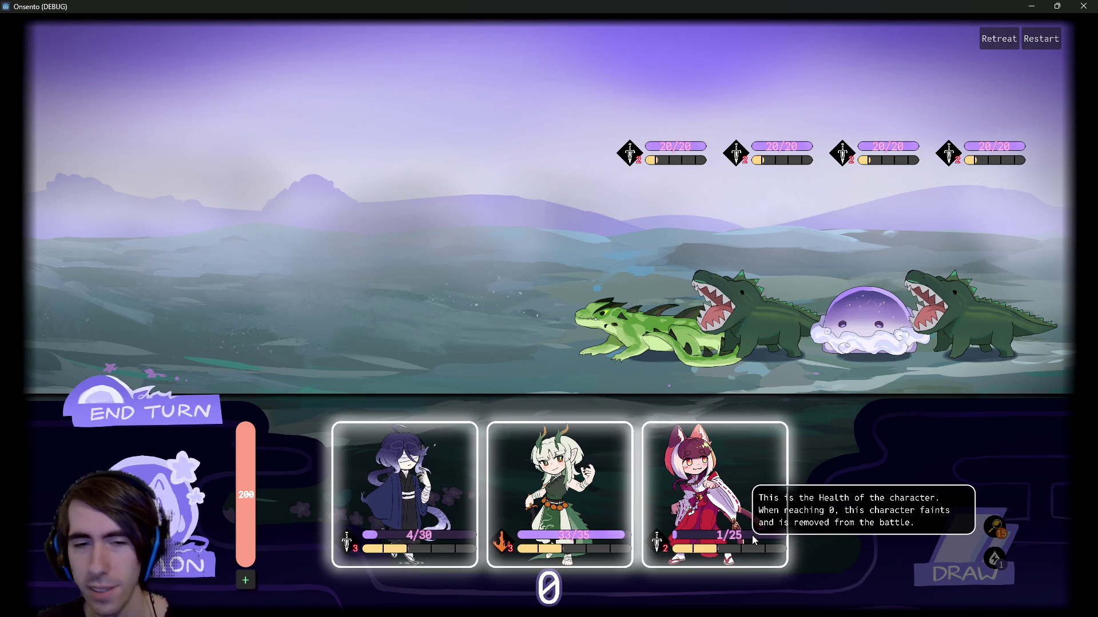
pyautogui.click(247, 579)
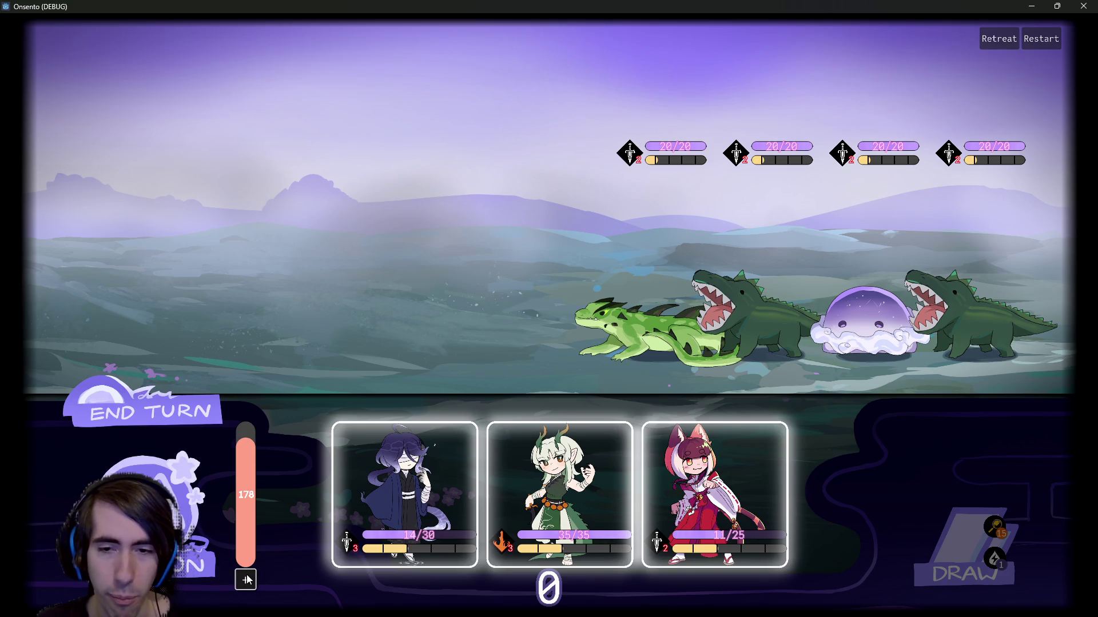
pyautogui.click(245, 579)
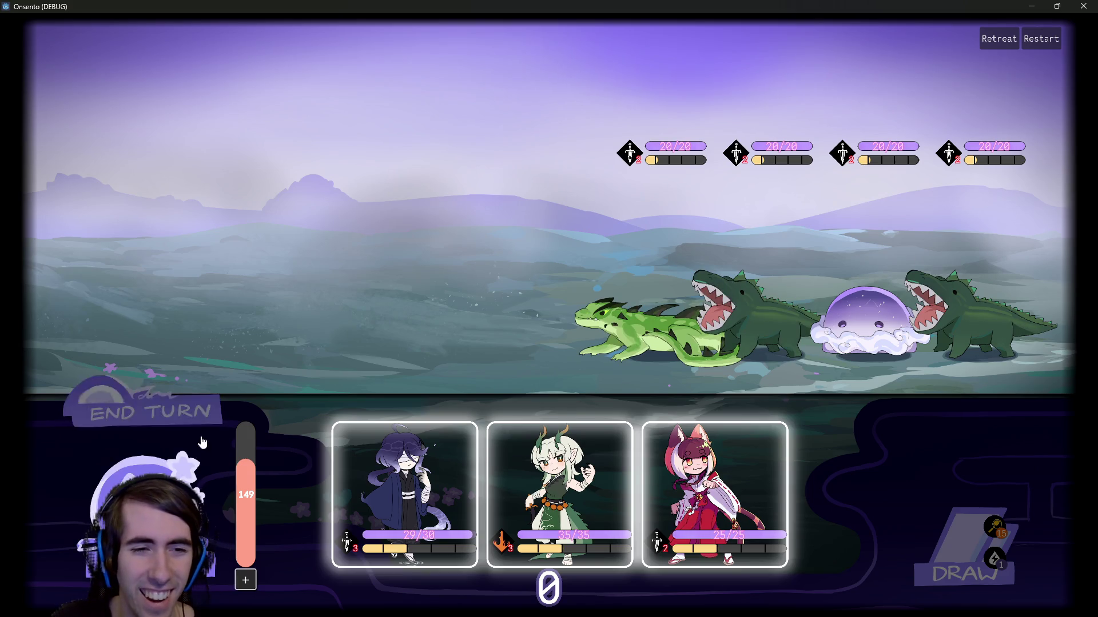
pyautogui.click(149, 412)
# Step: Browse the whole deck, then close the running Onsento game window
pyautogui.click(958, 522)
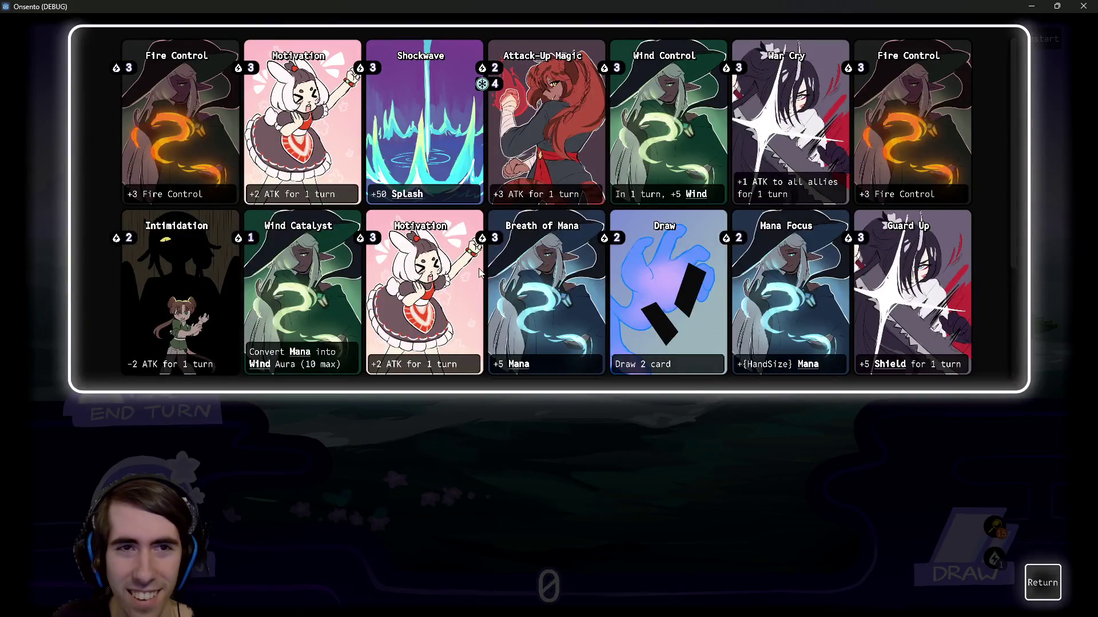
pyautogui.scroll(-4, 629, 350)
pyautogui.scroll(4, 637, 303)
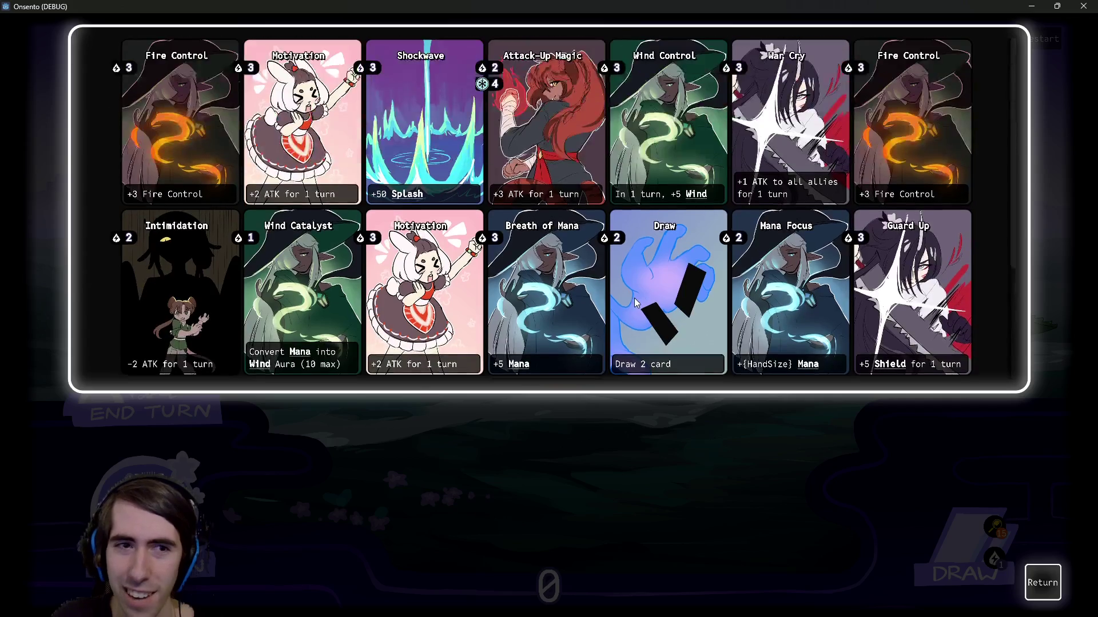
pyautogui.click(1042, 582)
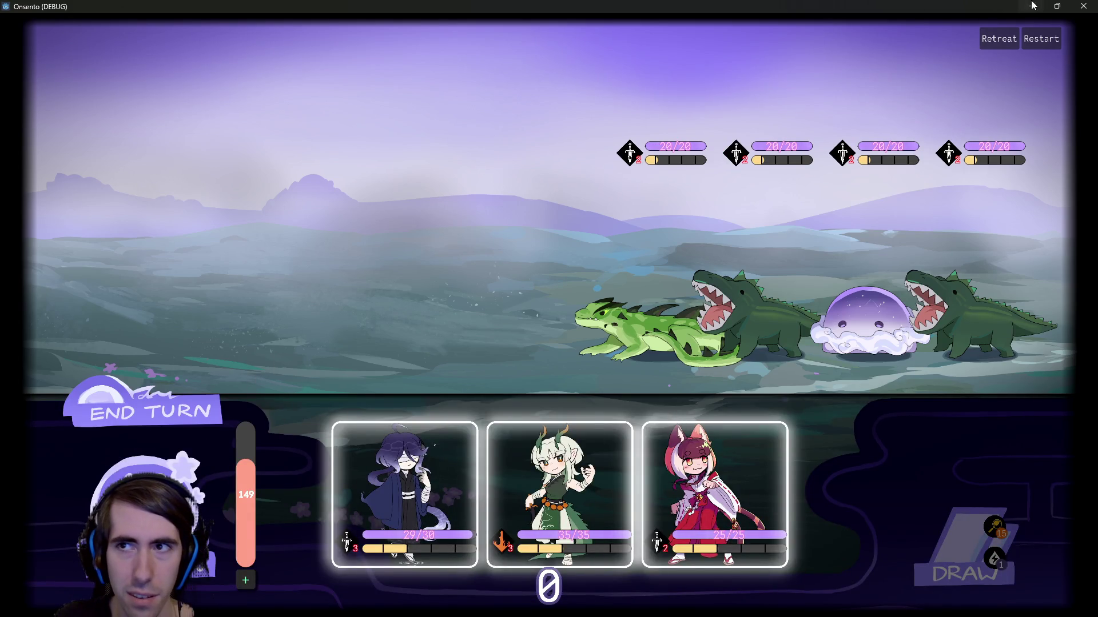
pyautogui.click(1075, 6)
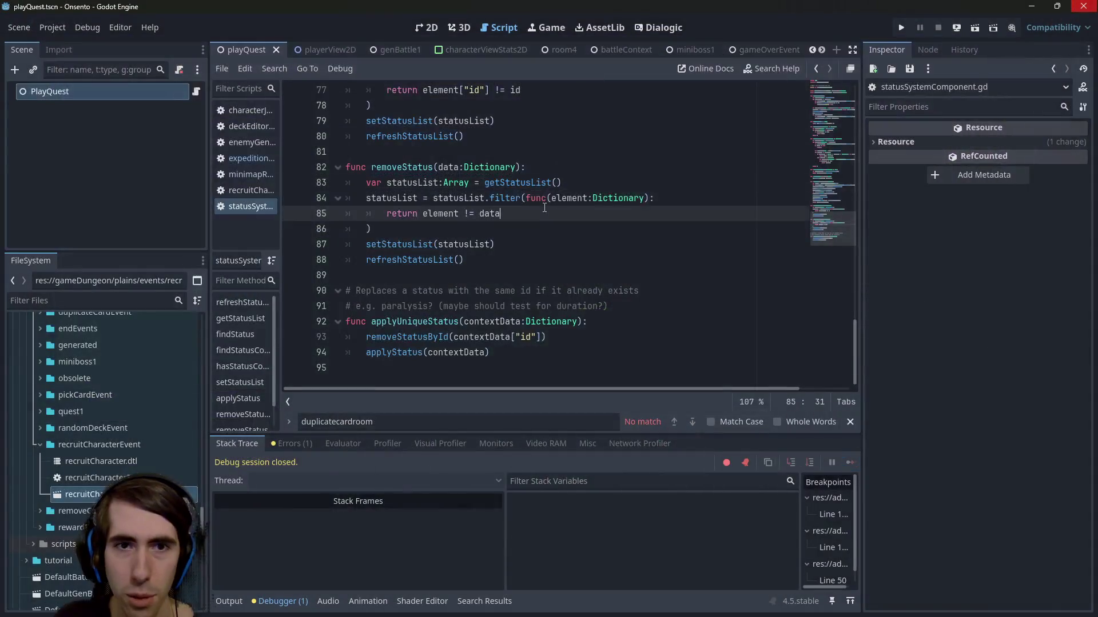
# Step: Open playerDataScript.gd via quick search and find the '2:' quest setup
pyautogui.hotkey('shift', 'alt', 'o')
pyautogui.write('playerdata')
pyautogui.press('Return')
pyautogui.scroll(-3, 545, 207)
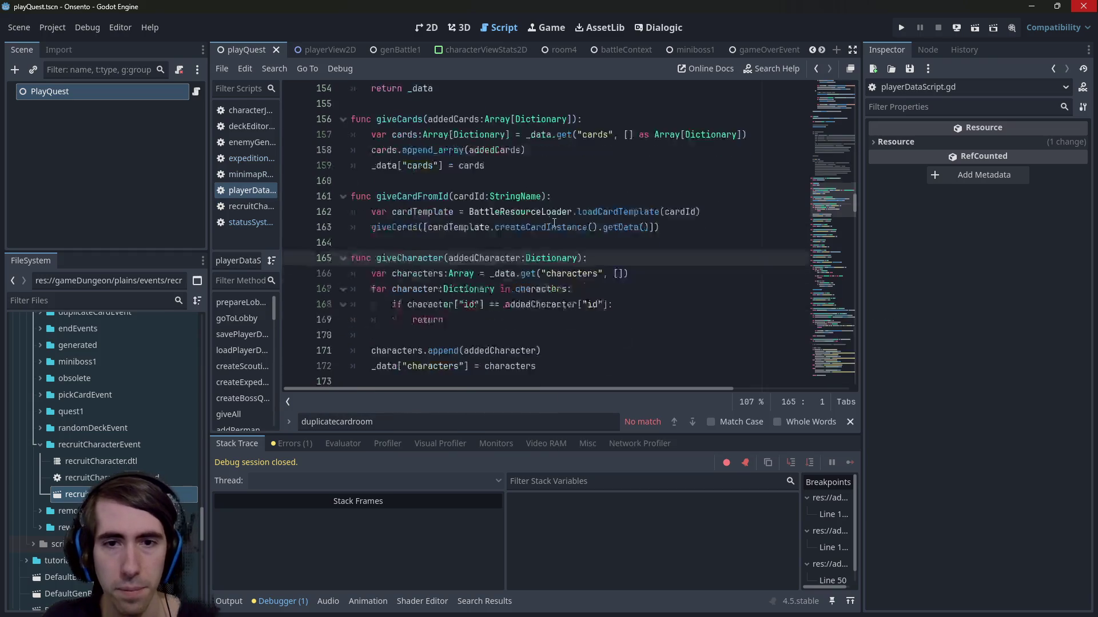
pyautogui.scroll(1, 570, 244)
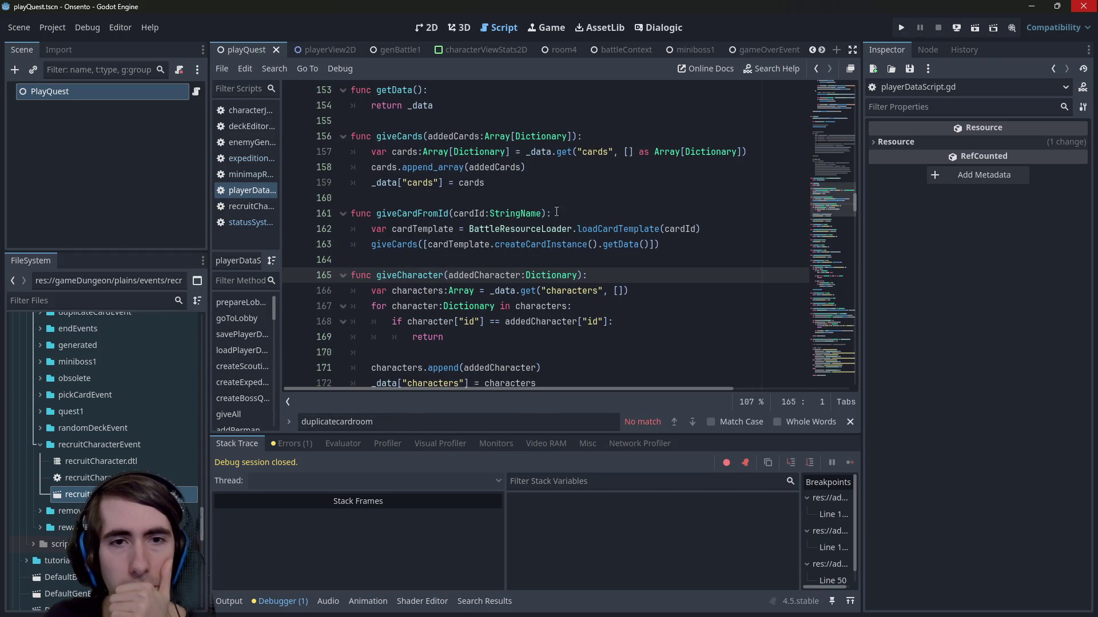
pyautogui.scroll(-10, 556, 204)
pyautogui.hotkey('ctrl', 'f')
pyautogui.write('2')
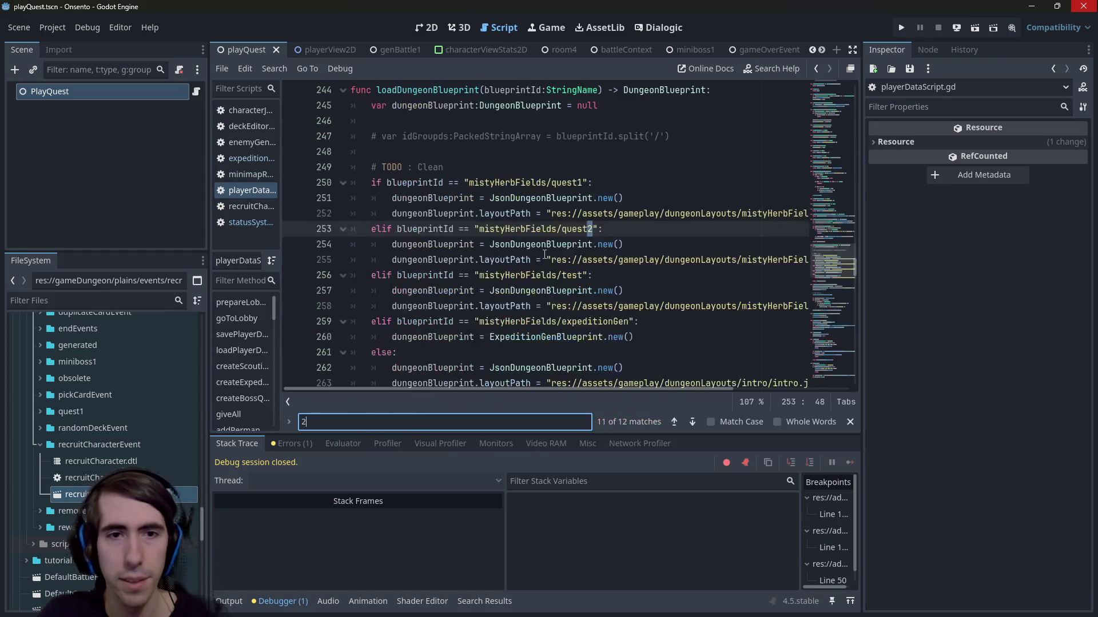
pyautogui.write(':')
pyautogui.scroll(-6, 549, 253)
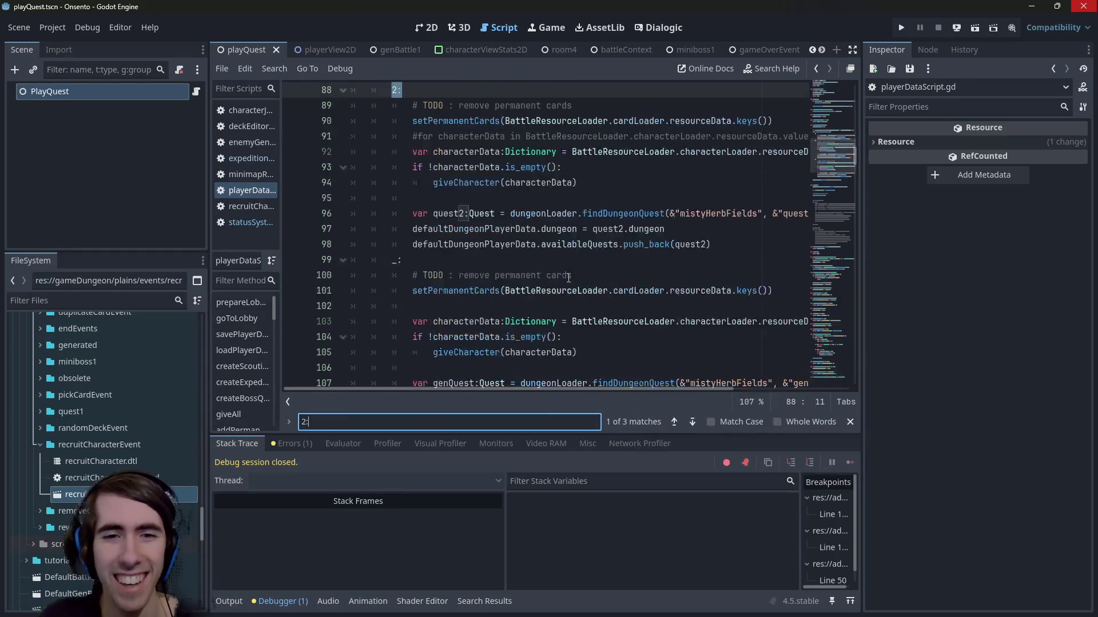
pyautogui.scroll(2, 834, 205)
# Step: Widen the script editor and select the Tank character grant on lines 92–94
pyautogui.moveTo(861, 206); pyautogui.dragTo(985, 216)
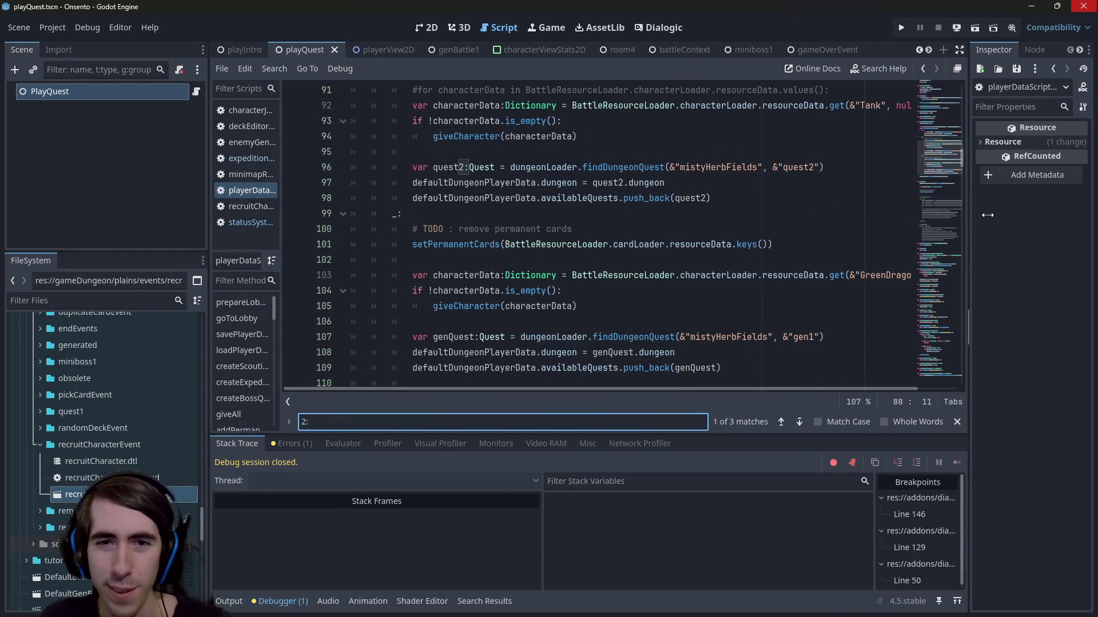
pyautogui.scroll(1, 680, 269)
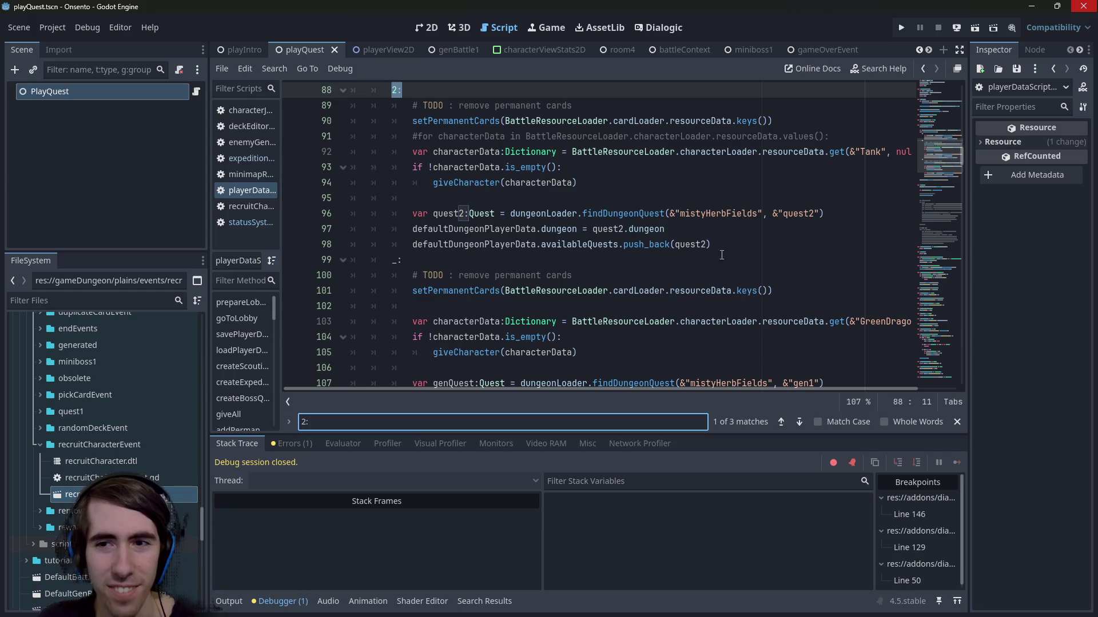
pyautogui.scroll(-1, 718, 253)
pyautogui.click(669, 287)
pyautogui.scroll(1, 744, 278)
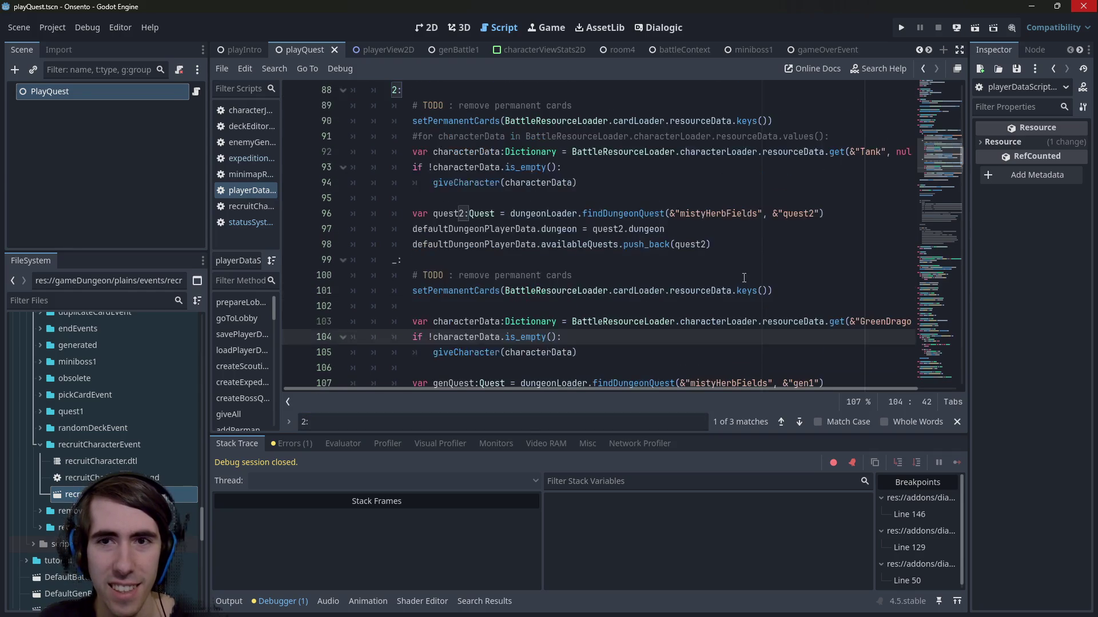
pyautogui.doubleClick(481, 151)
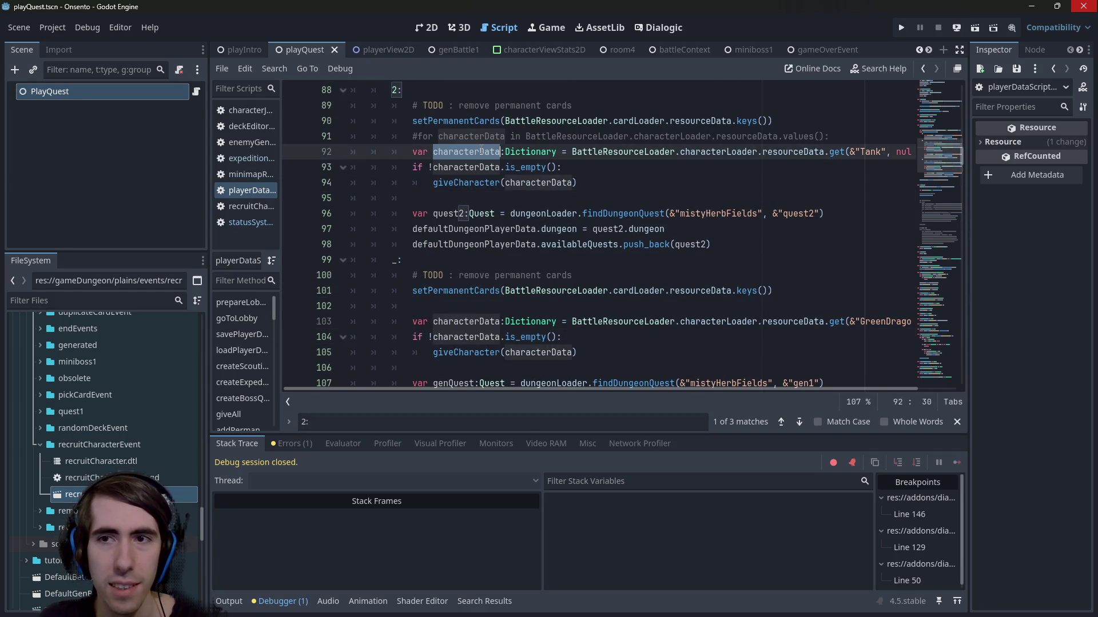
pyautogui.moveTo(579, 182); pyautogui.dragTo(324, 155)
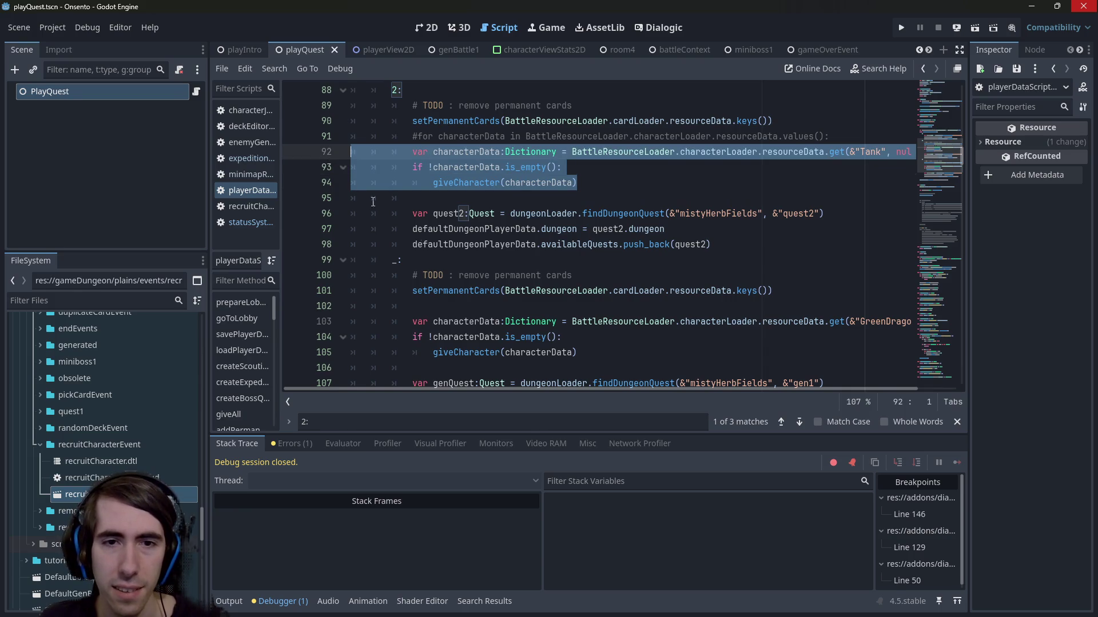
# Step: Add an if true: block after line 102 and indent the existing character grant under it
pyautogui.click(484, 305)
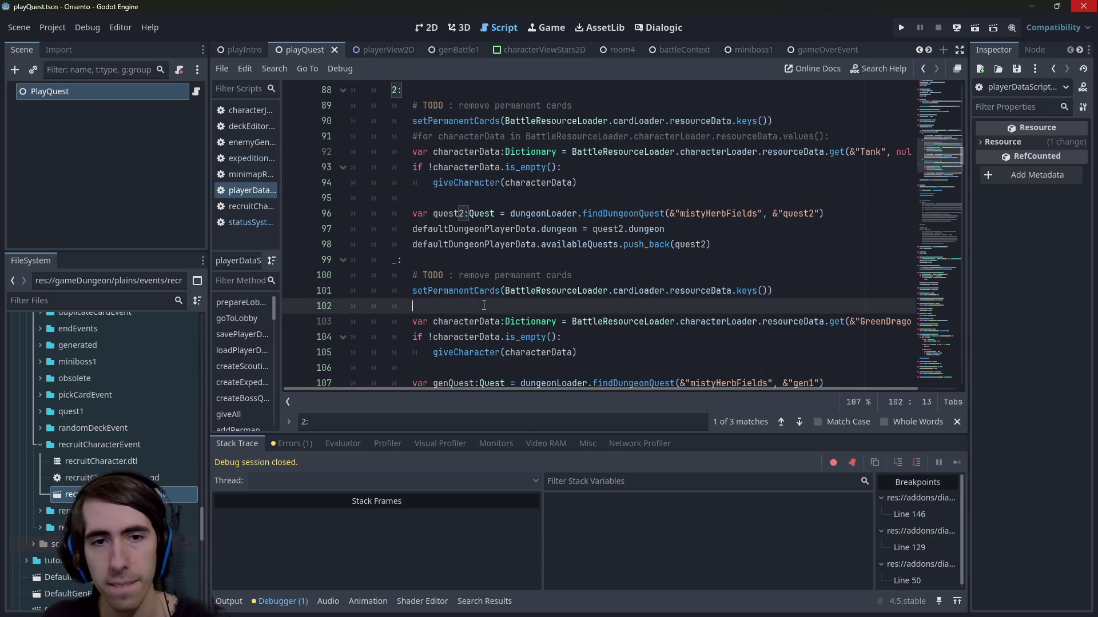
pyautogui.press('Return')
pyautogui.write('if')
pyautogui.press('BackSpace')
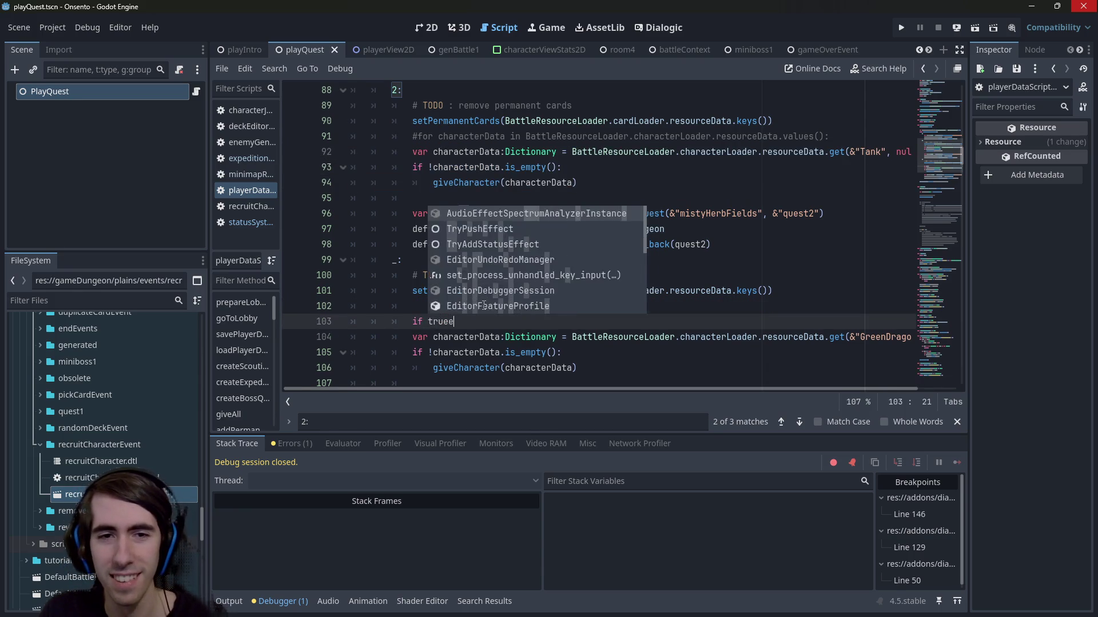
pyautogui.write(':')
pyautogui.moveTo(604, 369); pyautogui.dragTo(455, 321)
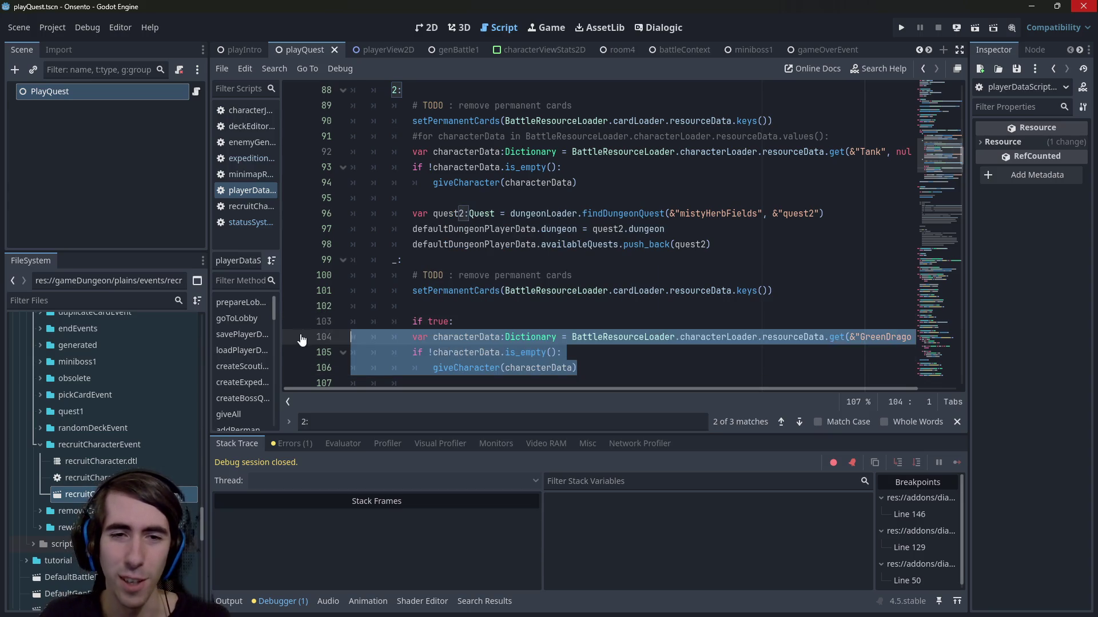
pyautogui.press('Tab')
pyautogui.click(448, 308)
pyautogui.press('Return')
pyautogui.press('Up')
pyautogui.write('if true:')
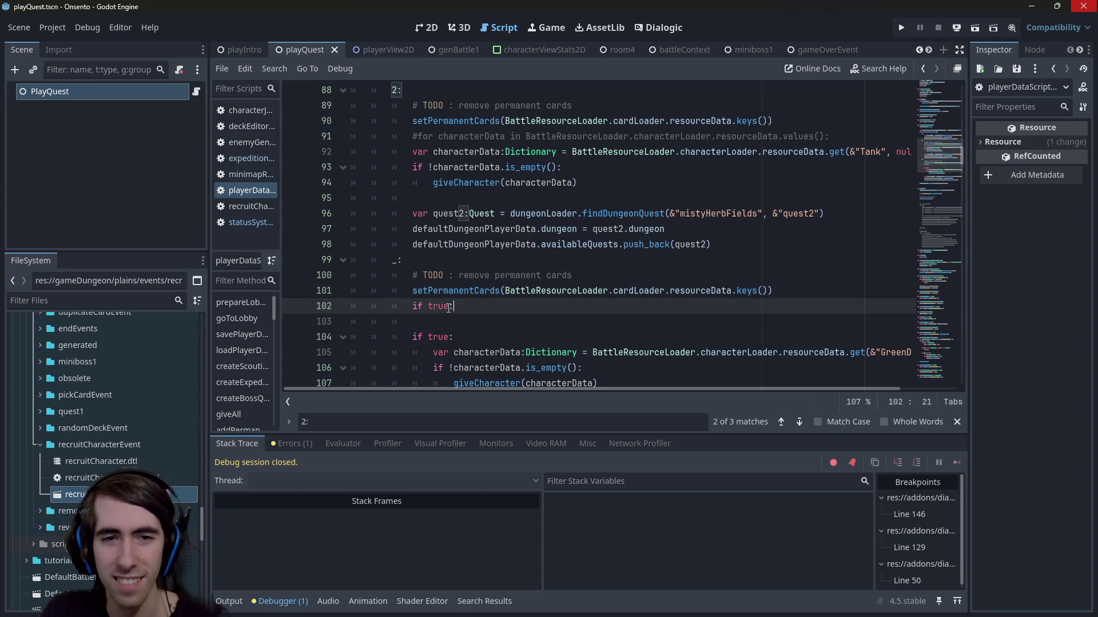
pyautogui.press('Return')
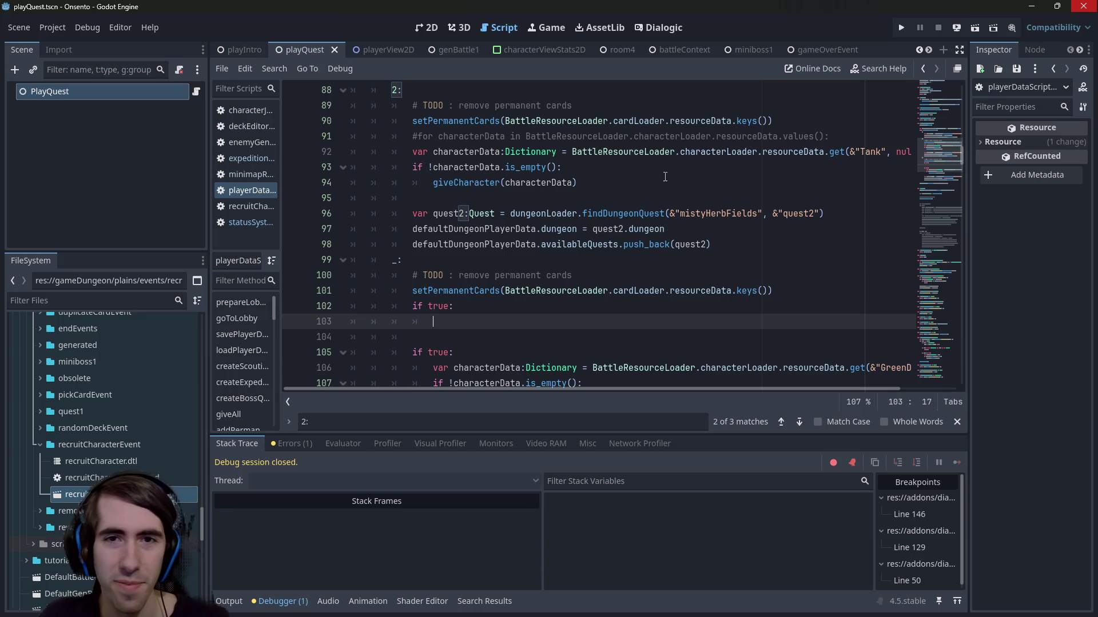
# Step: Paste the Tank grant into a new if true: block and run the game
pyautogui.moveTo(681, 174); pyautogui.dragTo(352, 149)
pyautogui.hotkey('ctrl', 'c')
pyautogui.moveTo(433, 321); pyautogui.dragTo(269, 322)
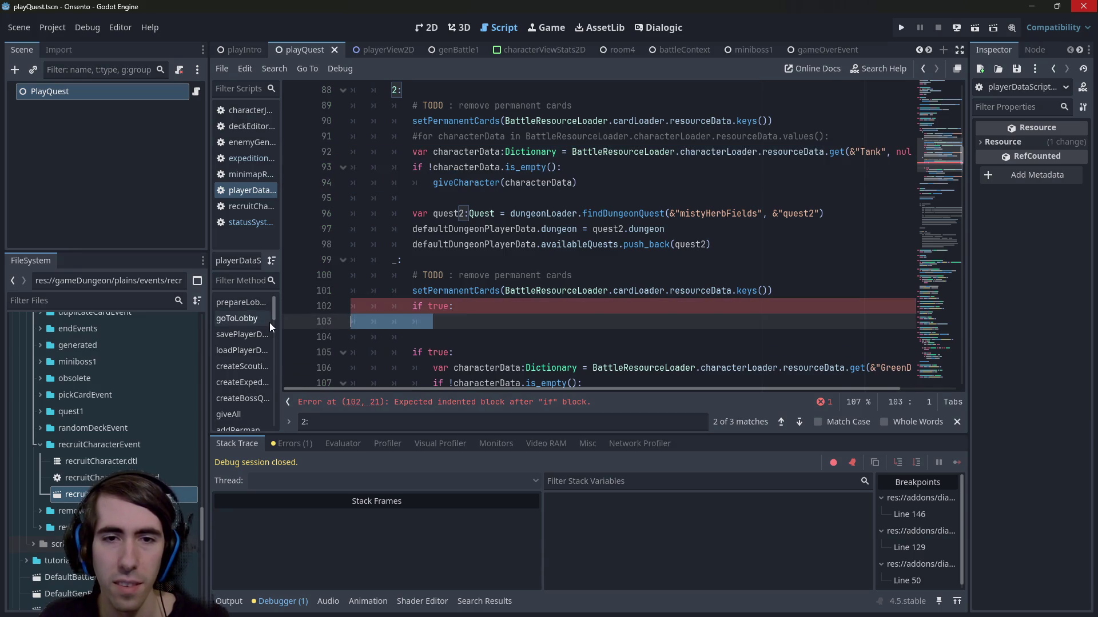
pyautogui.hotkey('ctrl', 'v')
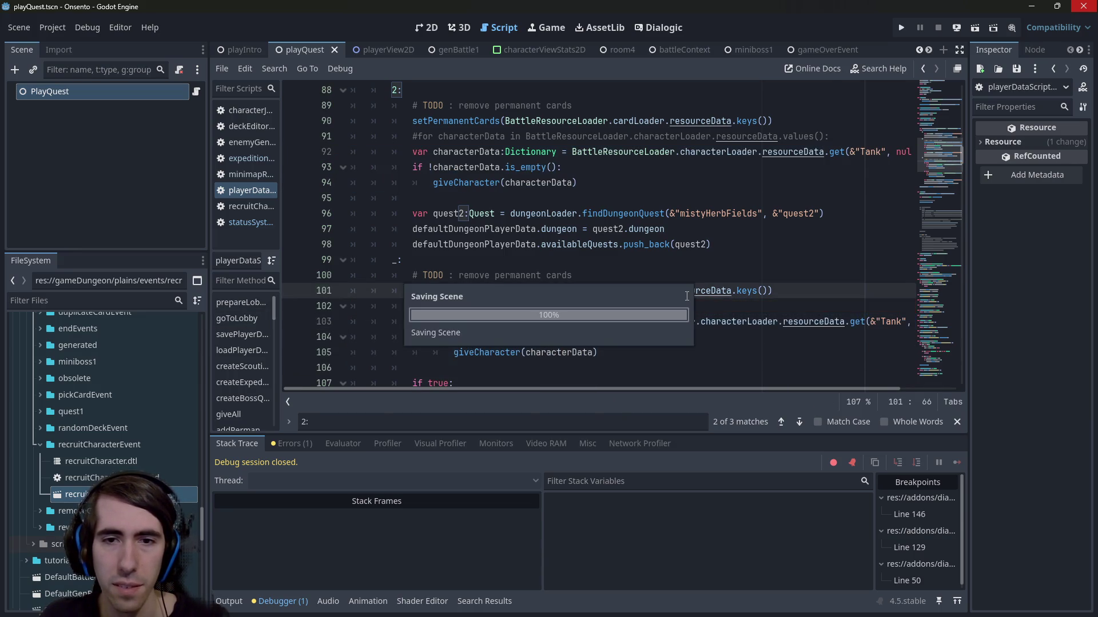
pyautogui.click(686, 296)
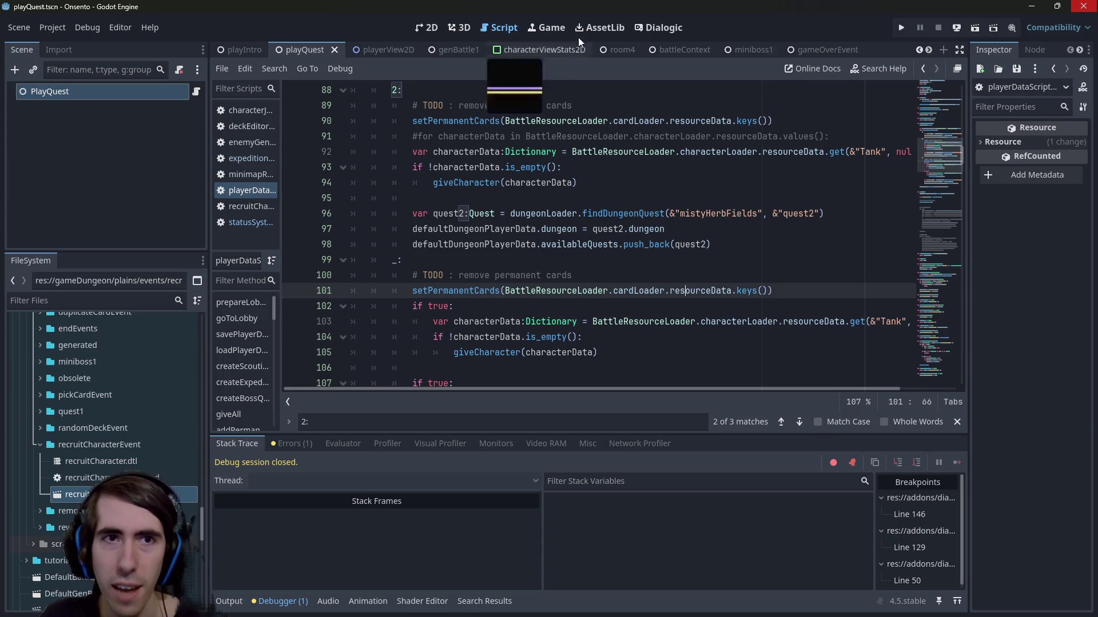
pyautogui.click(974, 28)
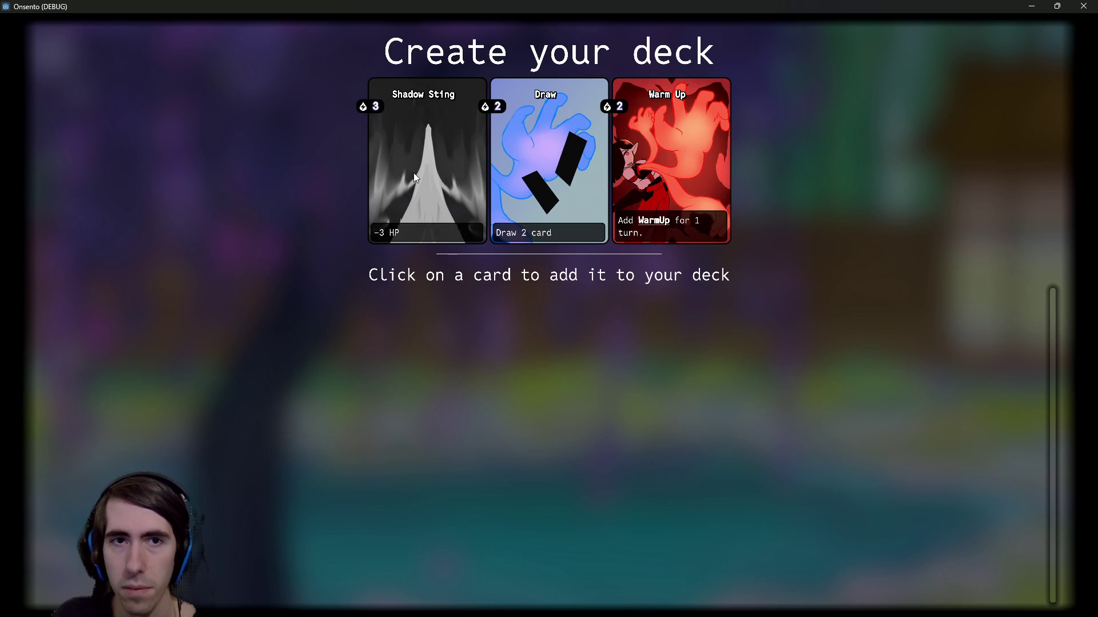
# Step: Add offered cards until the deck holds all fifteen picks and the battle starts
pyautogui.click(413, 173)
pyautogui.click(413, 173)
pyautogui.click(413, 173)
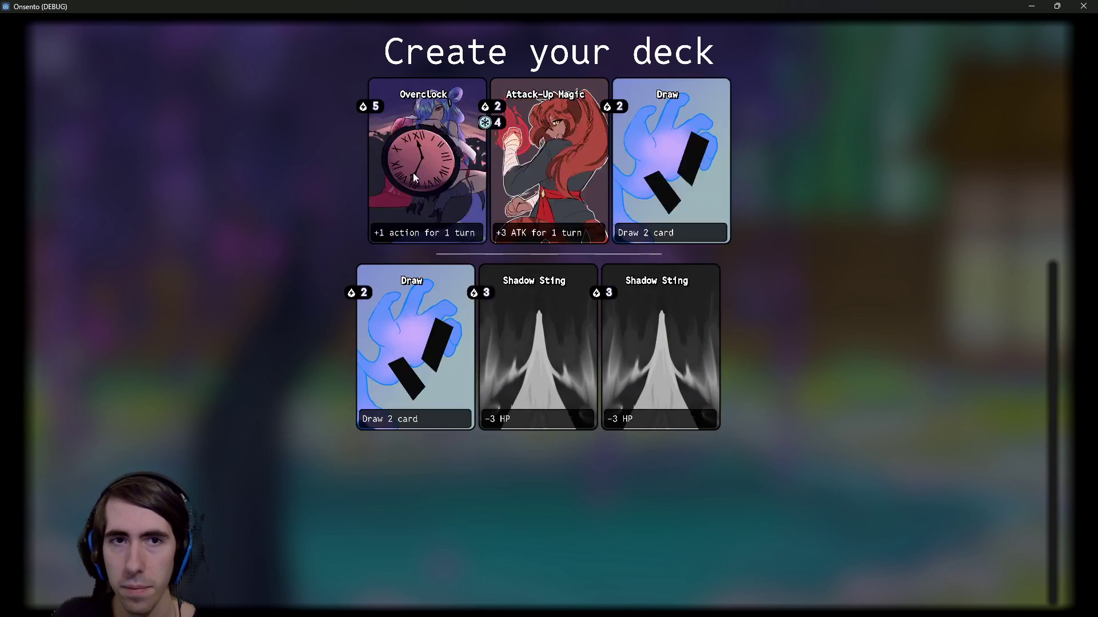
pyautogui.click(413, 173)
pyautogui.click(413, 172)
pyautogui.click(414, 173)
pyautogui.click(413, 173)
pyautogui.click(413, 172)
pyautogui.click(413, 173)
pyautogui.click(413, 172)
pyautogui.click(413, 172)
pyautogui.click(413, 173)
pyautogui.click(414, 173)
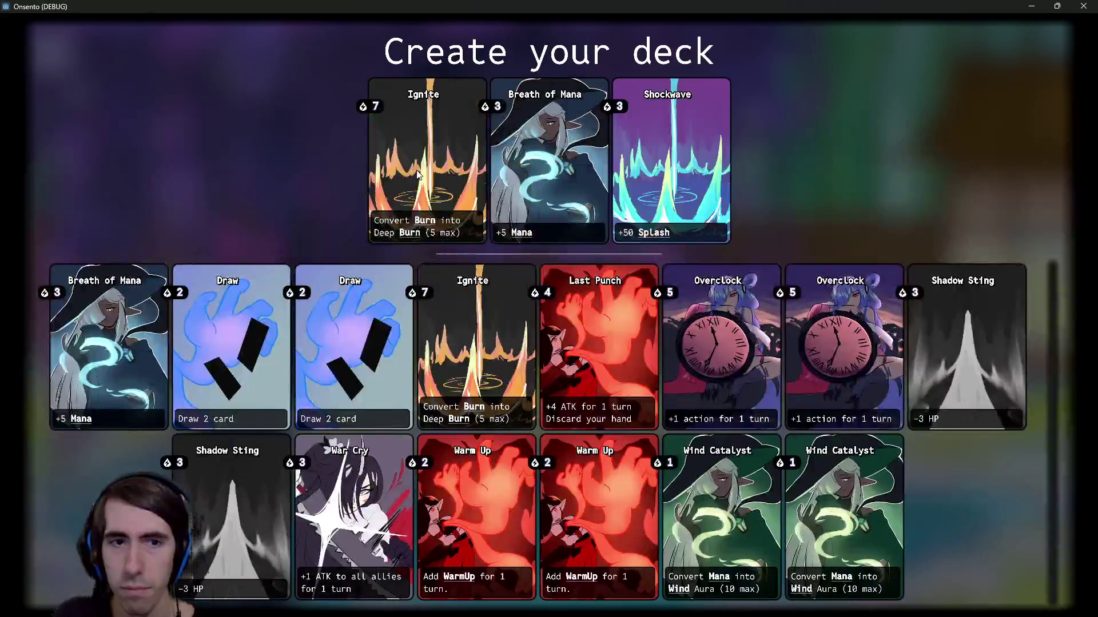
pyautogui.click(415, 172)
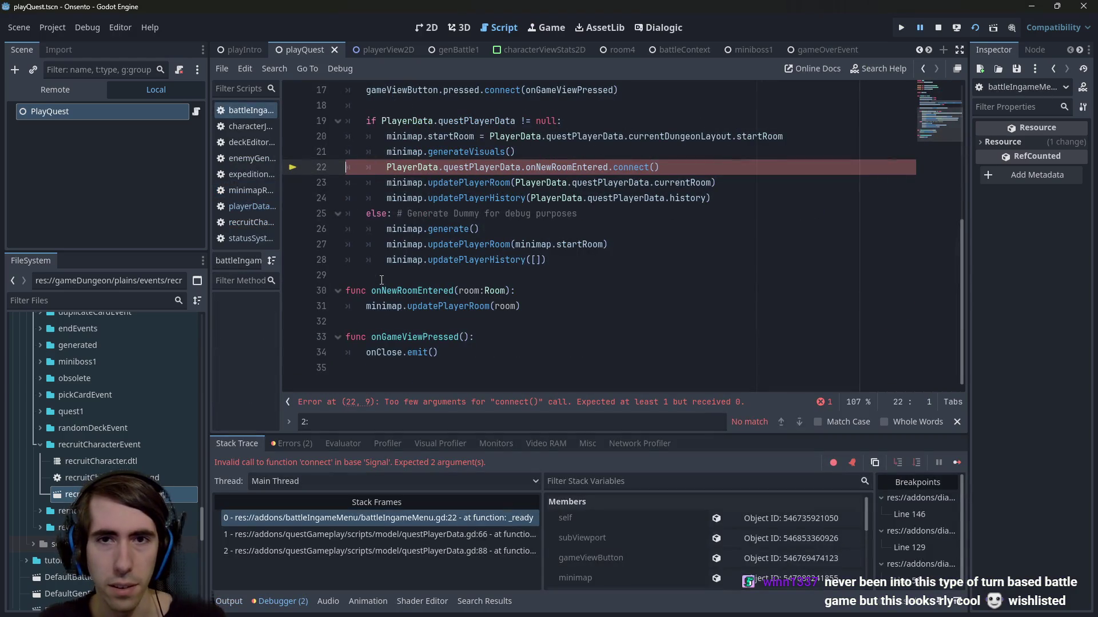
# Step: Inspect the connect() call on line 22 and its reported error
pyautogui.scroll(4, 381, 280)
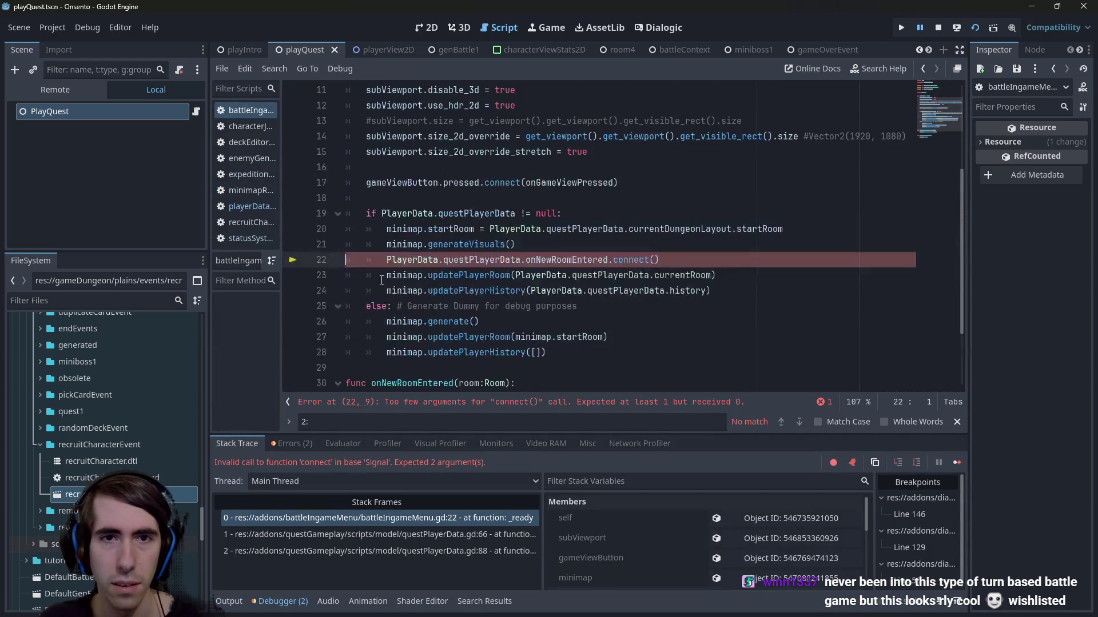
pyautogui.scroll(-1, 382, 279)
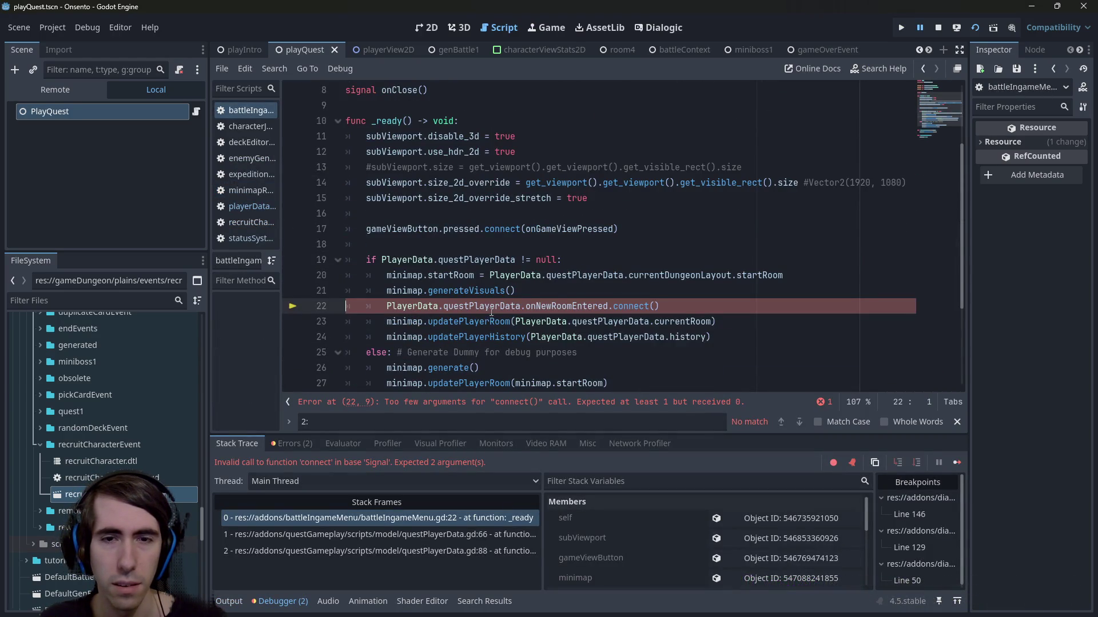
pyautogui.click(568, 307)
pyautogui.scroll(-1, 563, 304)
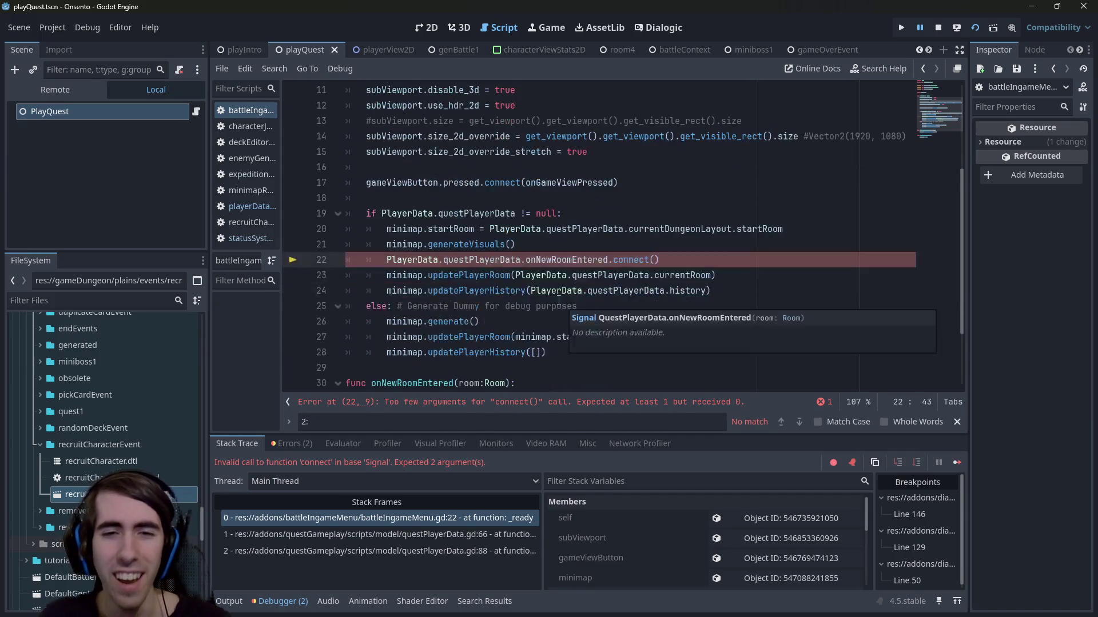
pyautogui.click(455, 275)
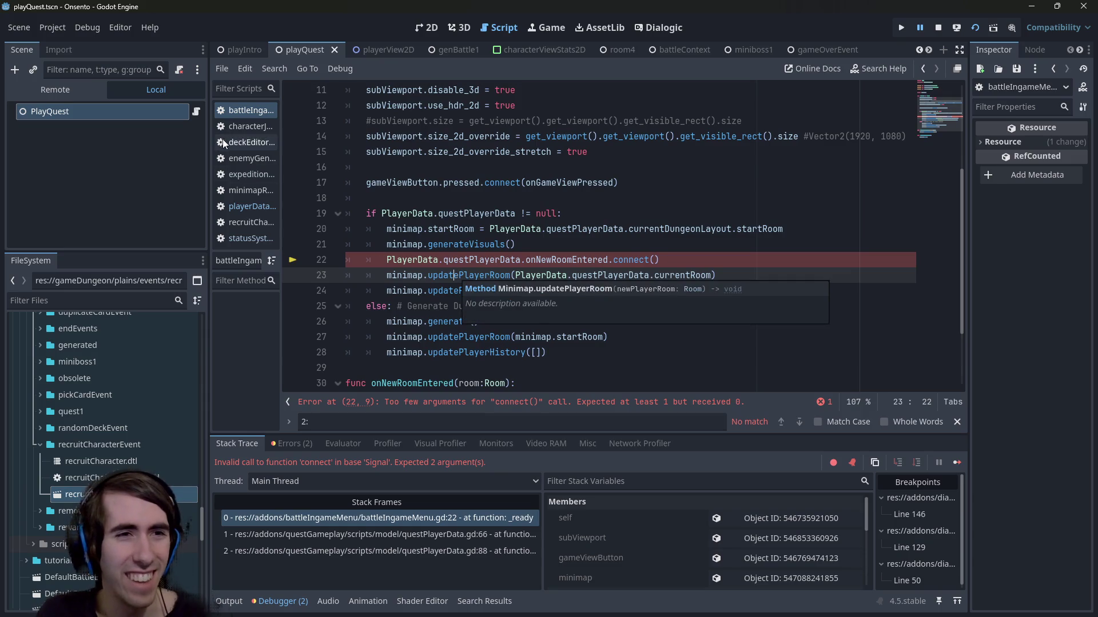
pyautogui.scroll(3, 434, 113)
pyautogui.click(377, 517)
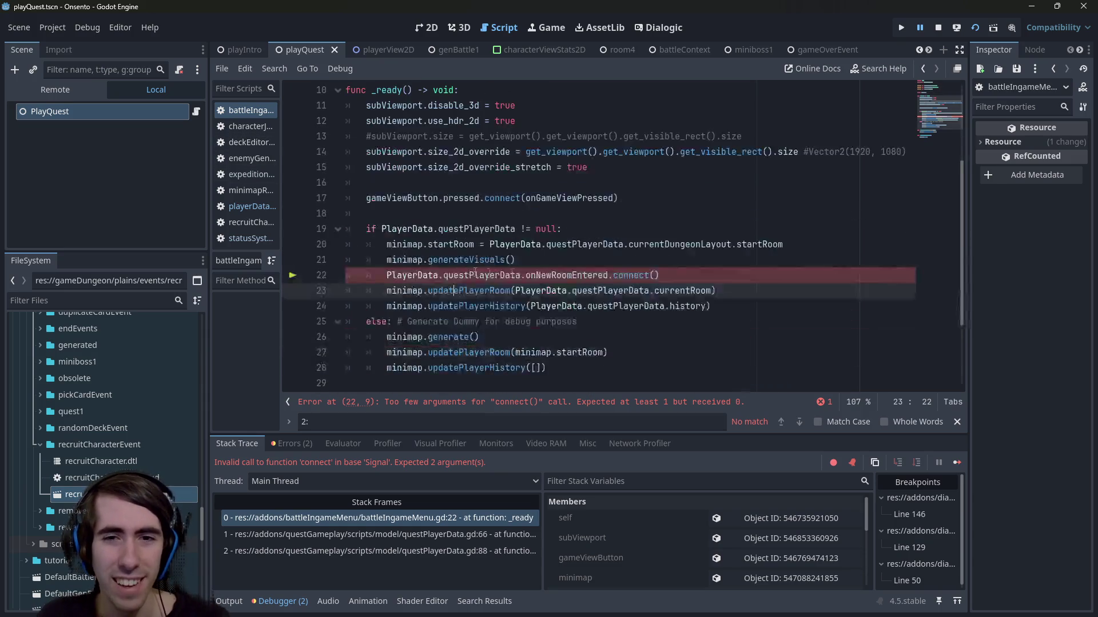
pyautogui.click(587, 291)
pyautogui.scroll(-2, 563, 292)
pyautogui.scroll(1, 567, 292)
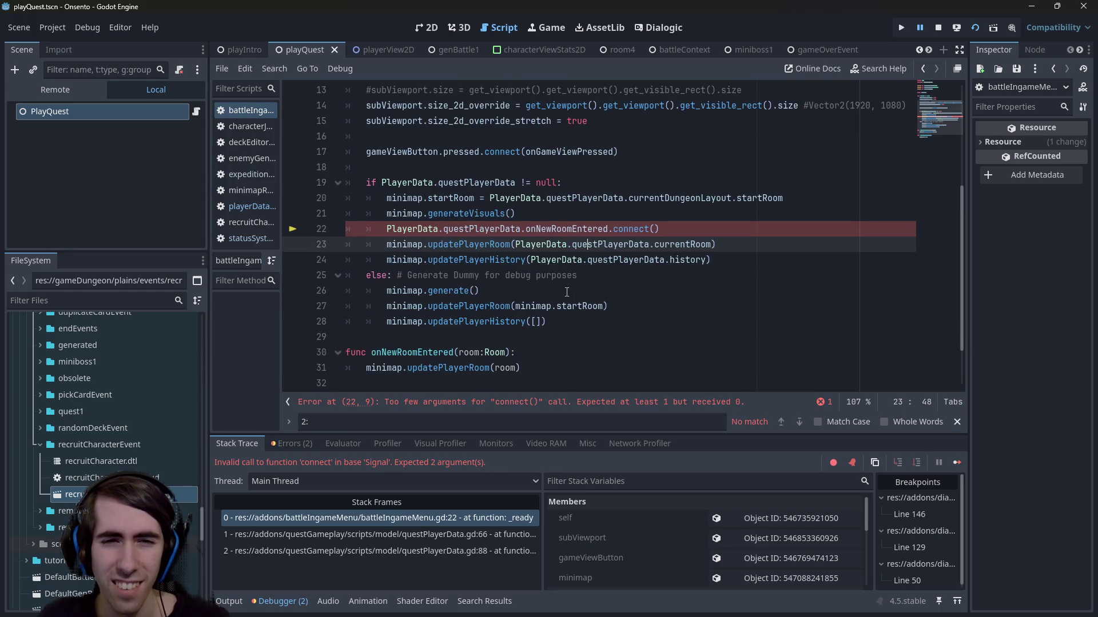
# Step: Paste onNewRoomEntered into connect() on line 22, then stop and rerun the current scene
pyautogui.doubleClick(452, 353)
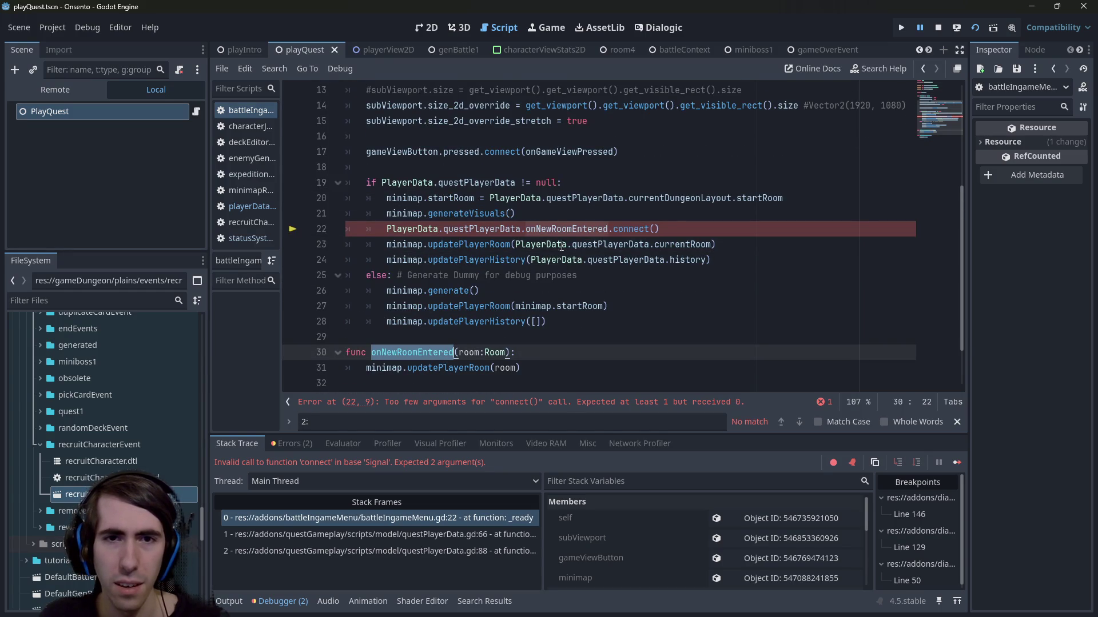
pyautogui.hotkey('ctrl', 'c')
pyautogui.click(654, 229)
pyautogui.hotkey('ctrl', 'v')
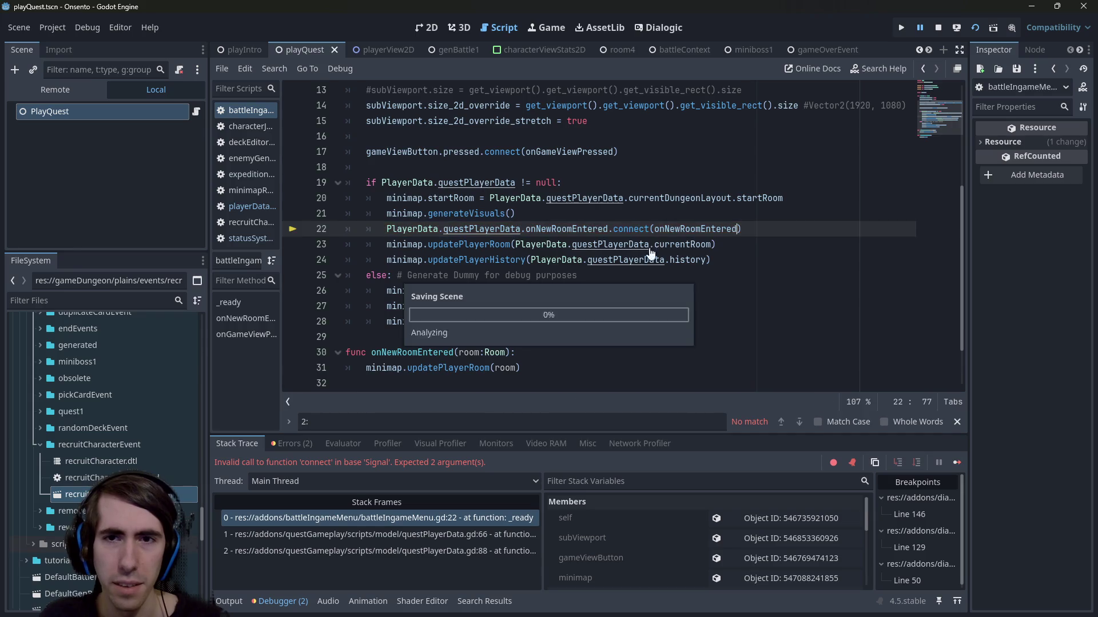
pyautogui.scroll(-2, 555, 333)
pyautogui.click(555, 333)
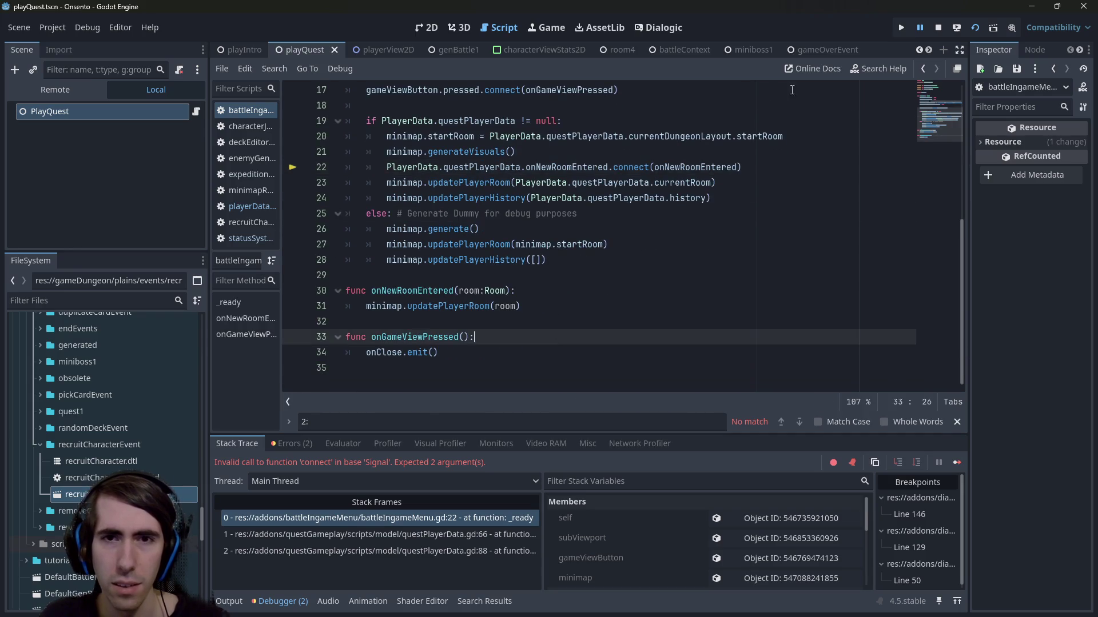
pyautogui.click(939, 28)
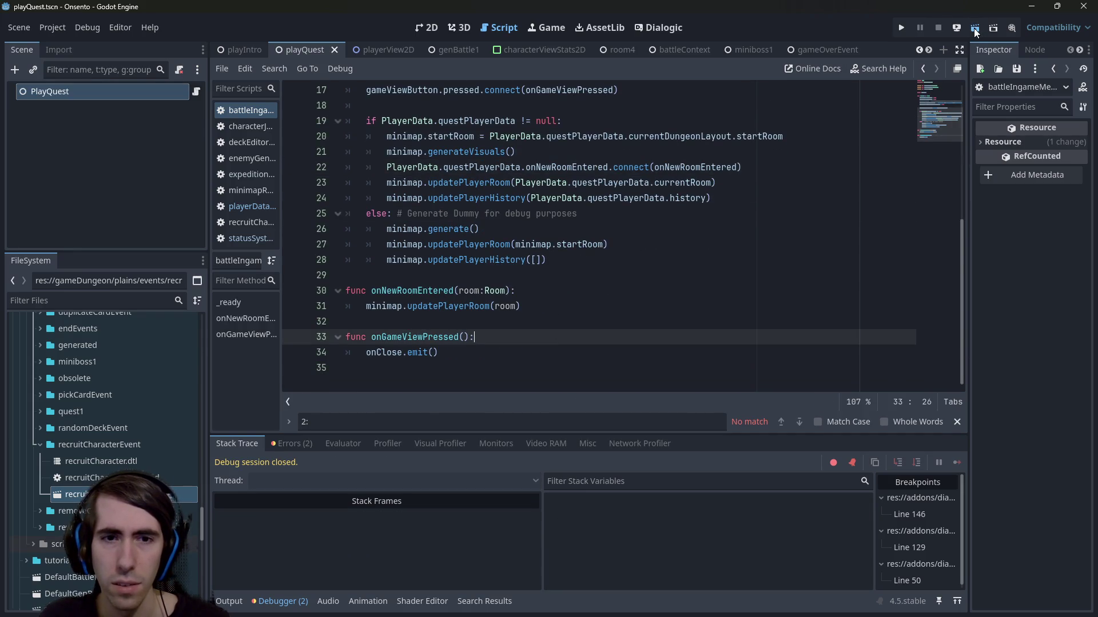
pyautogui.click(973, 29)
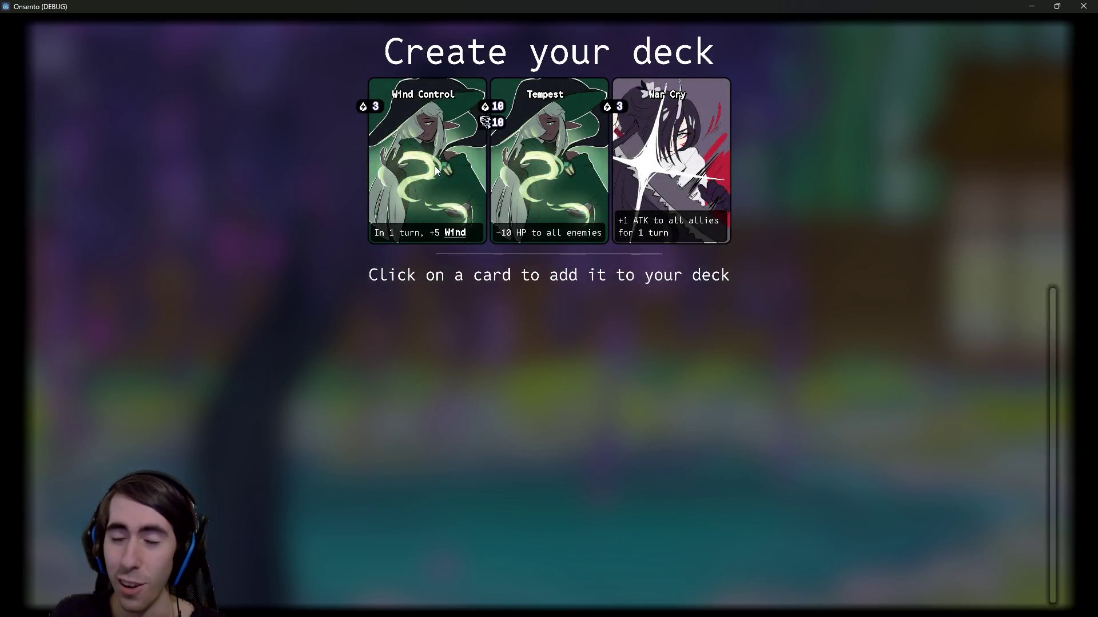
# Step: Pick six offered cards to complete the deck
pyautogui.click(451, 169)
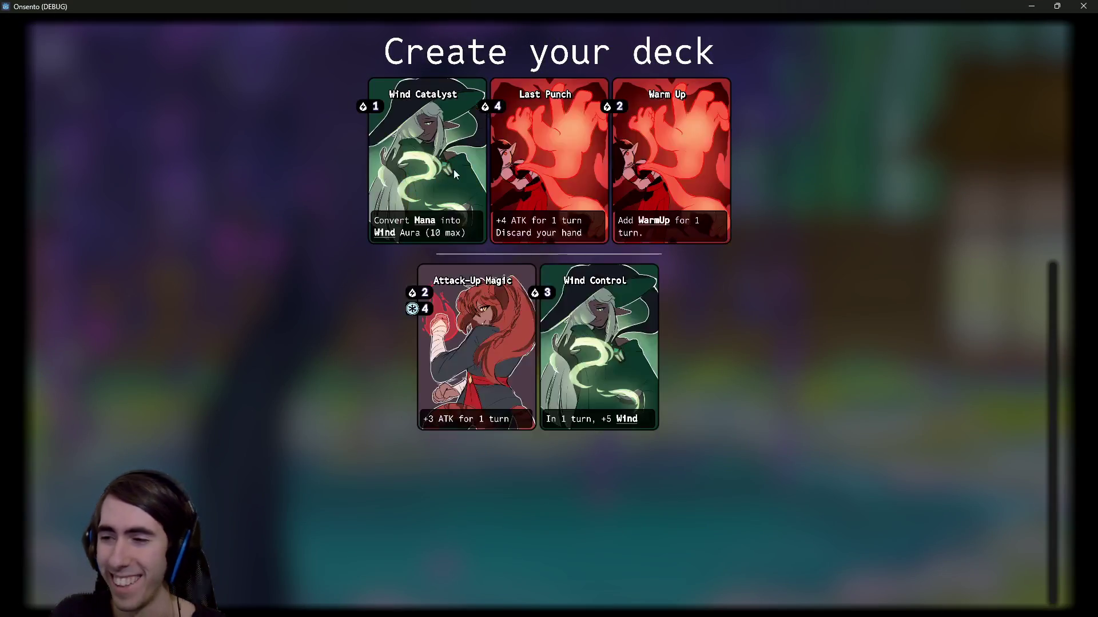
pyautogui.click(458, 170)
pyautogui.click(458, 169)
pyautogui.click(445, 168)
pyautogui.click(454, 172)
pyautogui.click(465, 176)
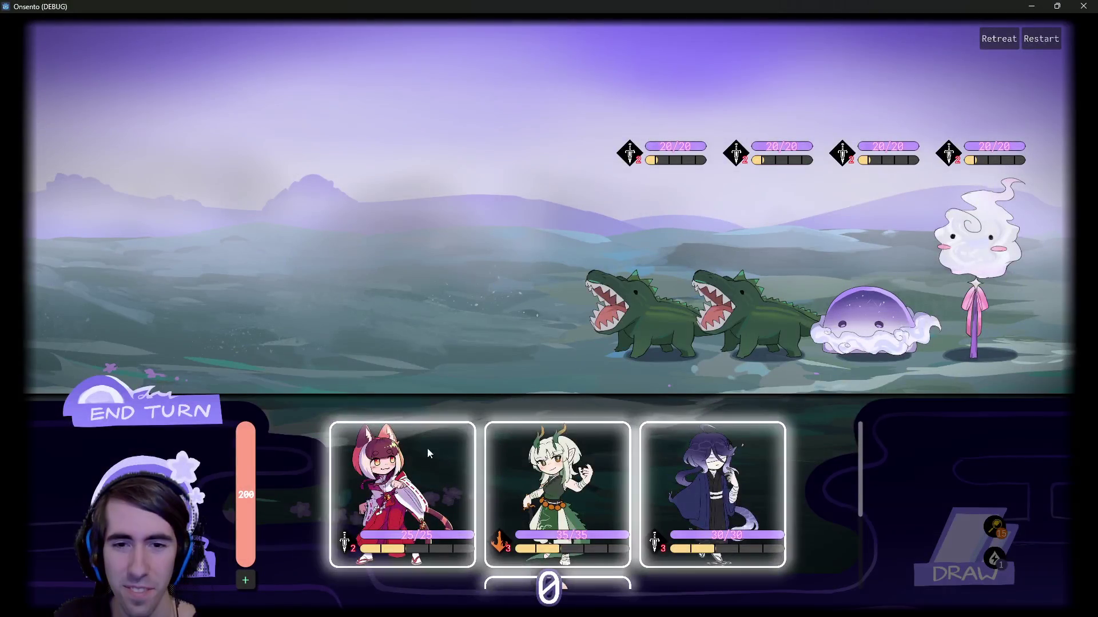
# Step: Place the cat-girl, dragon-girl, dark-haired and pink-haired fighters on the battlefield
pyautogui.moveTo(430, 453)
pyautogui.mouseDown()
pyautogui.moveTo(436, 294)
pyautogui.moveTo(286, 286)
pyautogui.moveTo(345, 297)
pyautogui.mouseUp()
pyautogui.moveTo(483, 492)
pyautogui.mouseDown()
pyautogui.moveTo(252, 297)
pyautogui.moveTo(229, 298)
pyautogui.mouseUp()
pyautogui.moveTo(559, 491); pyautogui.dragTo(68, 257)
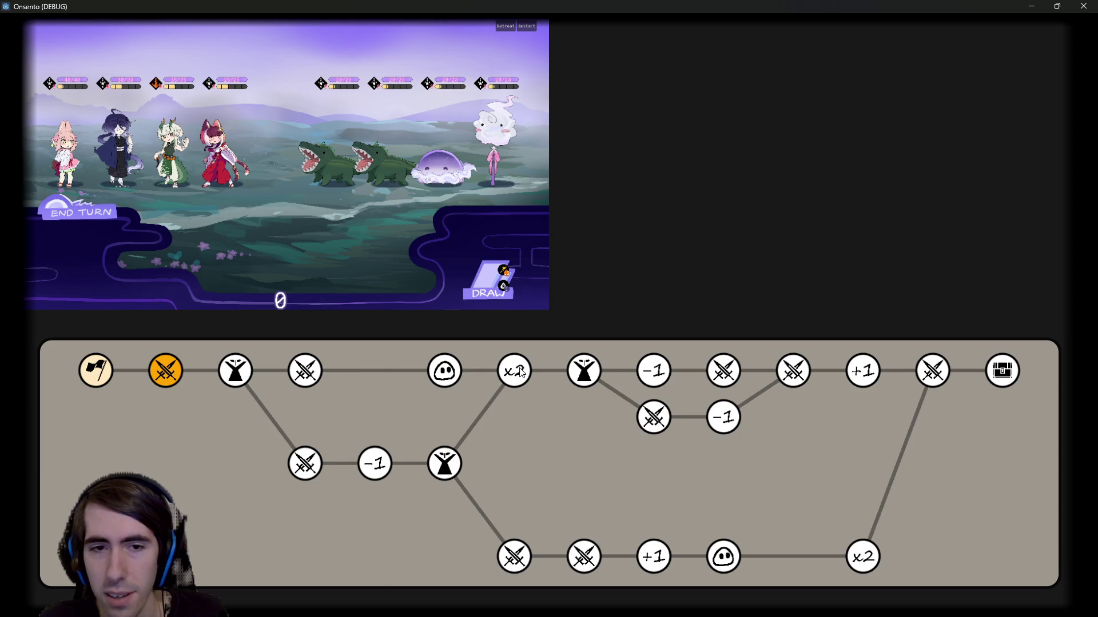
# Step: Finish the battle, travel to the upper green route node, and deploy the fox-girl fighter
pyautogui.click(440, 384)
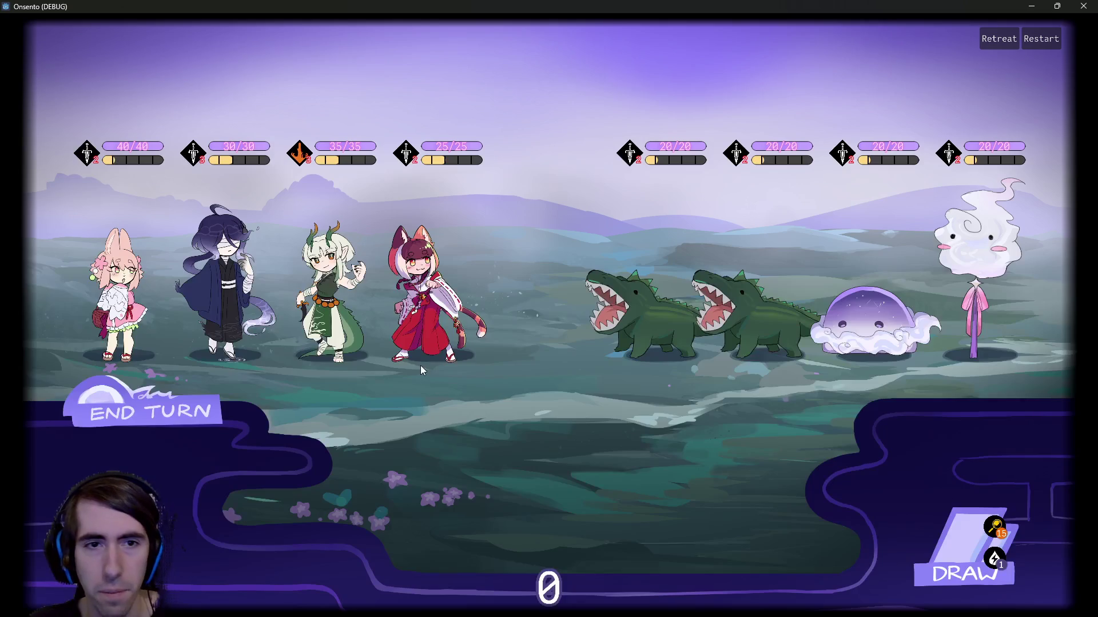
pyautogui.click(206, 426)
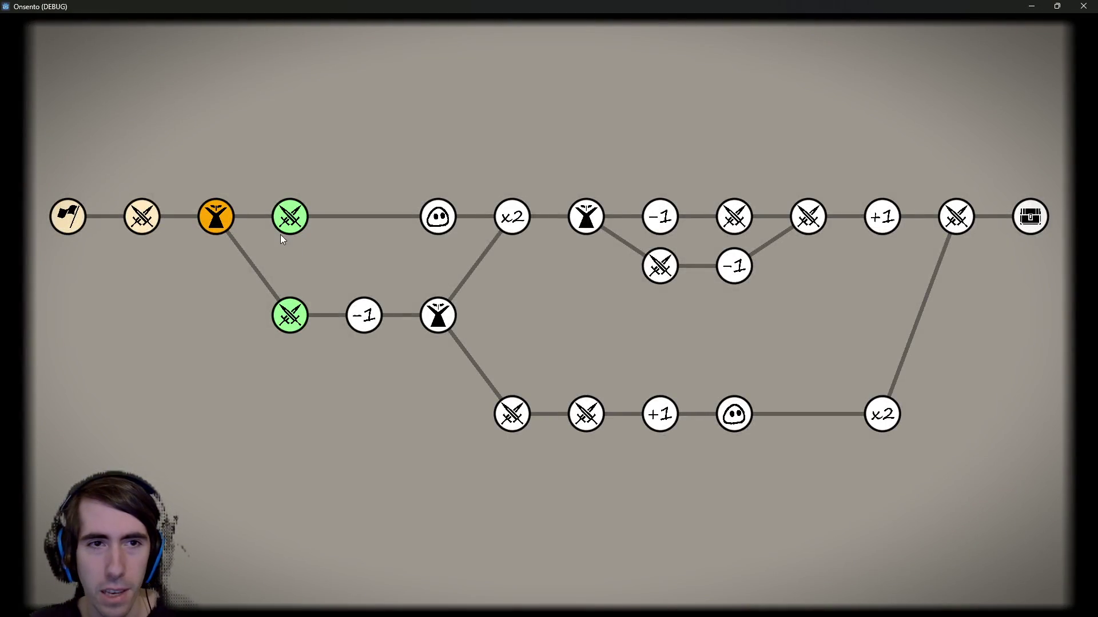
pyautogui.click(289, 217)
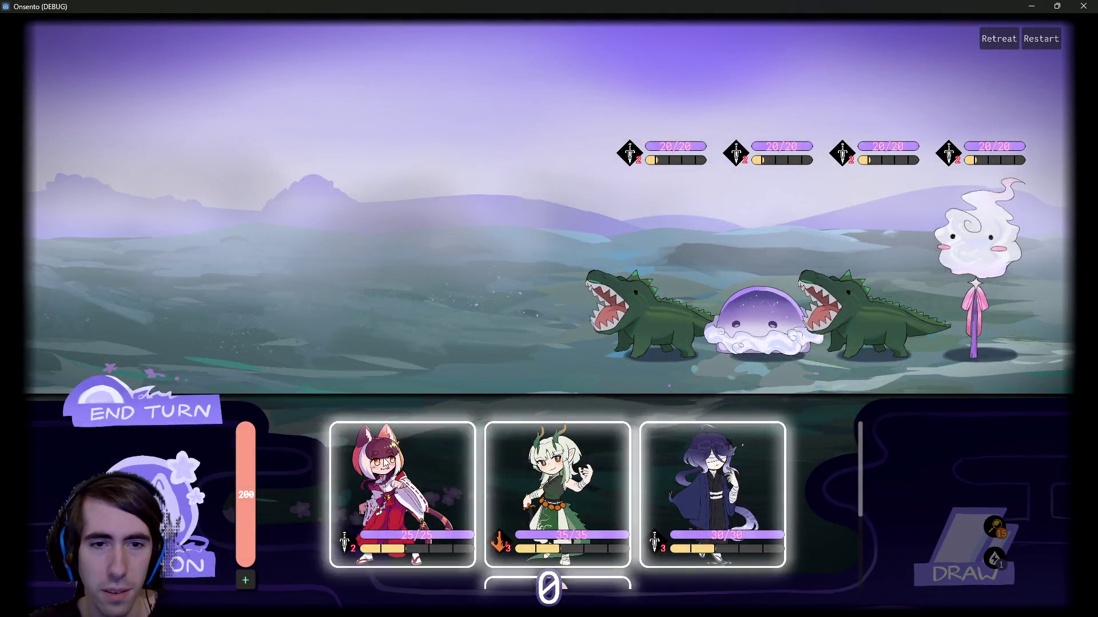
pyautogui.moveTo(393, 458)
pyautogui.mouseDown()
pyautogui.moveTo(401, 279)
pyautogui.moveTo(418, 252)
pyautogui.mouseUp()
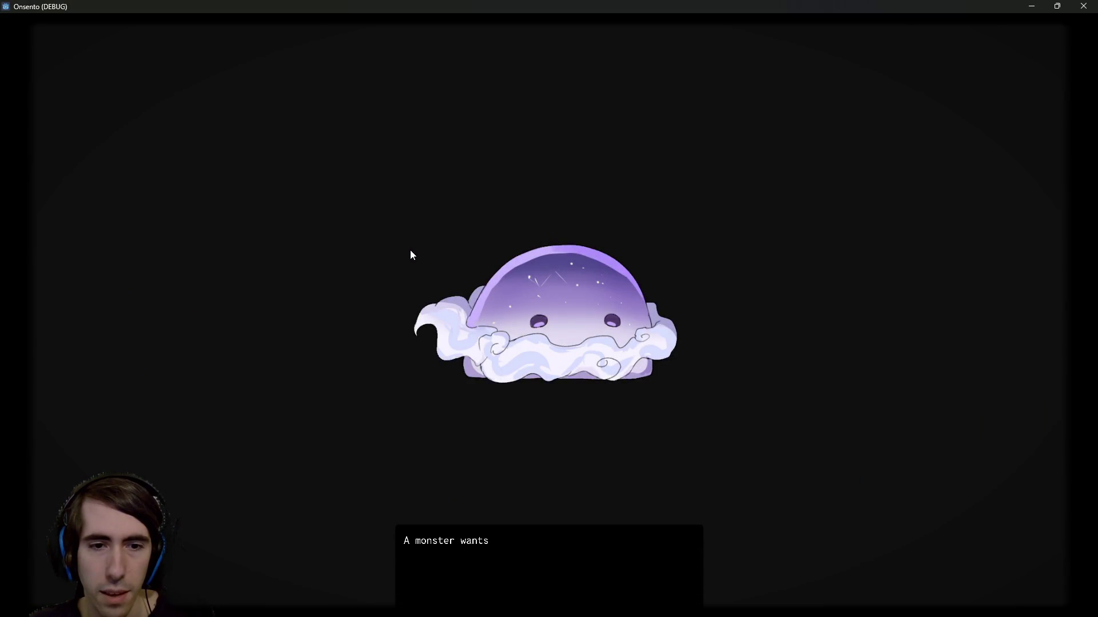
# Step: Recruit the slime into the team and duplicate Attack-Up Magic
pyautogui.click(378, 266)
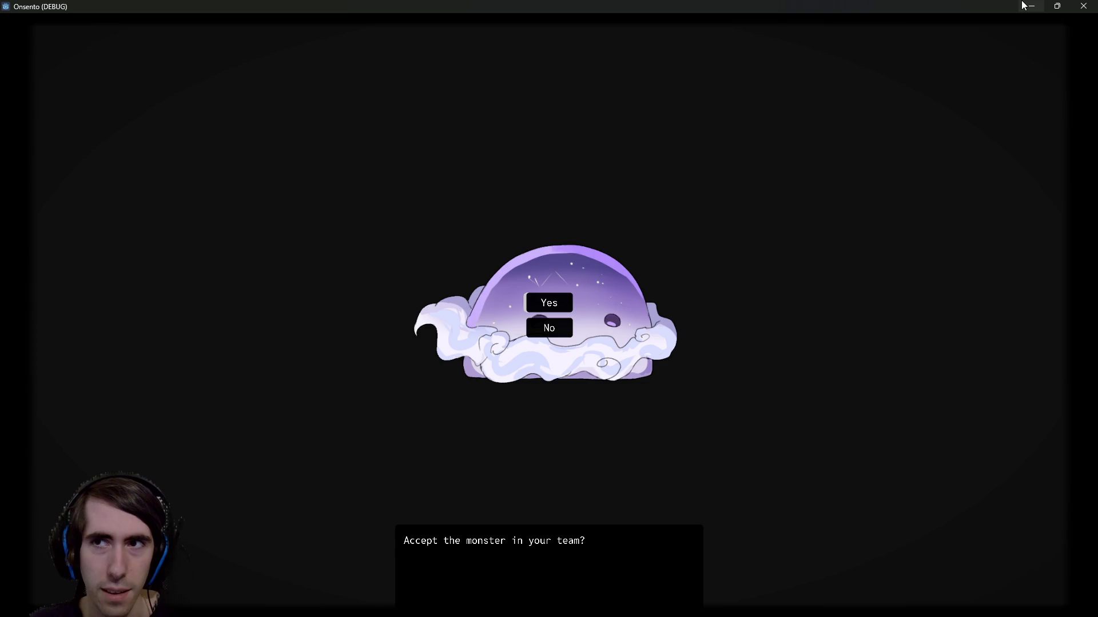
pyautogui.click(550, 301)
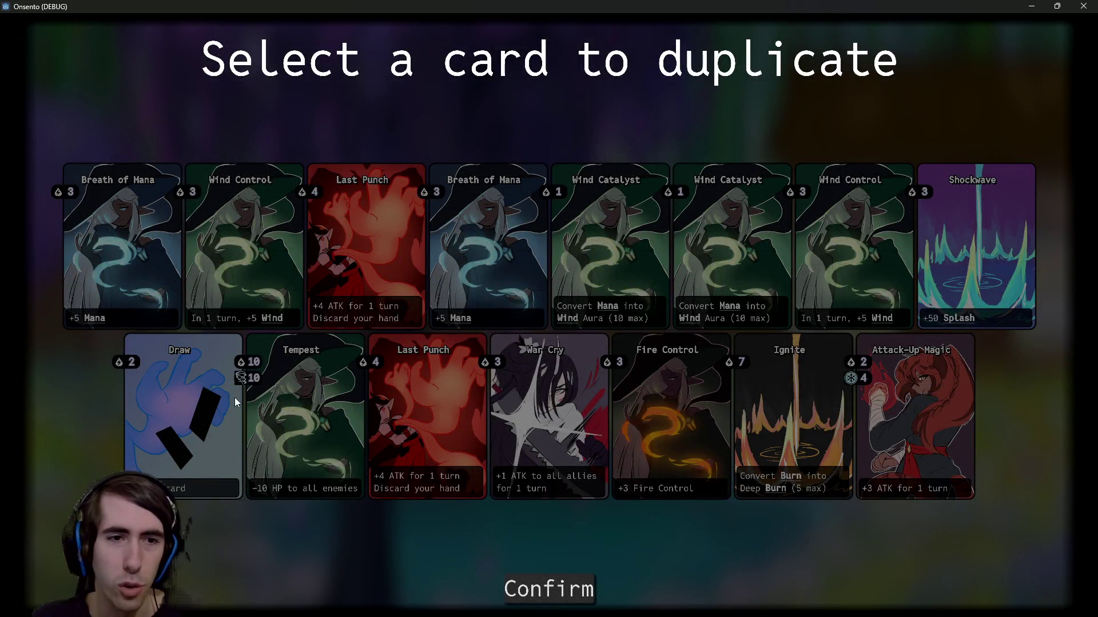
pyautogui.click(879, 391)
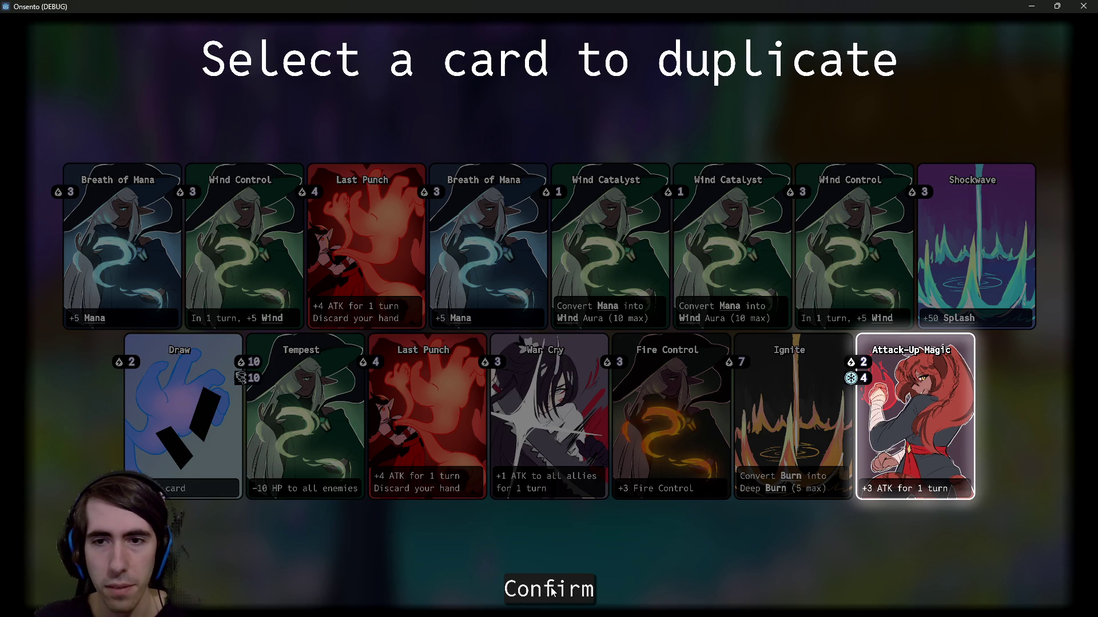
pyautogui.click(553, 591)
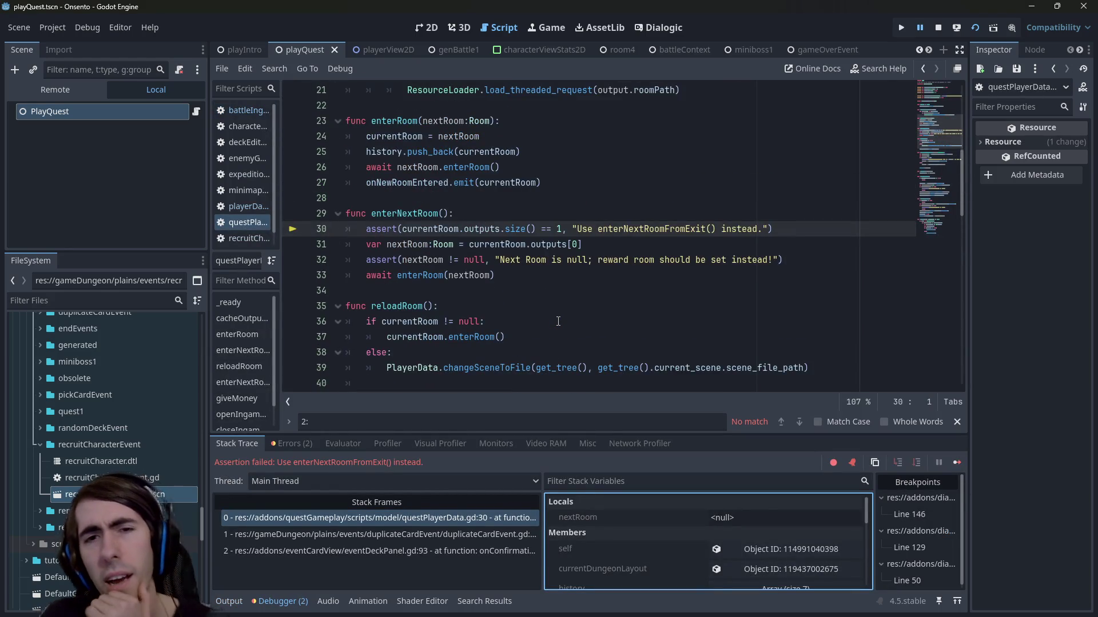
pyautogui.click(550, 279)
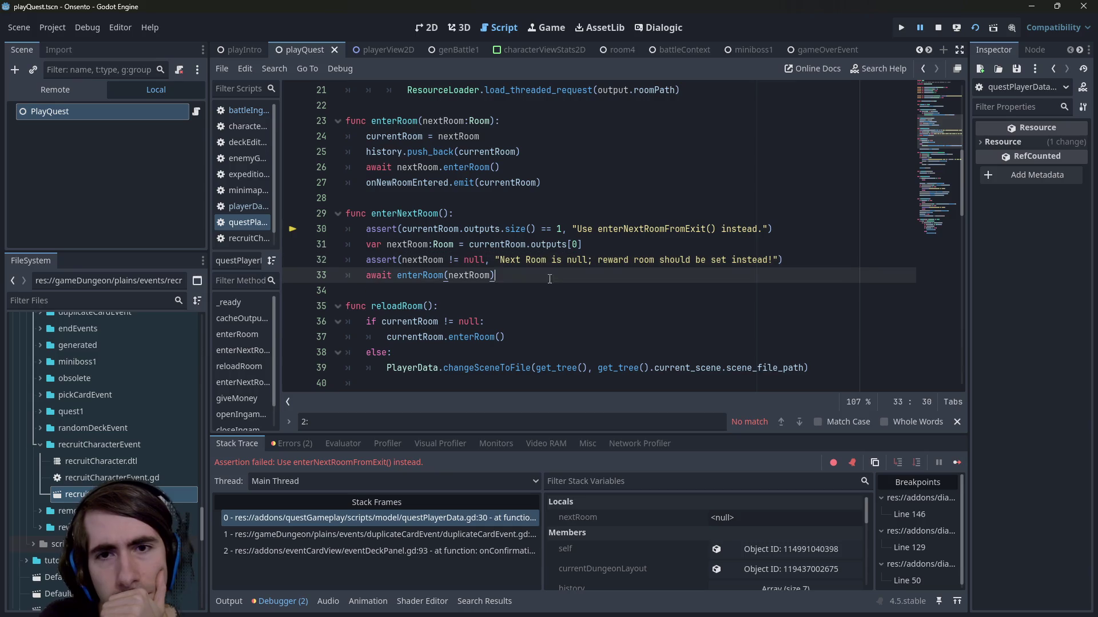
pyautogui.doubleClick(619, 230)
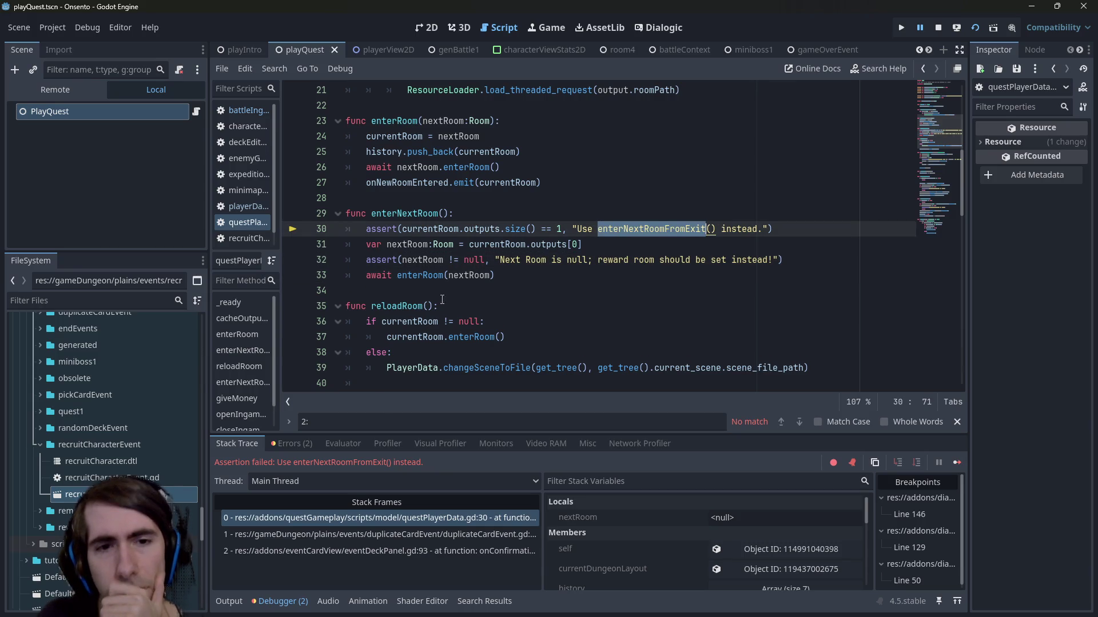
pyautogui.click(441, 534)
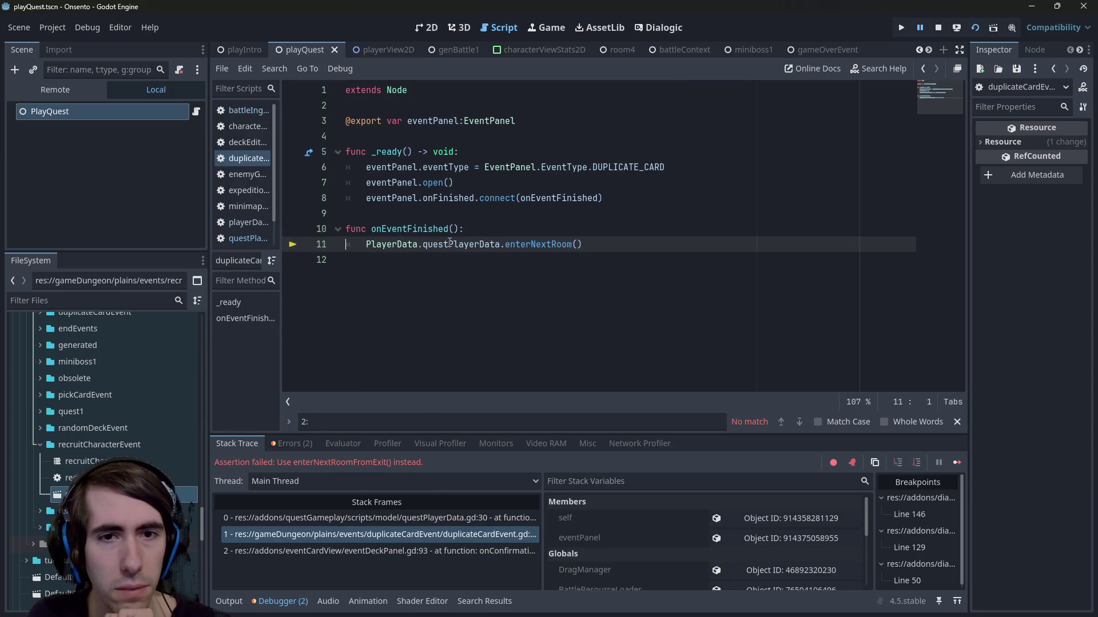
pyautogui.moveTo(450, 243)
pyautogui.click(393, 518)
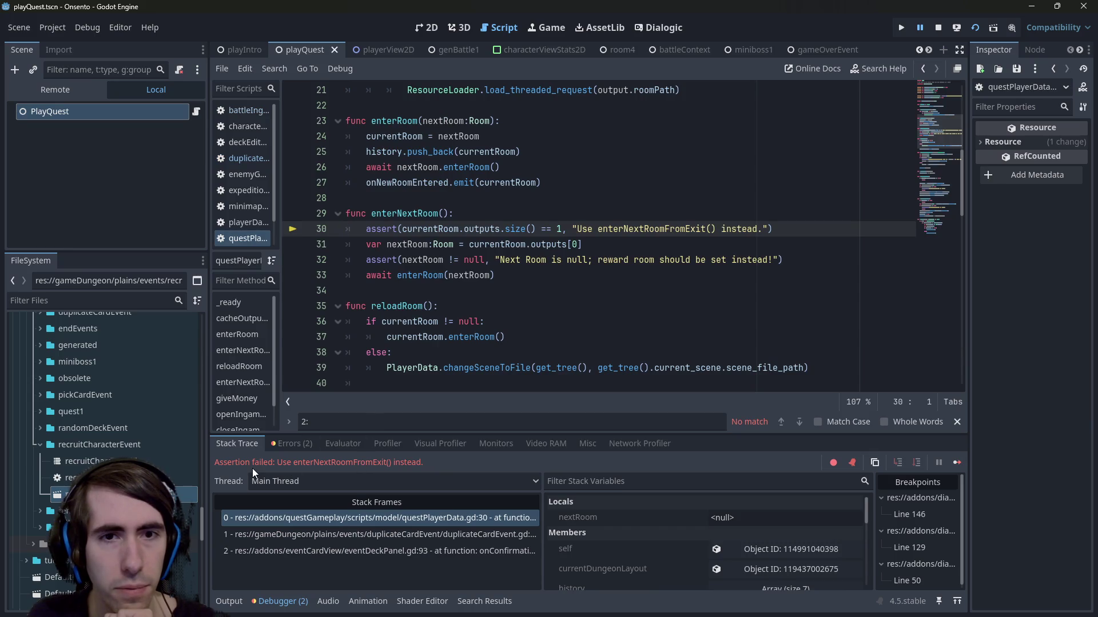
pyautogui.moveTo(519, 240)
pyautogui.doubleClick(616, 229)
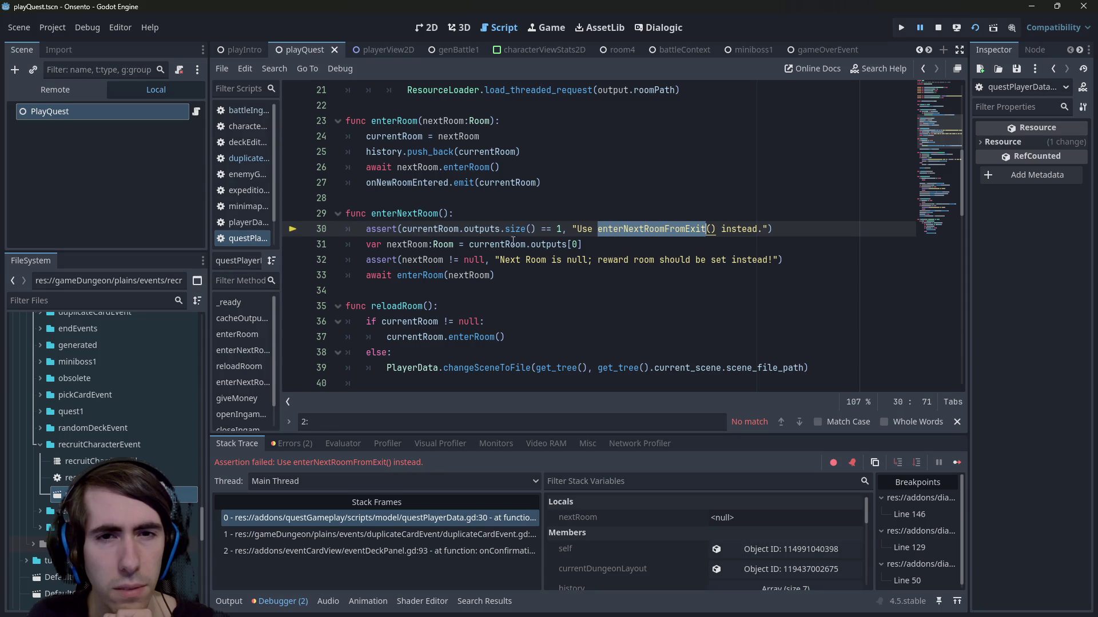
pyautogui.click(467, 229)
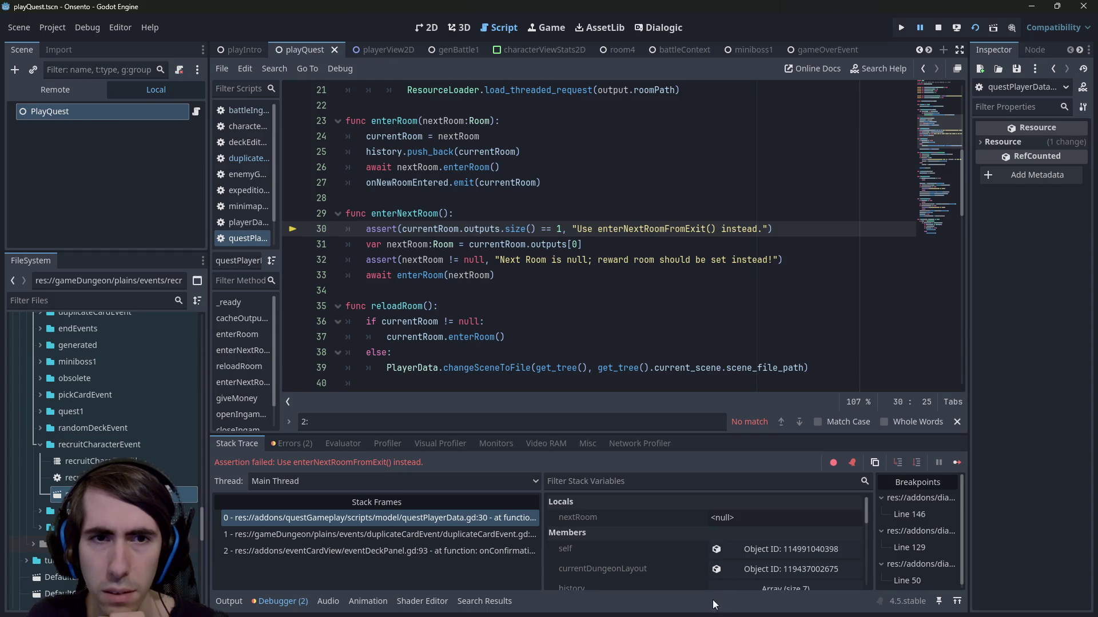
pyautogui.press('F12')
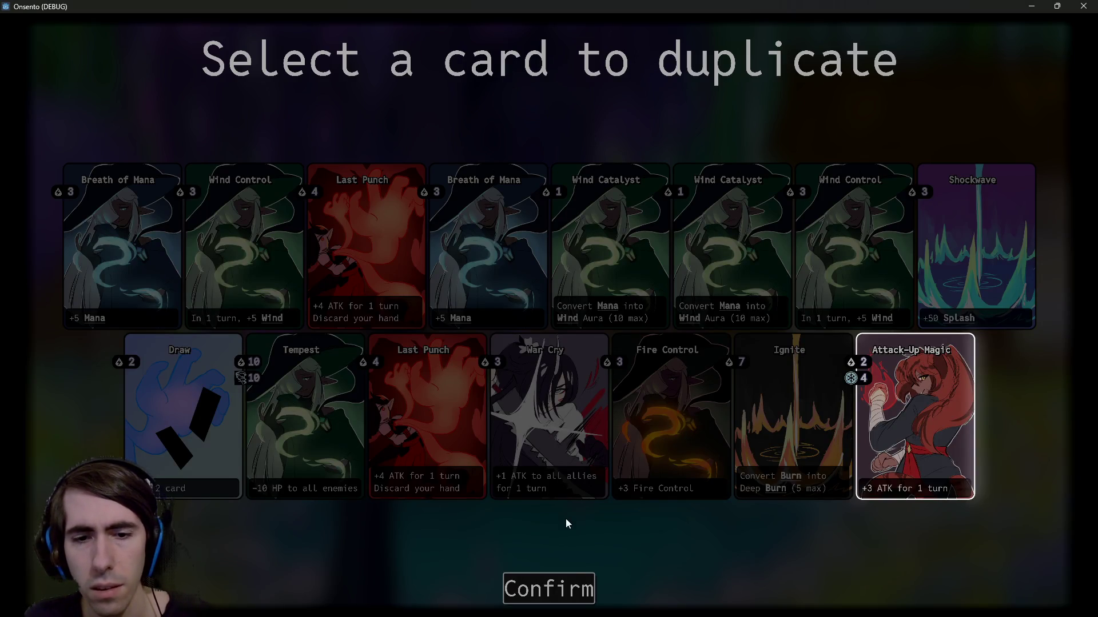
pyautogui.click(1027, 8)
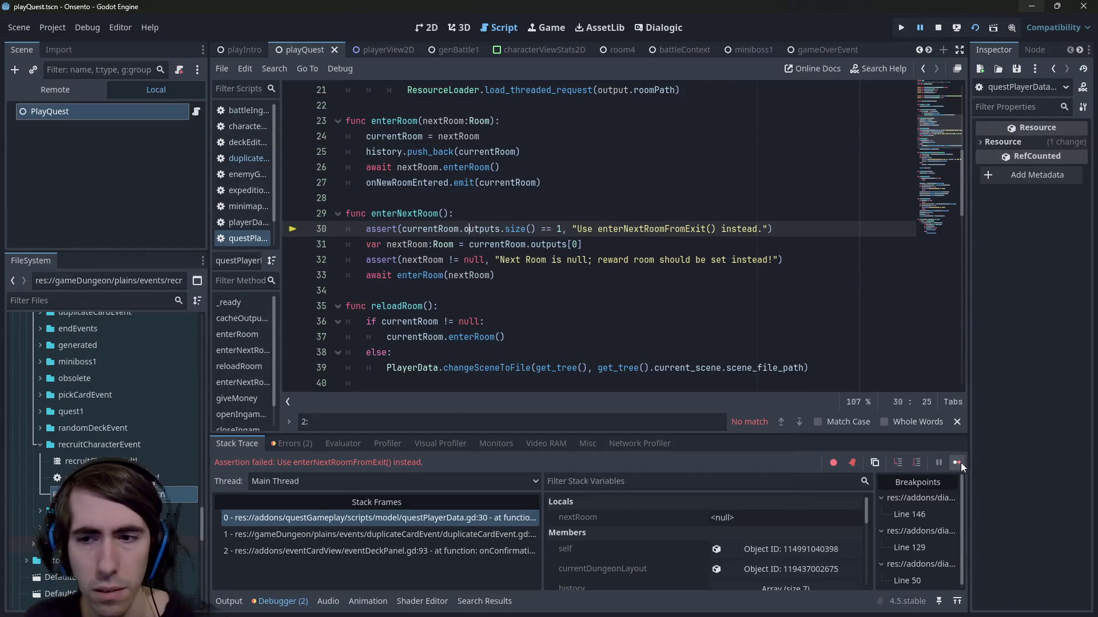
# Step: Resume past the failed assertion, return to the game, and enter the next sword battle room
pyautogui.click(958, 463)
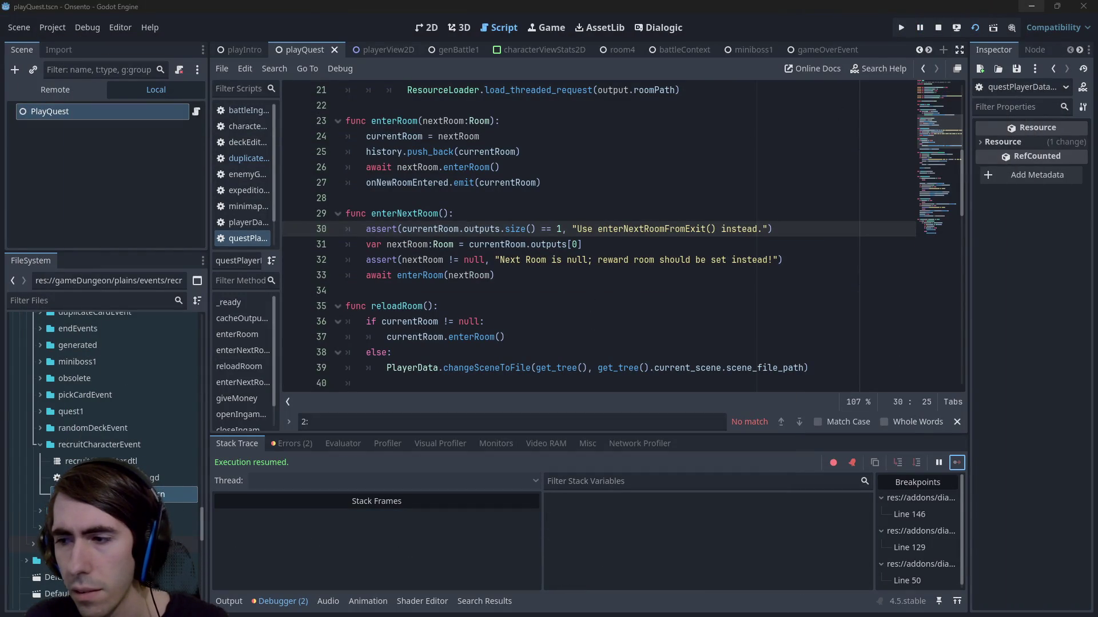
pyautogui.hotkey('alt', 'Tab')
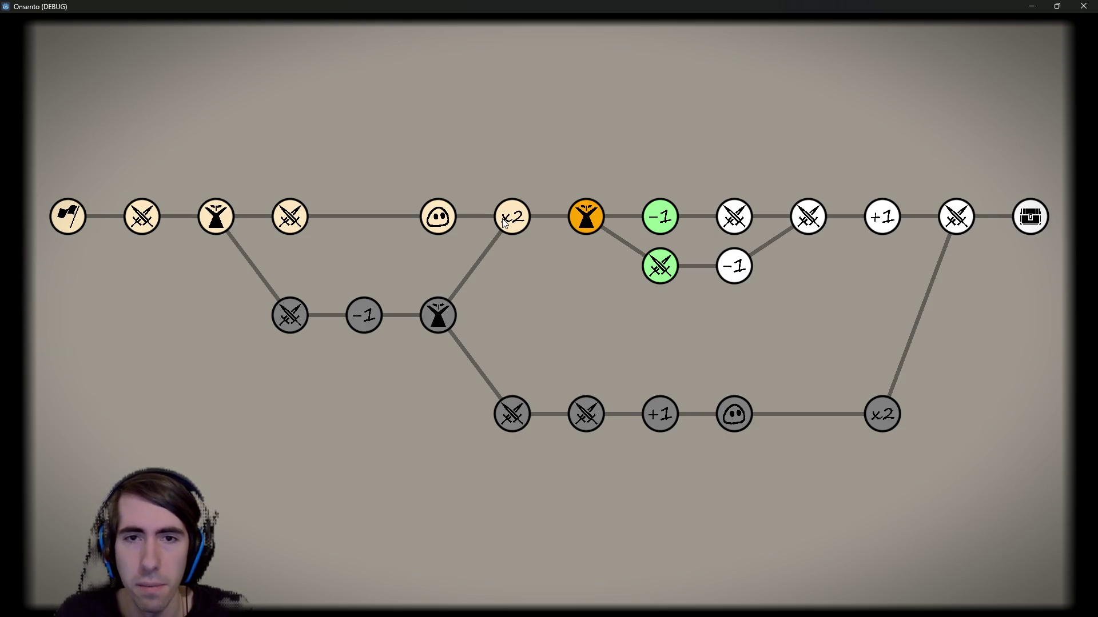
pyautogui.click(668, 266)
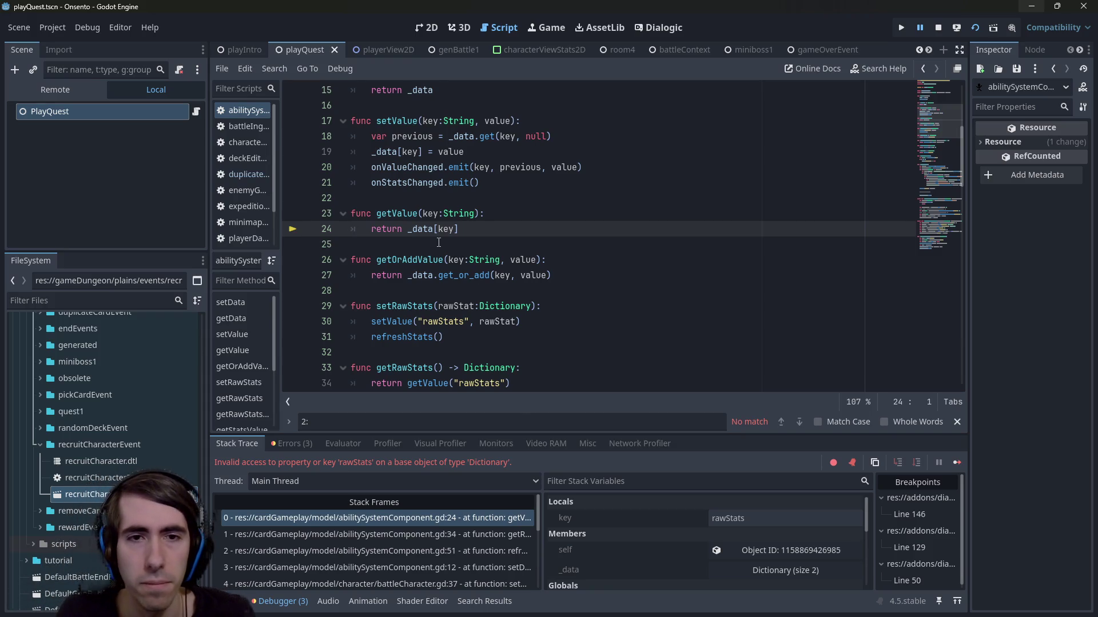
pyautogui.moveTo(419, 230)
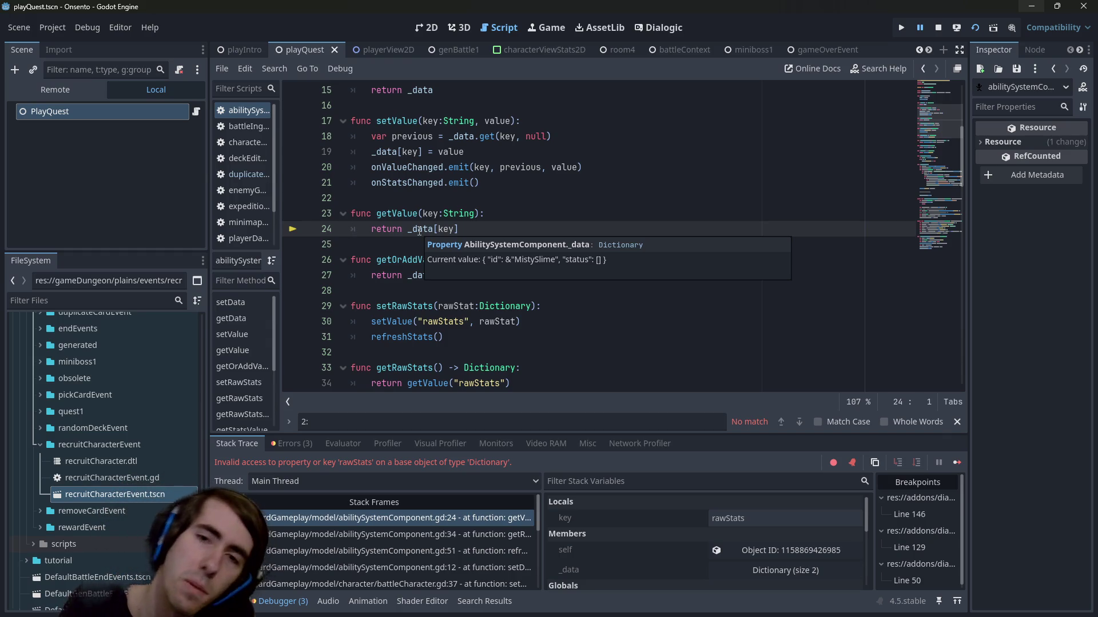
pyautogui.doubleClick(121, 480)
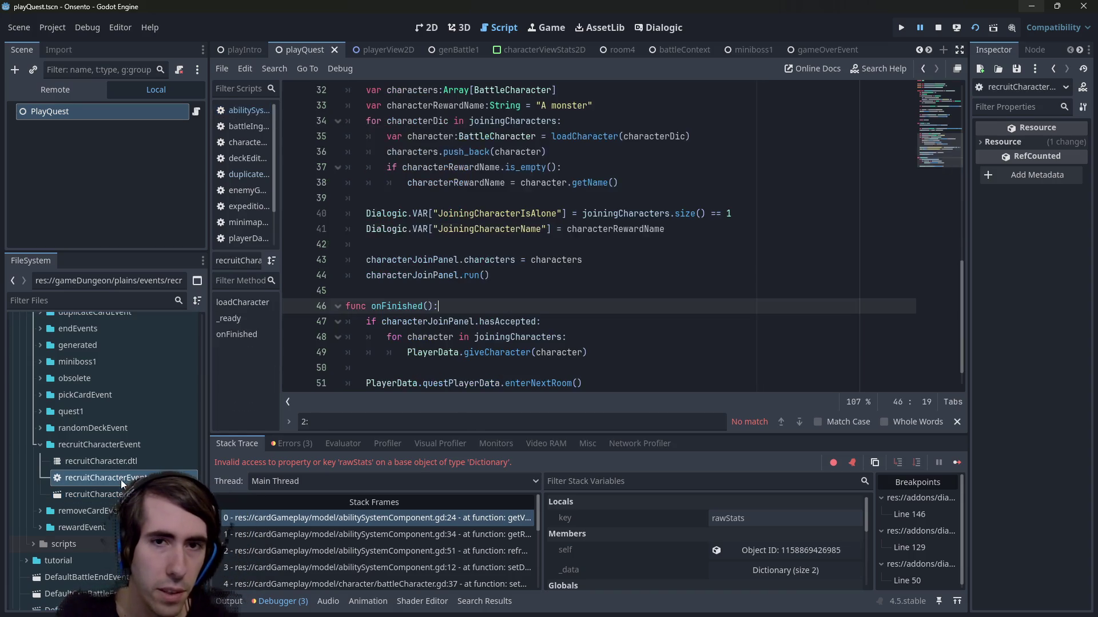
pyautogui.scroll(5, 479, 340)
pyautogui.scroll(-2, 479, 340)
pyautogui.scroll(-4, 480, 340)
pyautogui.click(497, 324)
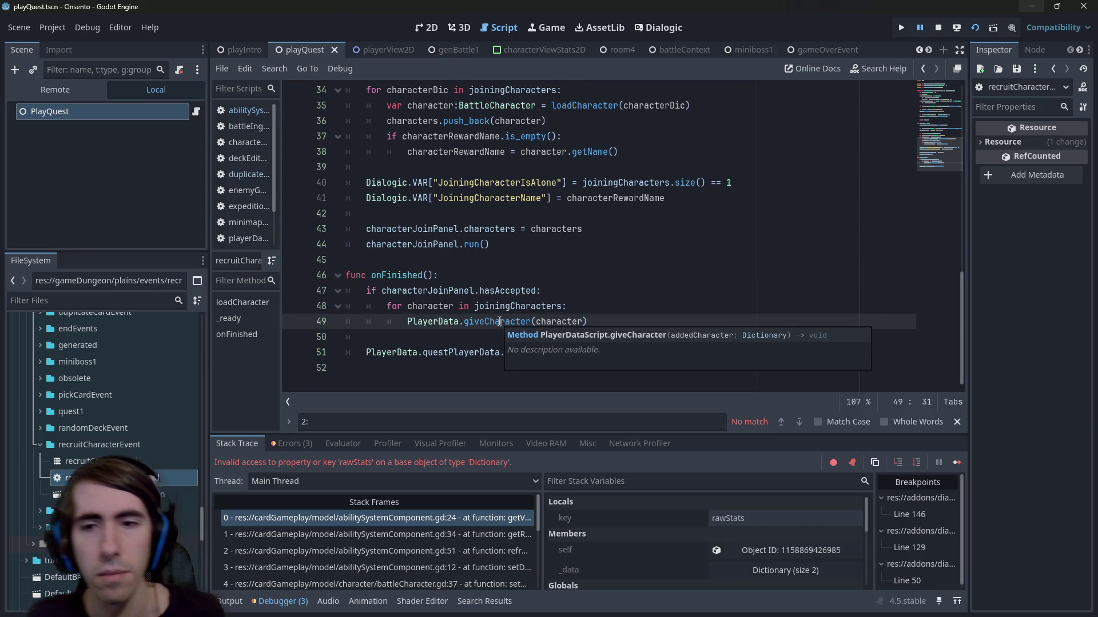
pyautogui.doubleClick(500, 322)
pyautogui.scroll(2, 500, 322)
pyautogui.scroll(2, 499, 322)
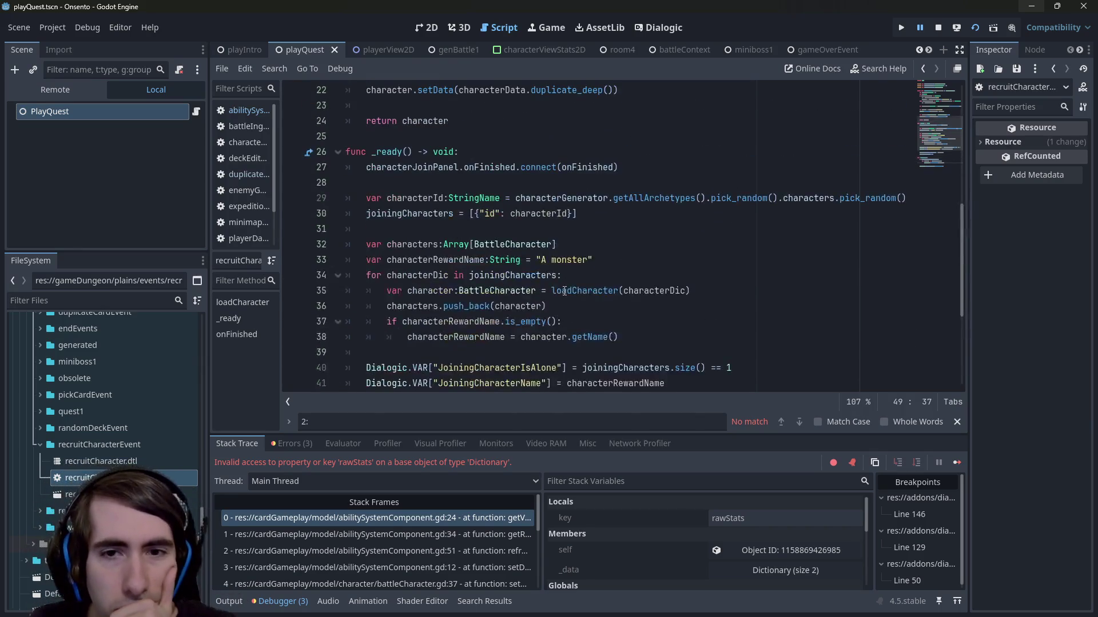
pyautogui.doubleClick(563, 290)
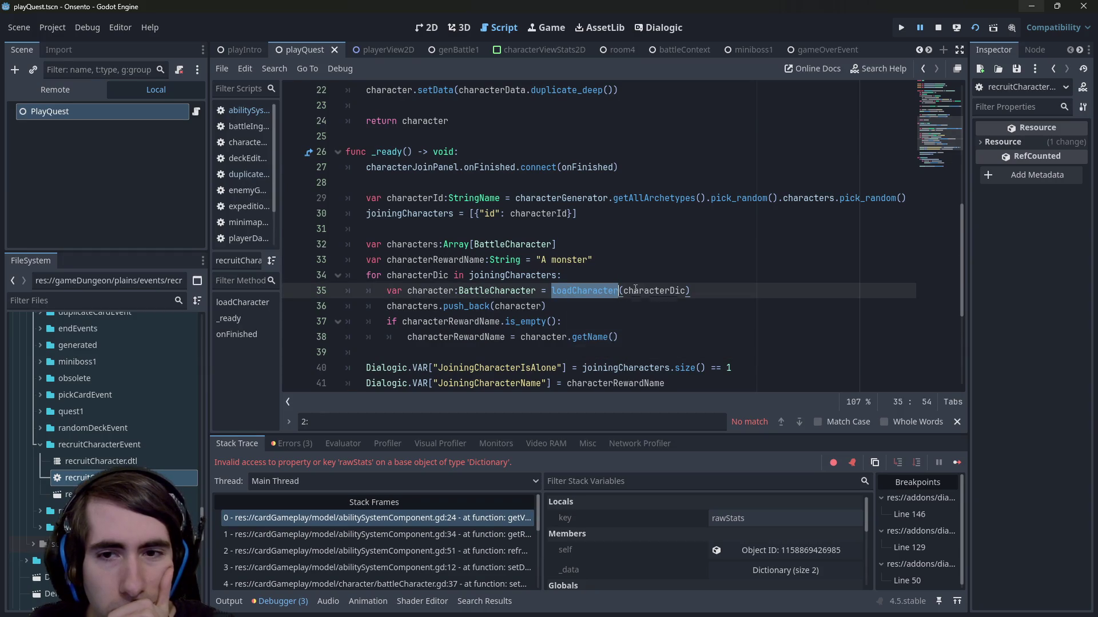
pyautogui.doubleClick(635, 289)
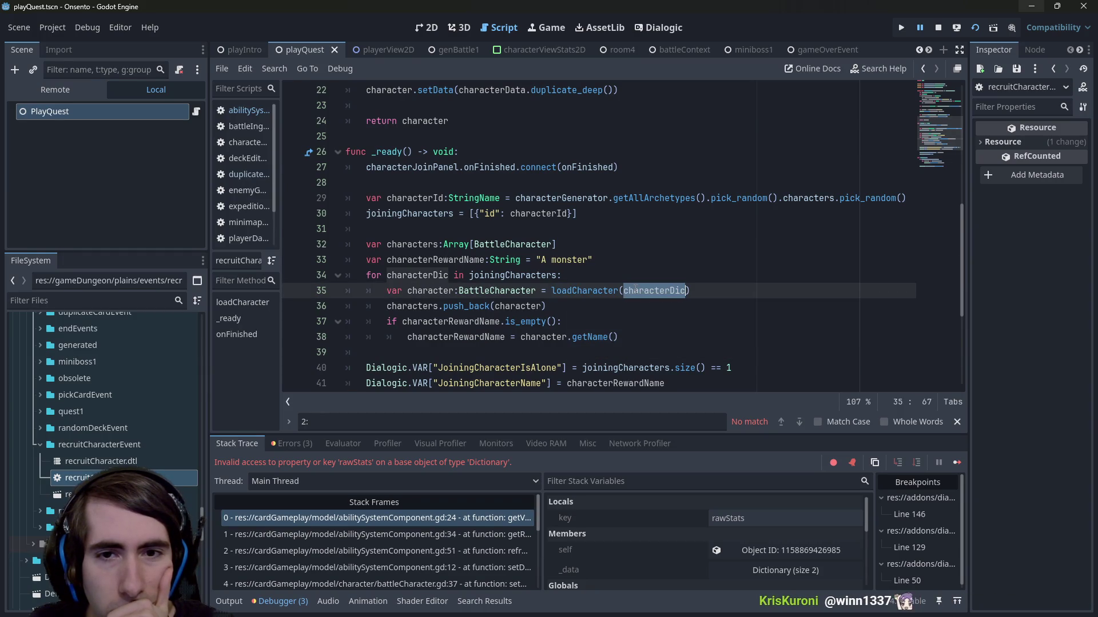
pyautogui.scroll(1, 635, 290)
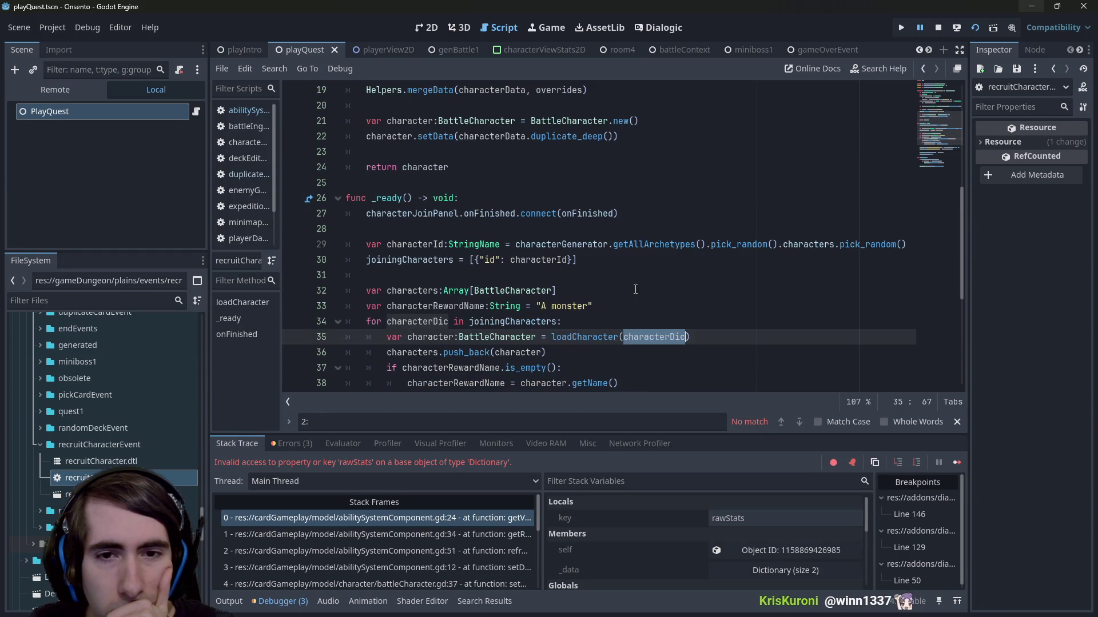
pyautogui.keyDown('ctrl'); pyautogui.click(586, 339); pyautogui.keyUp('ctrl')
pyautogui.scroll(-1, 594, 267)
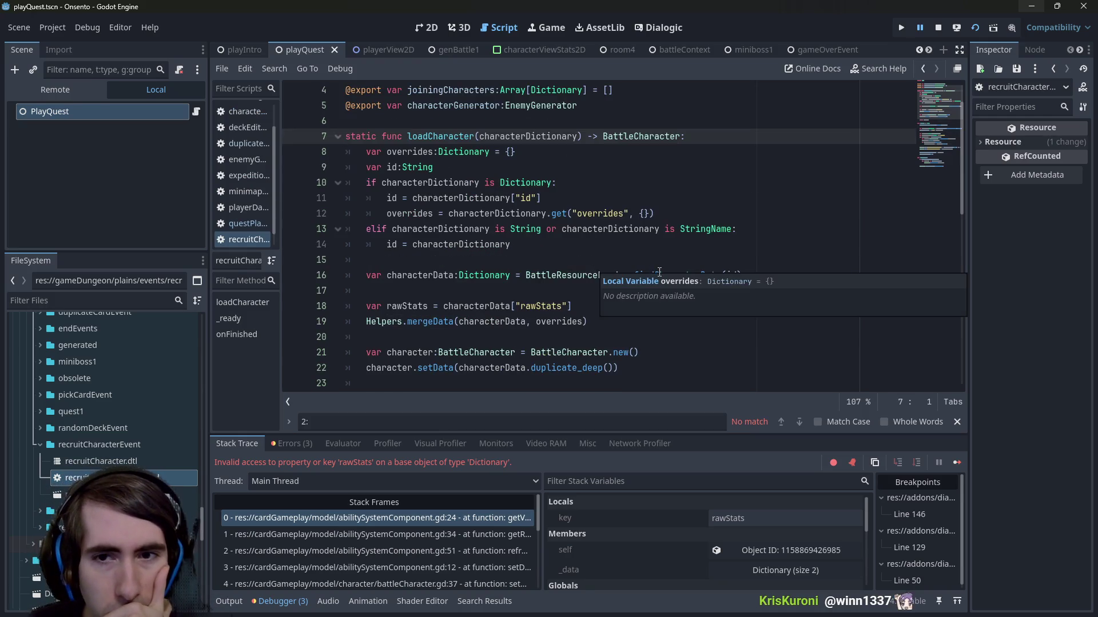
pyautogui.doubleClick(668, 276)
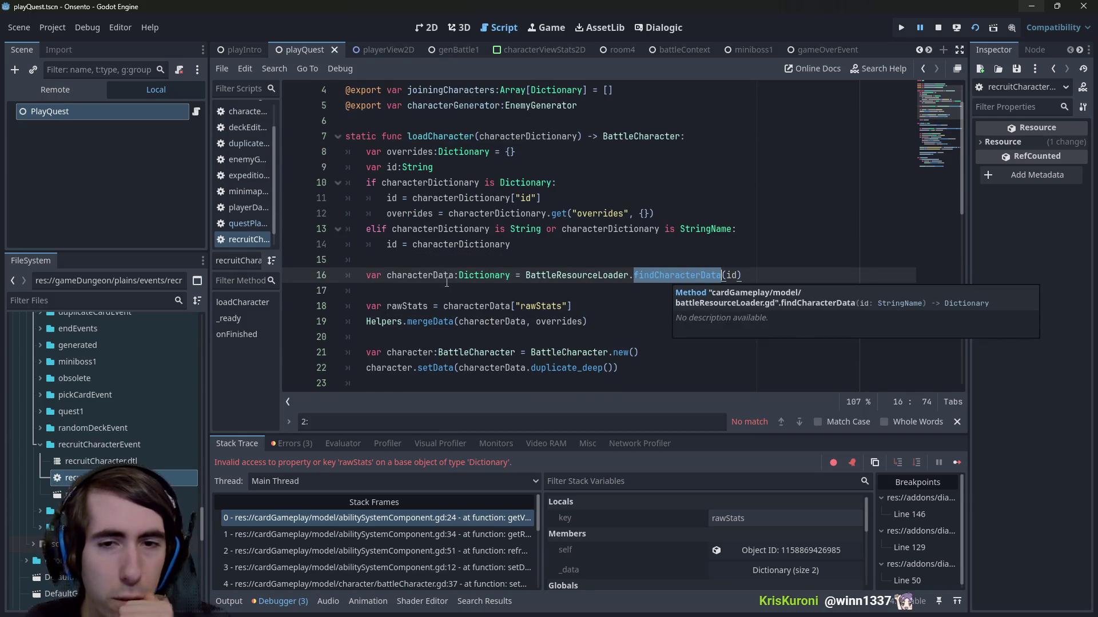
pyautogui.doubleClick(420, 275)
pyautogui.scroll(-1, 463, 280)
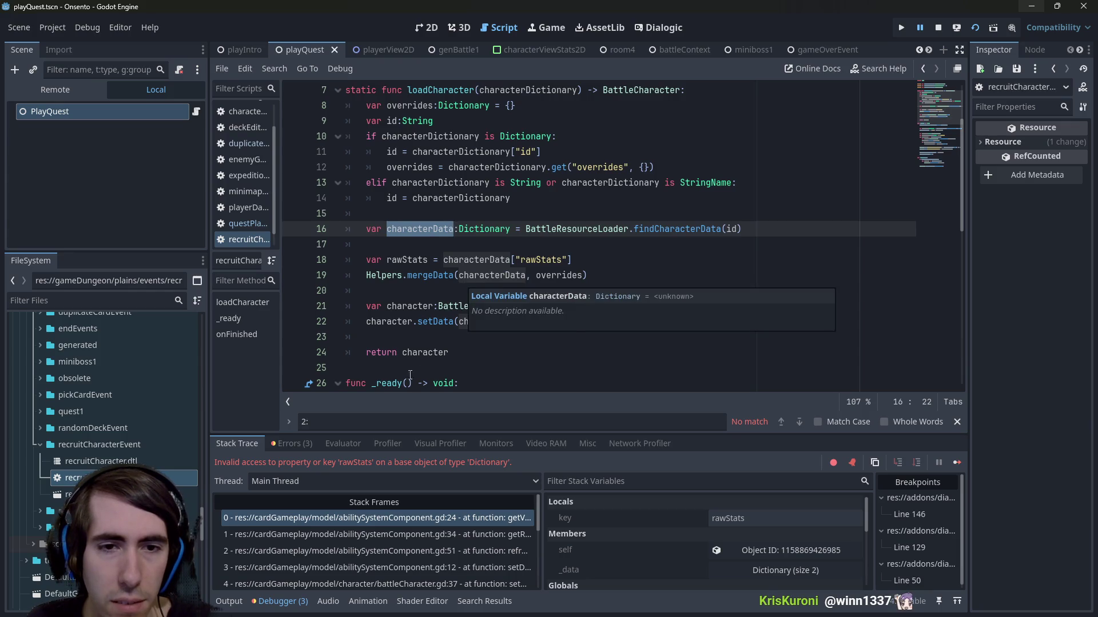
pyautogui.doubleClick(422, 352)
pyautogui.scroll(2, 422, 354)
pyautogui.scroll(-9, 422, 353)
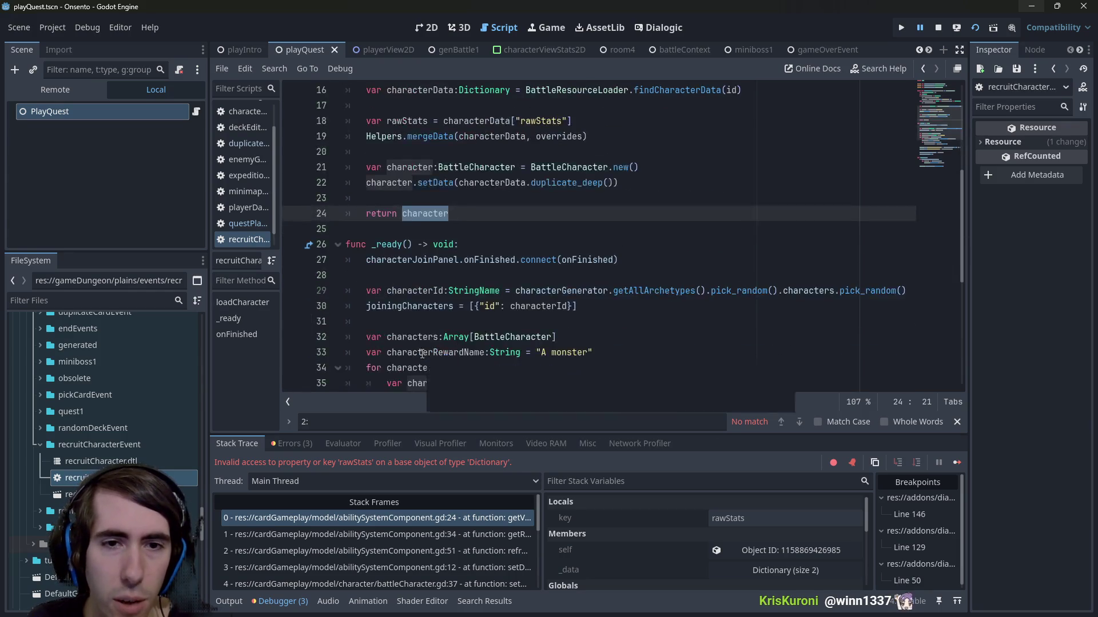
pyautogui.scroll(1, 434, 250)
pyautogui.click(433, 246)
pyautogui.doubleClick(433, 246)
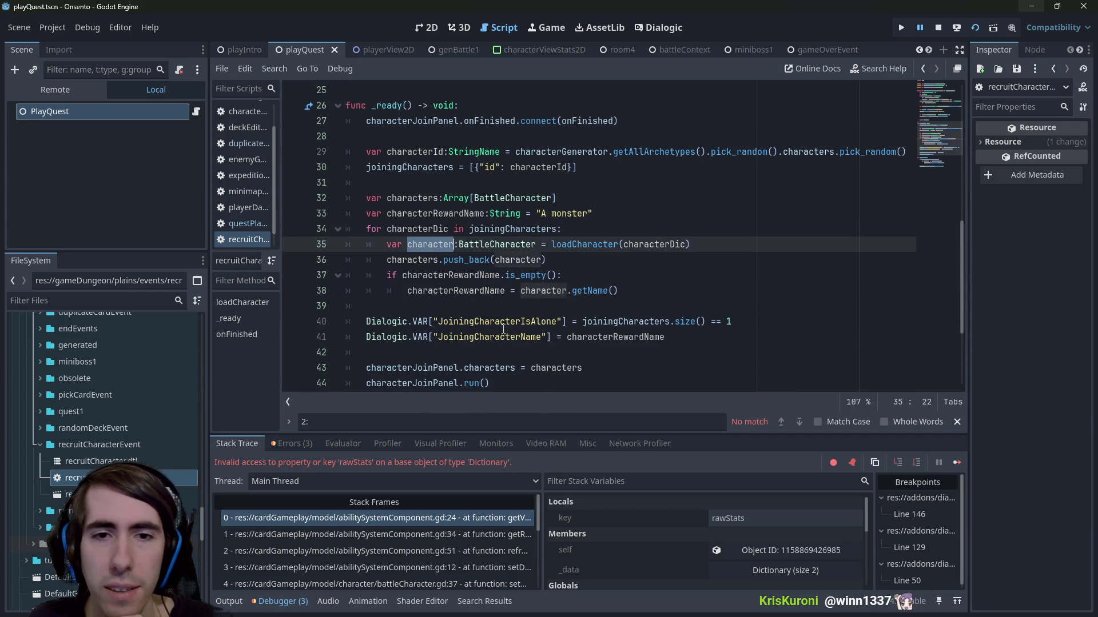
pyautogui.scroll(-2, 512, 303)
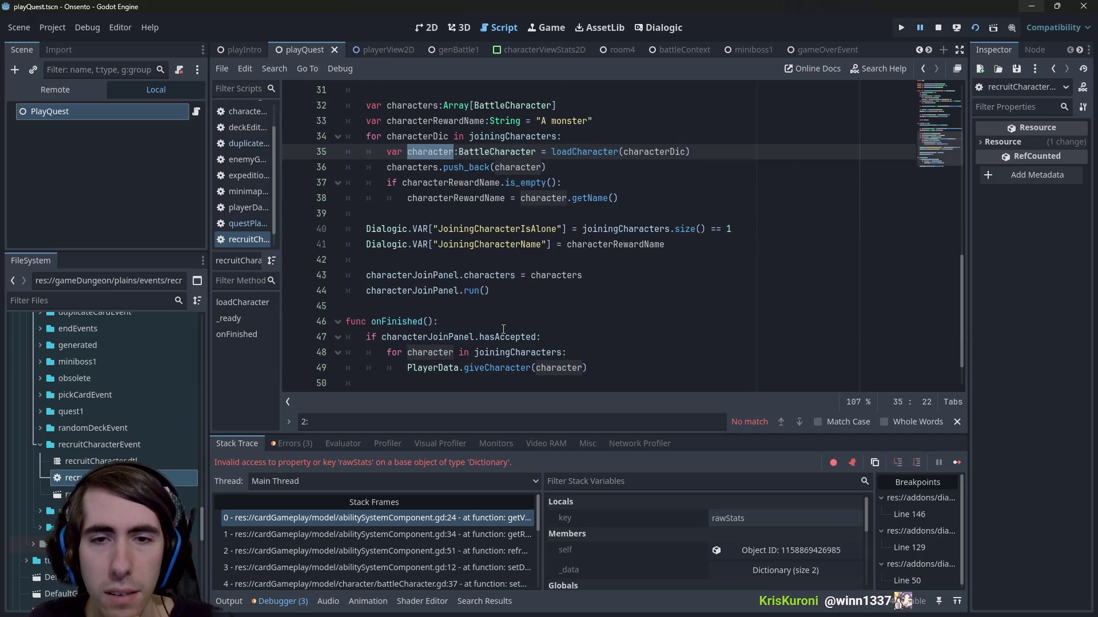
pyautogui.click(483, 291)
pyautogui.doubleClick(488, 275)
pyautogui.scroll(2, 480, 258)
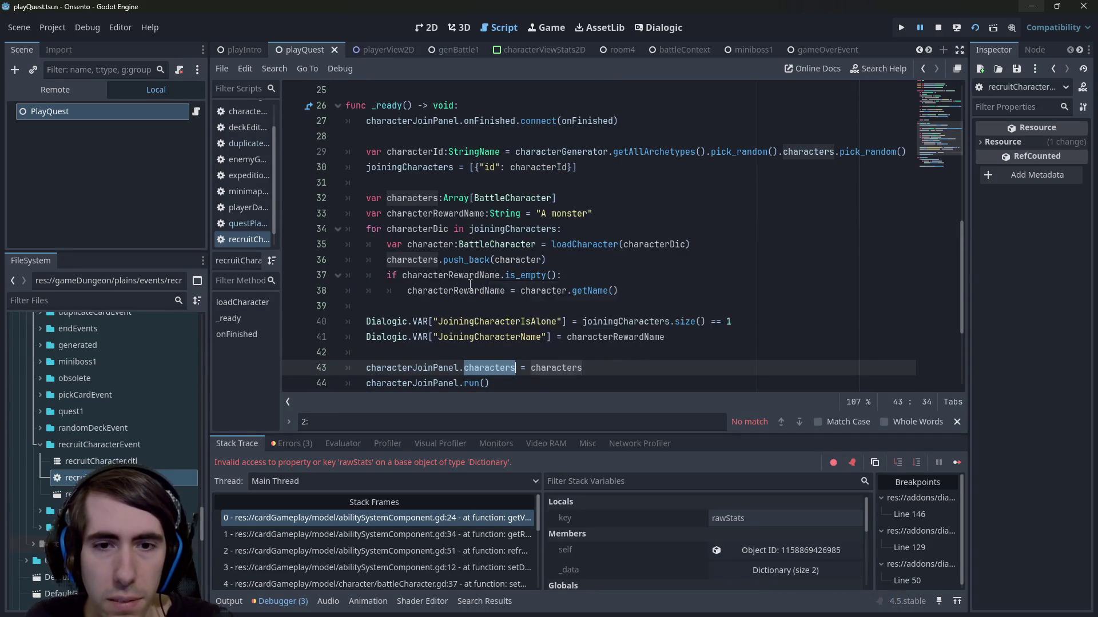
pyautogui.scroll(-1, 461, 268)
pyautogui.scroll(-2, 519, 332)
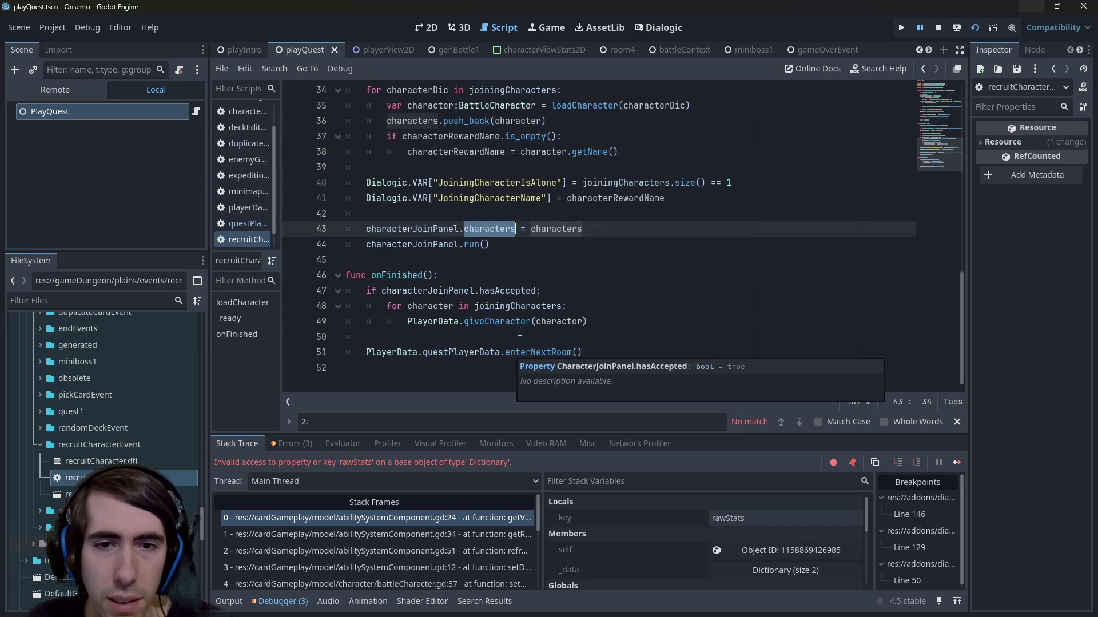
pyautogui.click(543, 321)
pyautogui.doubleClick(544, 322)
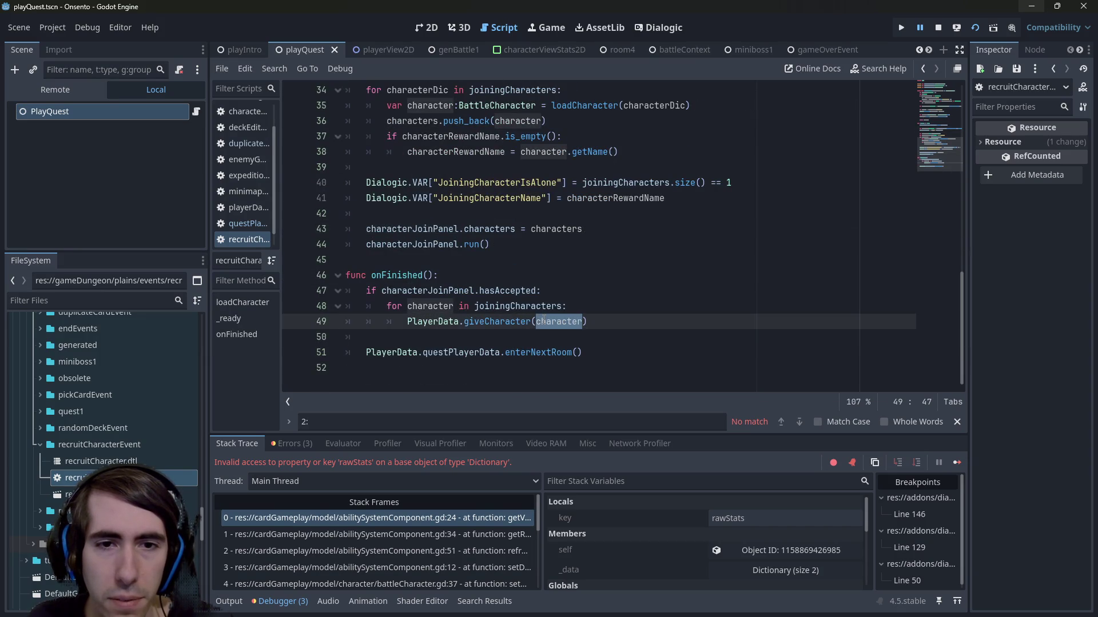
pyautogui.doubleClick(515, 306)
pyautogui.scroll(9, 520, 295)
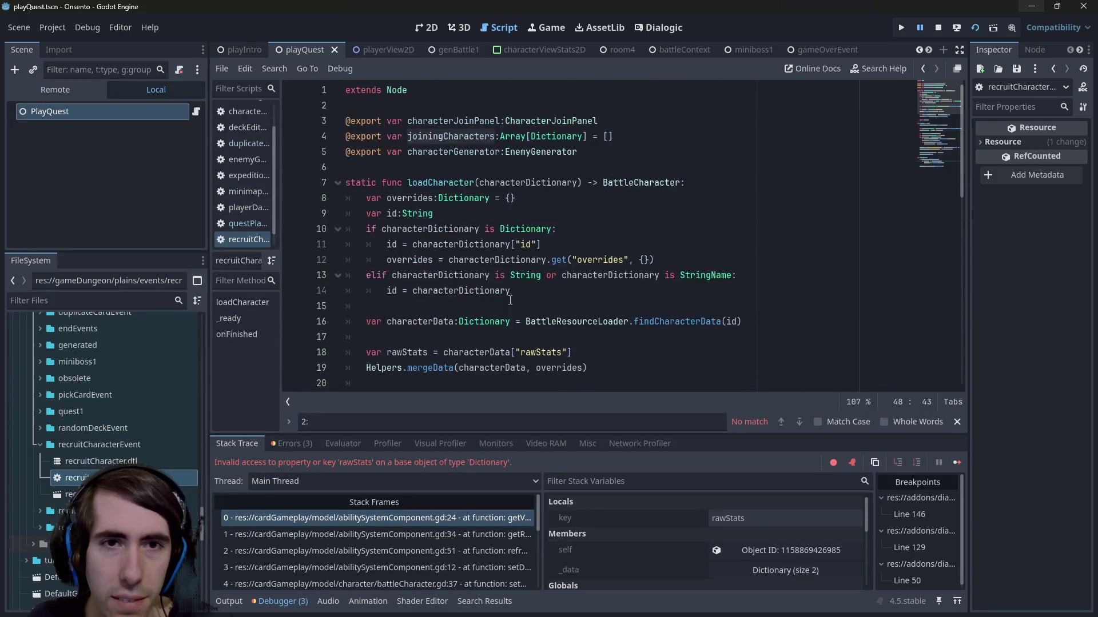
pyautogui.scroll(-8, 515, 306)
pyautogui.scroll(1, 510, 300)
pyautogui.scroll(-2, 510, 300)
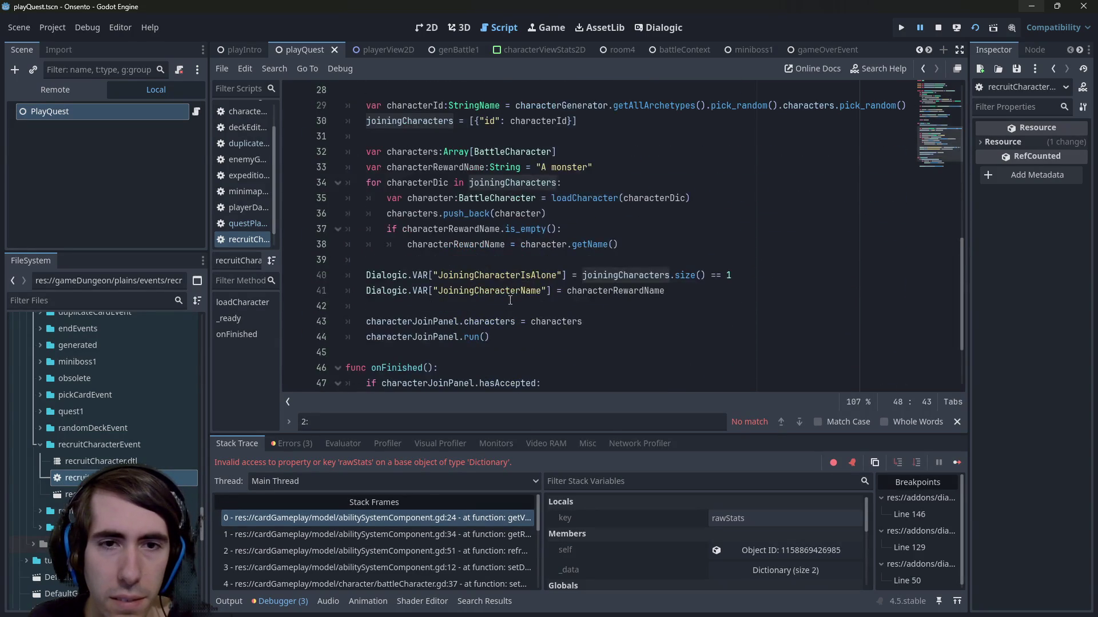
pyautogui.scroll(1, 457, 246)
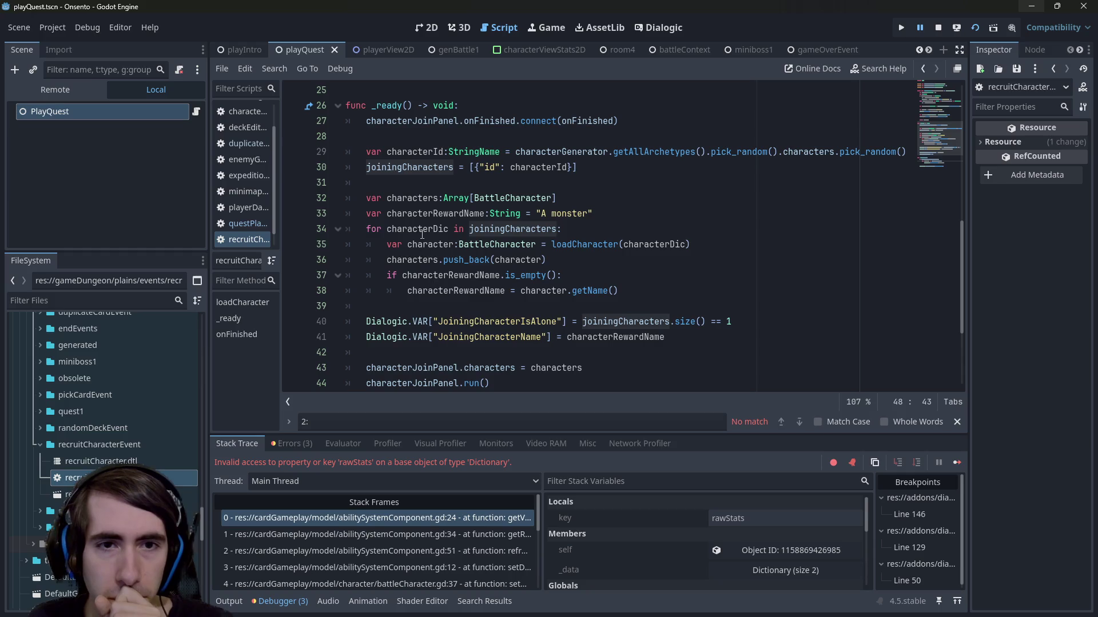
pyautogui.moveTo(558, 198); pyautogui.dragTo(348, 198)
pyautogui.hotkey('ctrl', 'c')
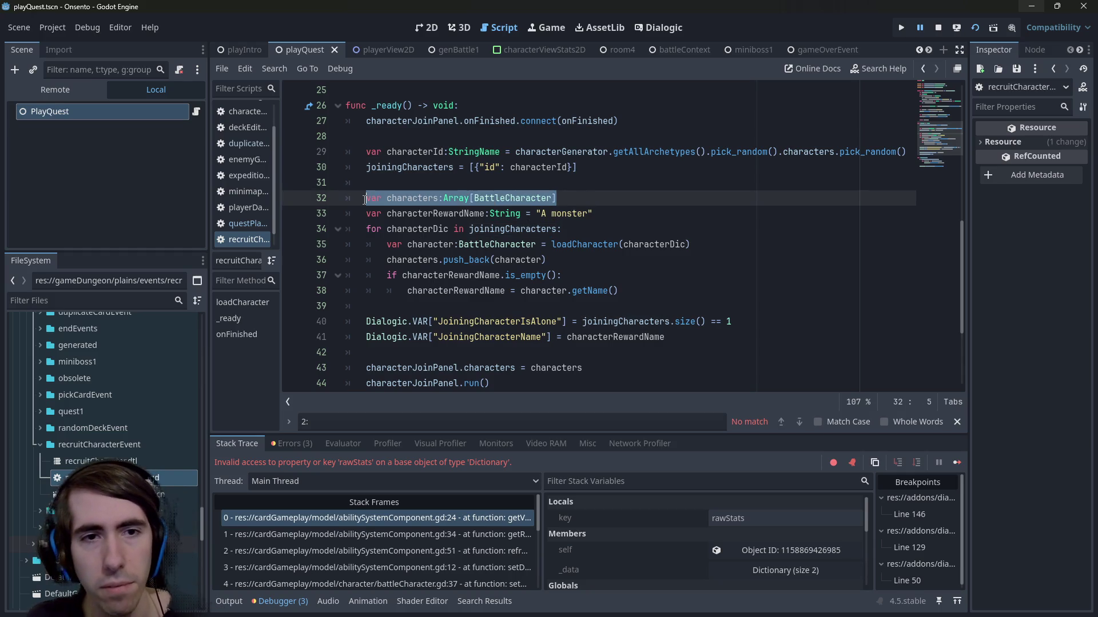
pyautogui.press('BackSpace')
pyautogui.press('BackSpace')
pyautogui.scroll(8, 364, 200)
pyautogui.click(664, 136)
pyautogui.press('Return')
pyautogui.hotkey('ctrl', 'v')
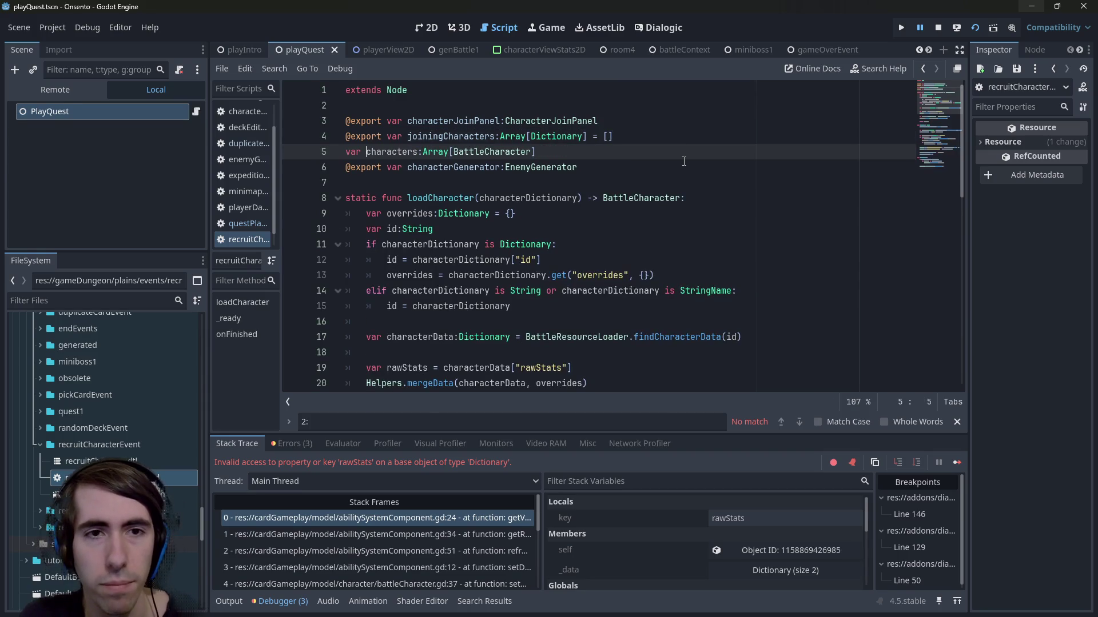
pyautogui.press('Home')
pyautogui.write('@export')
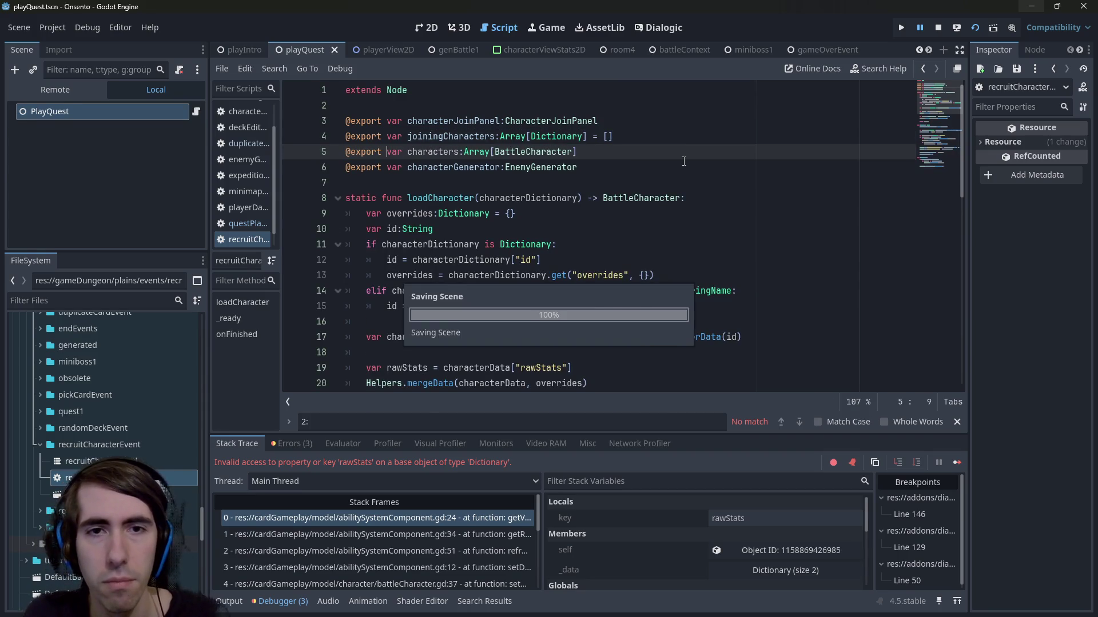
# Step: Make the onFinished loop iterate over characters, typing its loop variable as BattleCharacter
pyautogui.doubleClick(433, 151)
pyautogui.scroll(-2, 533, 258)
pyautogui.scroll(-9, 514, 255)
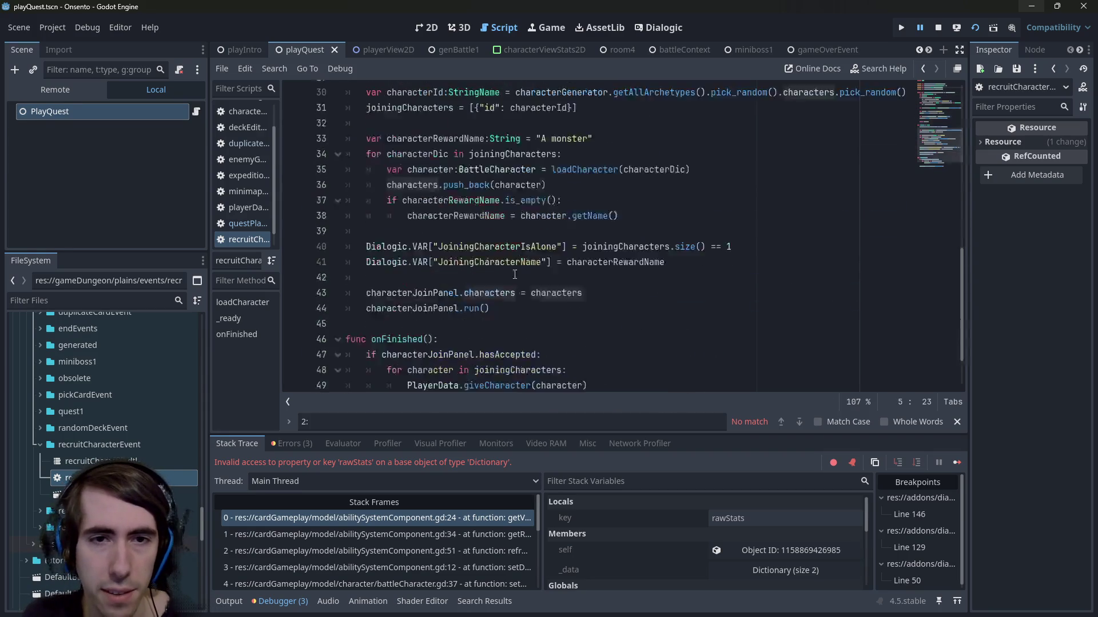
pyautogui.doubleClick(515, 307)
pyautogui.write('characters')
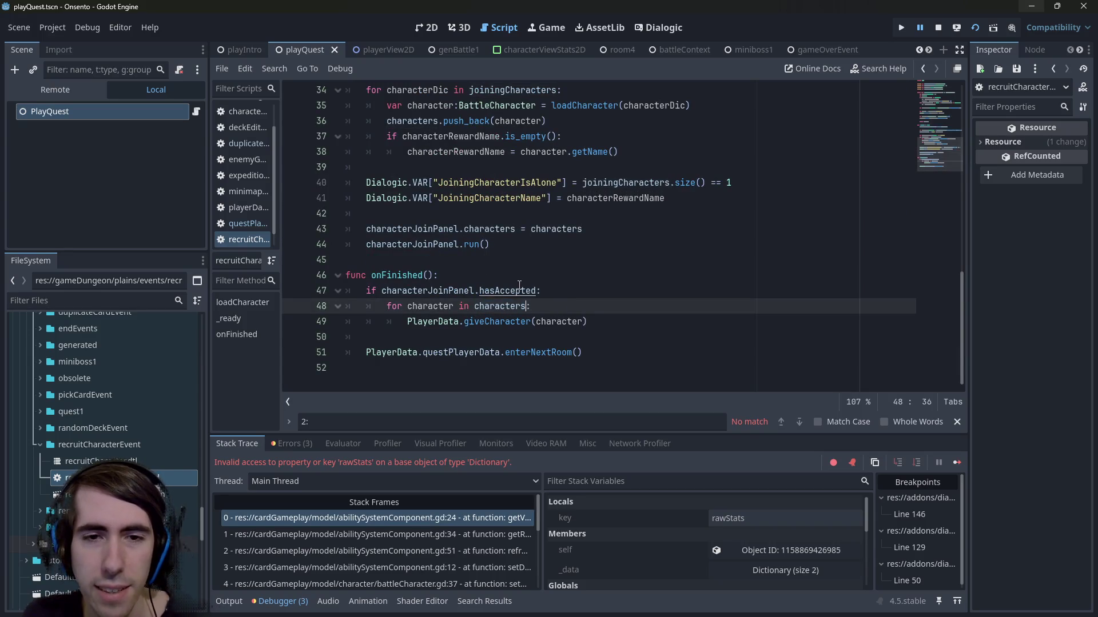
pyautogui.doubleClick(440, 306)
pyautogui.click(583, 322)
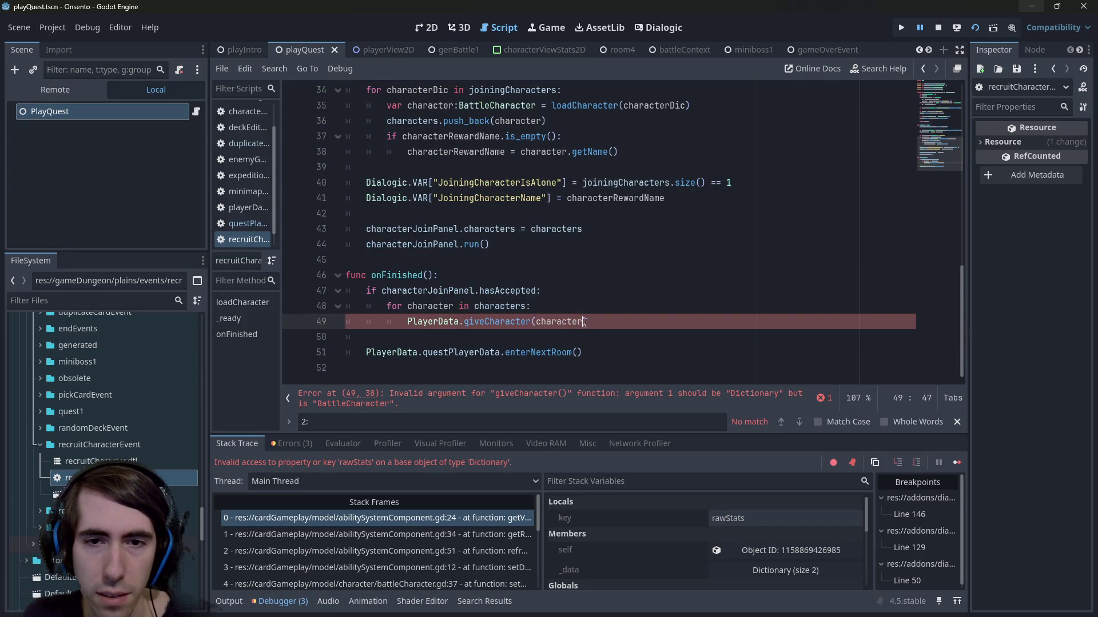
pyautogui.click(459, 307)
pyautogui.write(':BattleCh')
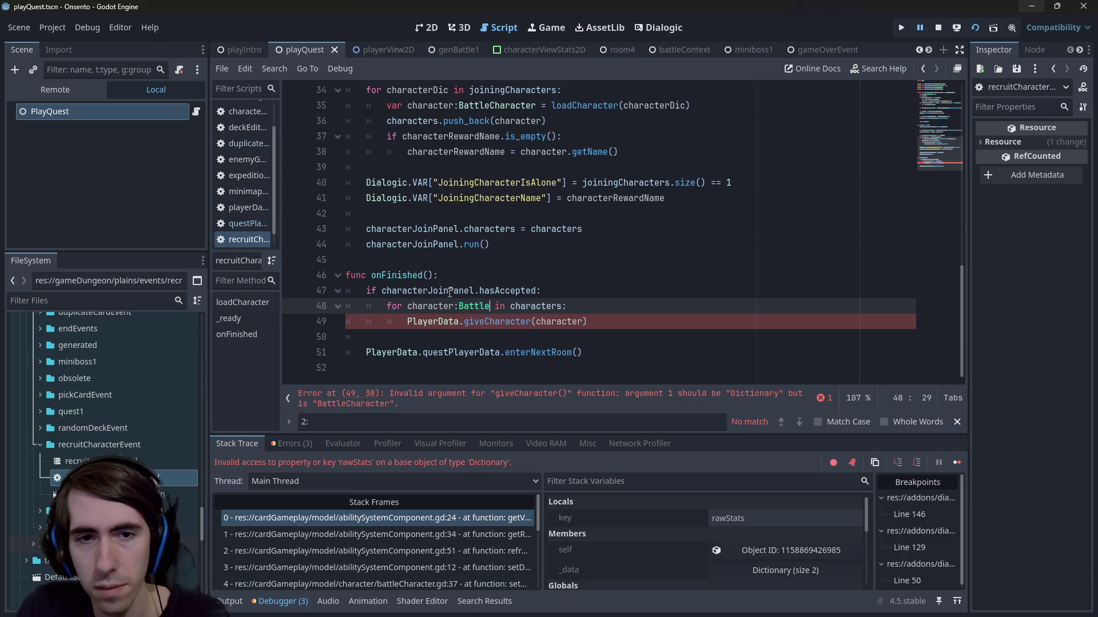
pyautogui.press('Return')
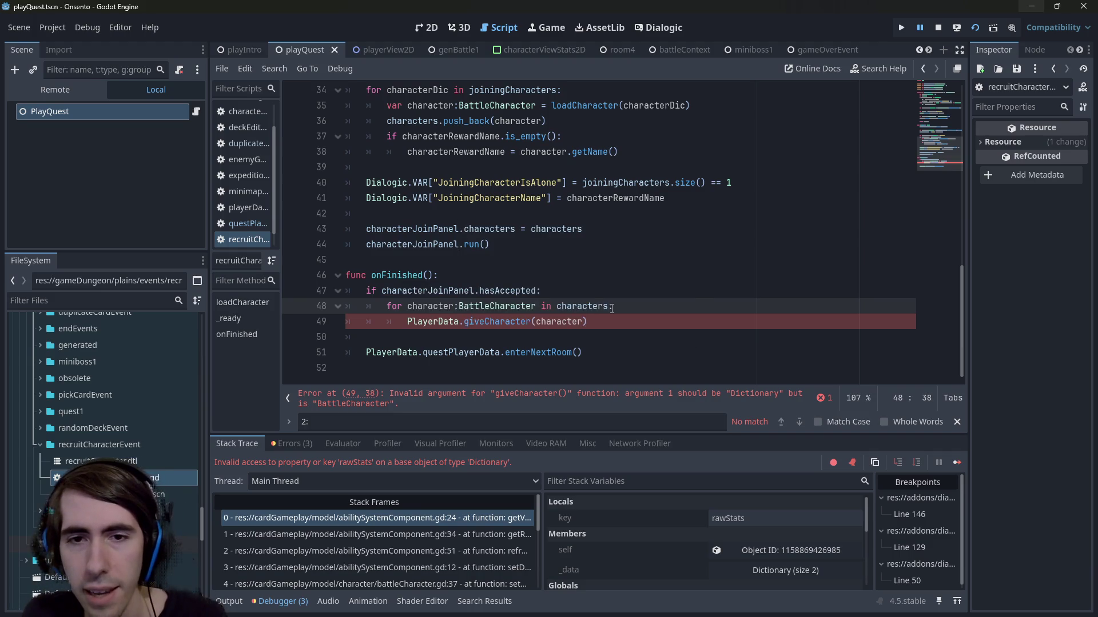
# Step: Pass the character's abilitySystemComponent getData() result to giveCharacter
pyautogui.click(585, 322)
pyautogui.write('.')
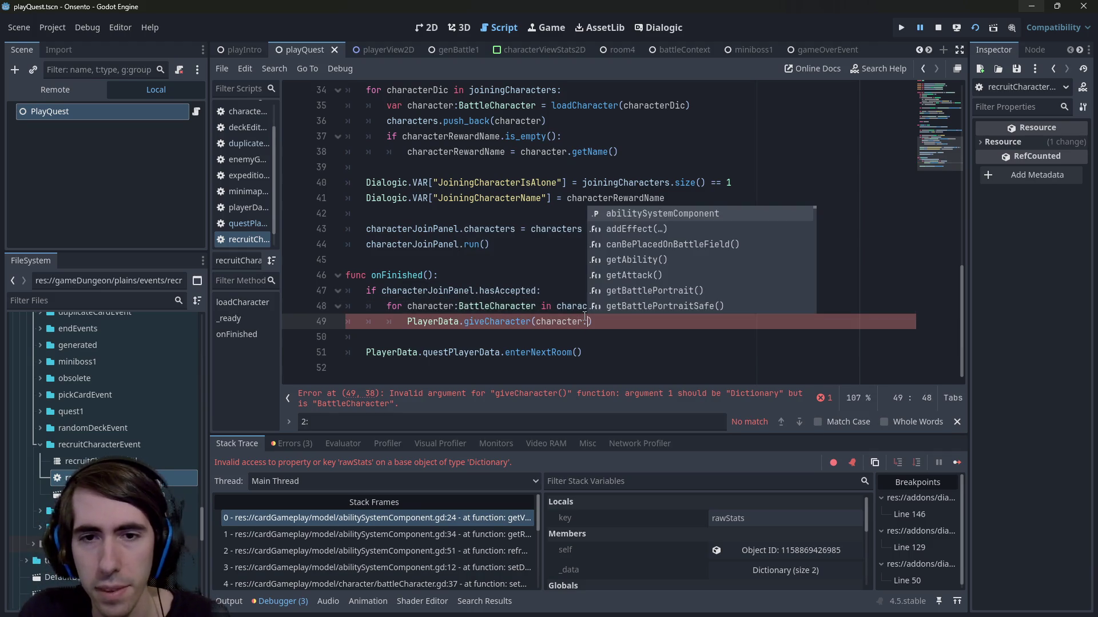
pyautogui.write('getData')
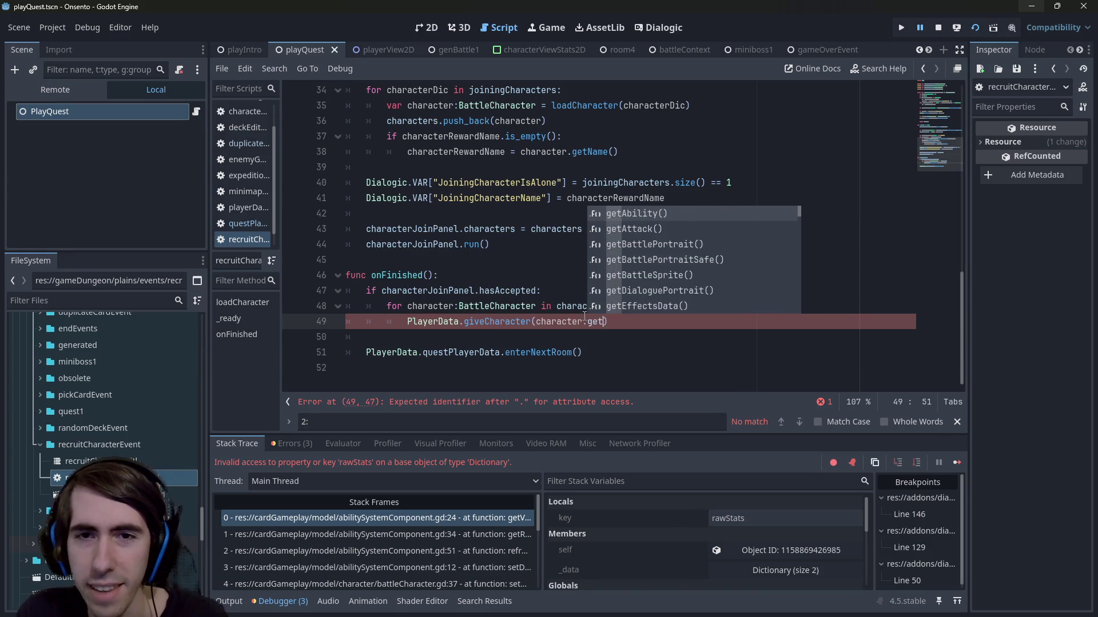
pyautogui.press('BackSpace')
pyautogui.press('BackSpace')
pyautogui.press('BackSpace')
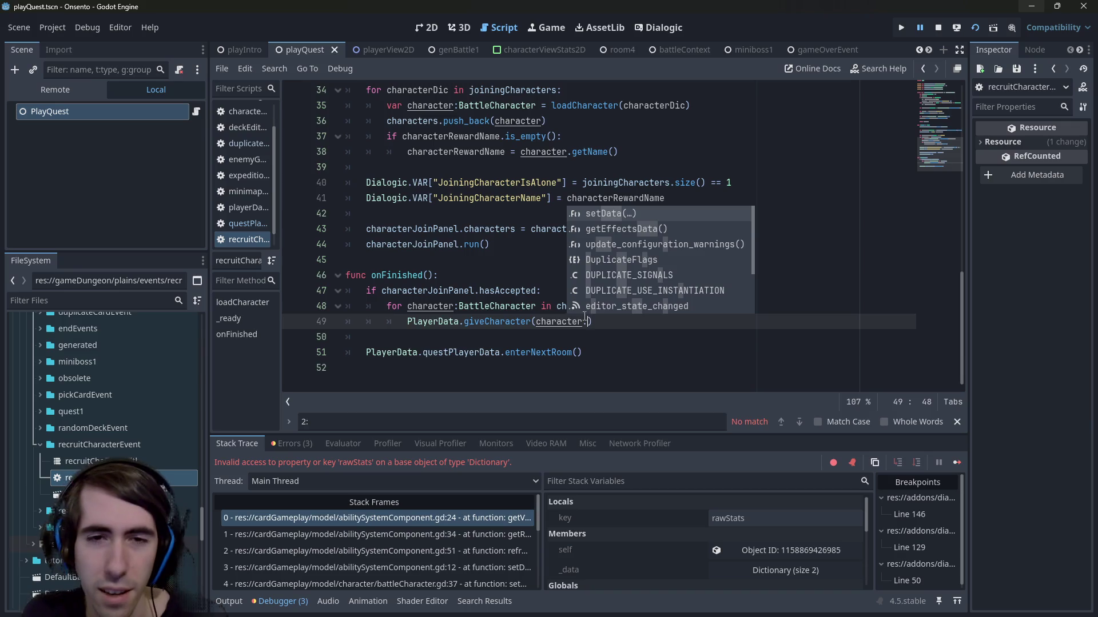
pyautogui.write('abil')
pyautogui.press('Return')
pyautogui.write('.')
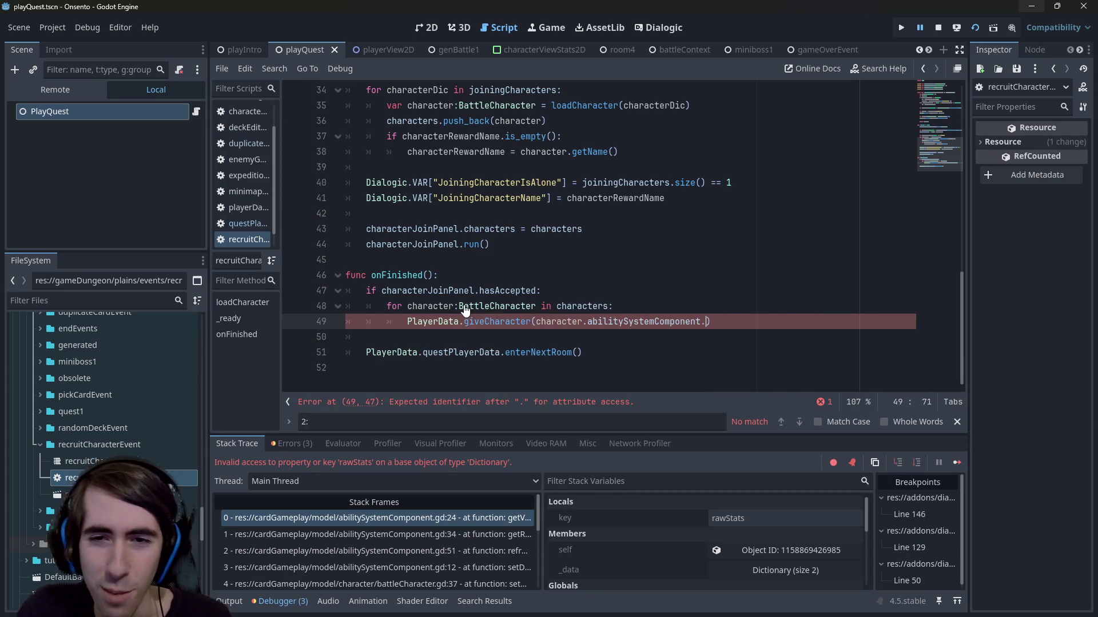
pyautogui.write('data')
pyautogui.press('Return')
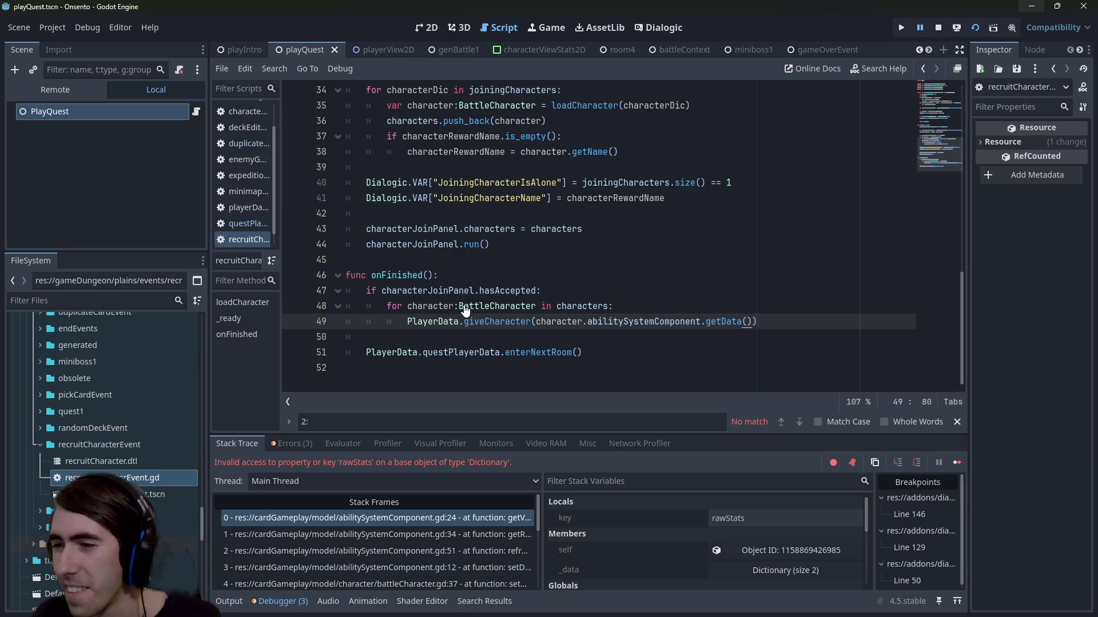
pyautogui.click(673, 309)
# Step: Widen the script list to show full file names and open questPlayerData.gd
pyautogui.scroll(2, 712, 208)
pyautogui.scroll(-2, 712, 208)
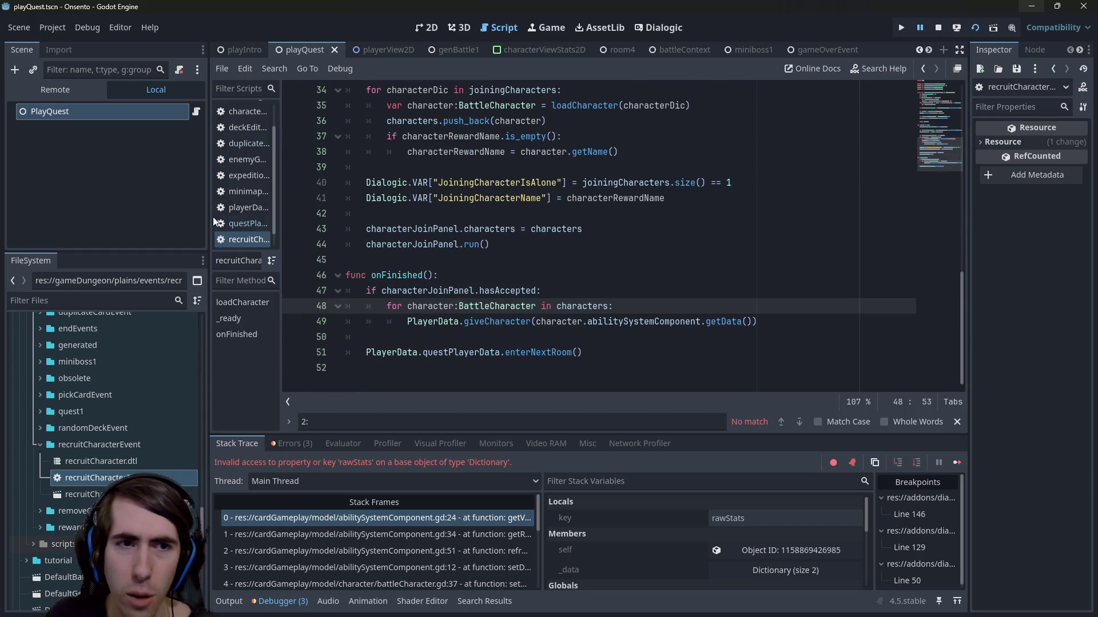
pyautogui.moveTo(279, 211); pyautogui.dragTo(321, 208)
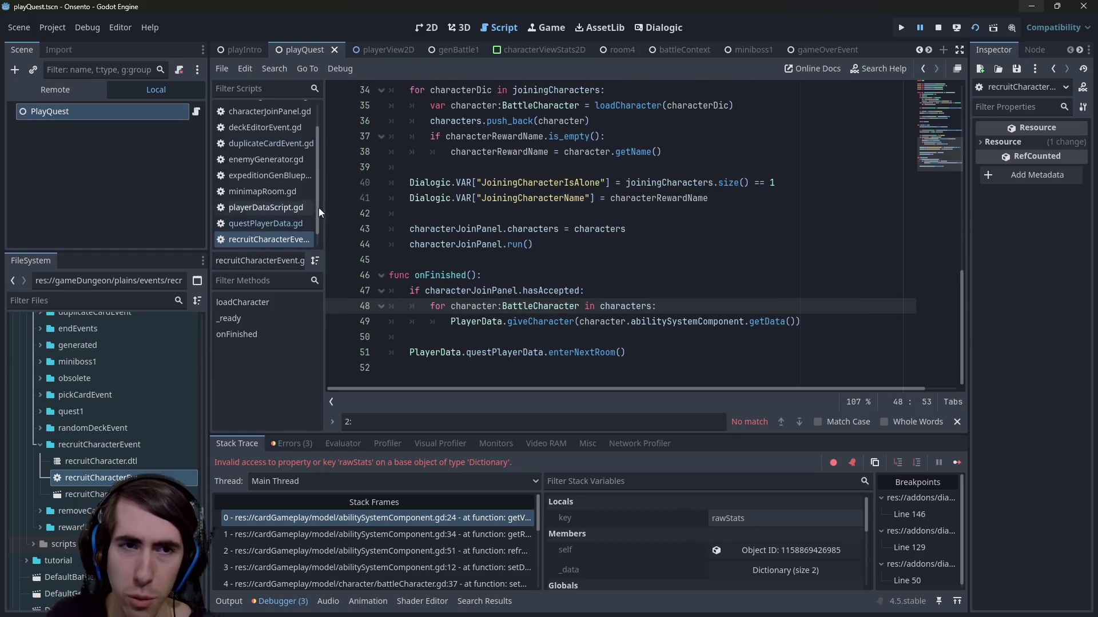
pyautogui.click(266, 223)
# Step: Inspect the room-outputs assert on line 30, then quick-search project files for 'expeditionGen'
pyautogui.moveTo(818, 229); pyautogui.dragTo(353, 223)
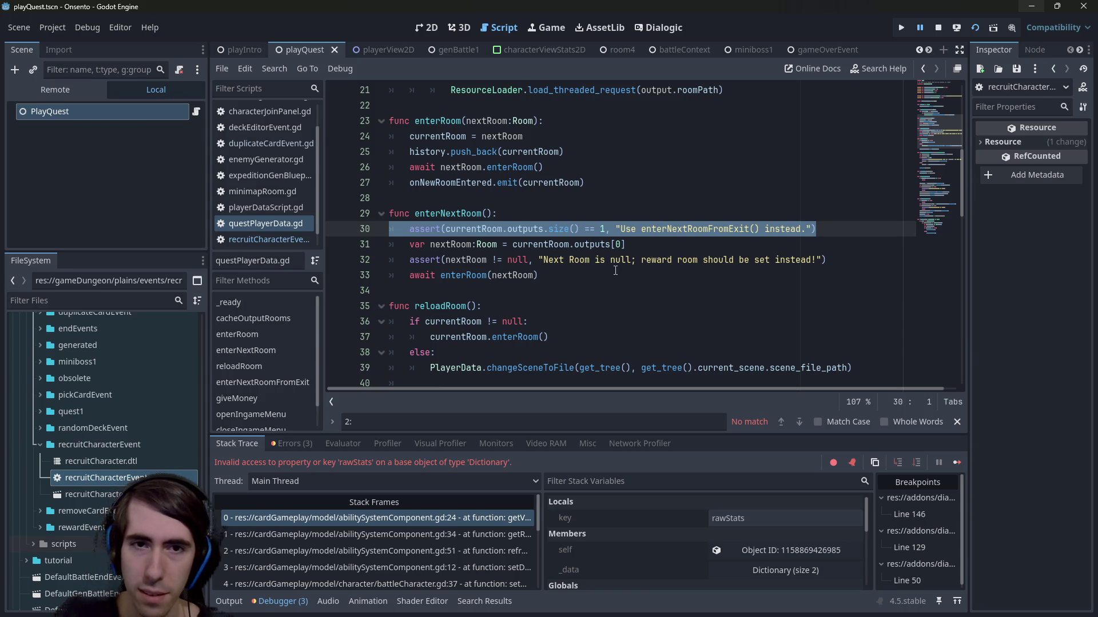
pyautogui.doubleClick(601, 244)
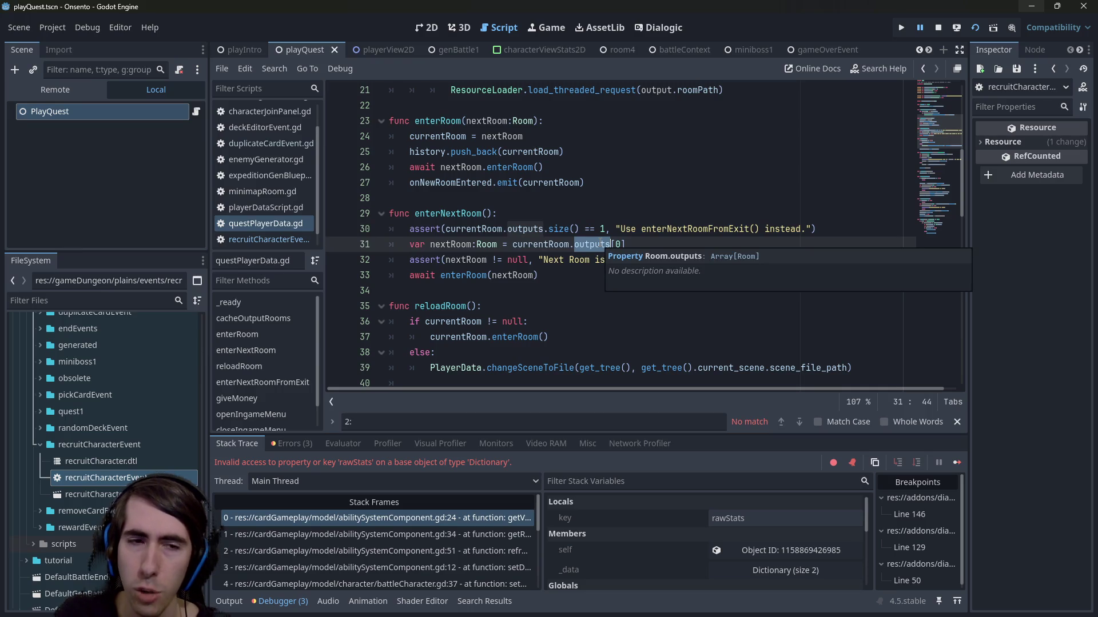
pyautogui.click(600, 244)
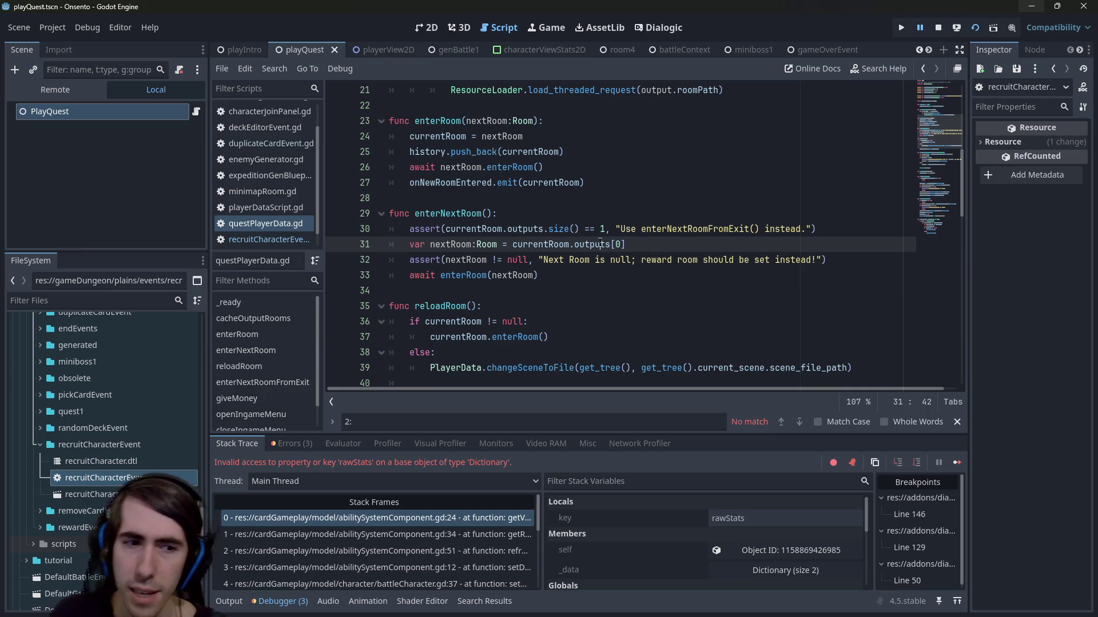
pyautogui.hotkey('shift', 'alt', 'o')
pyautogui.write('exp')
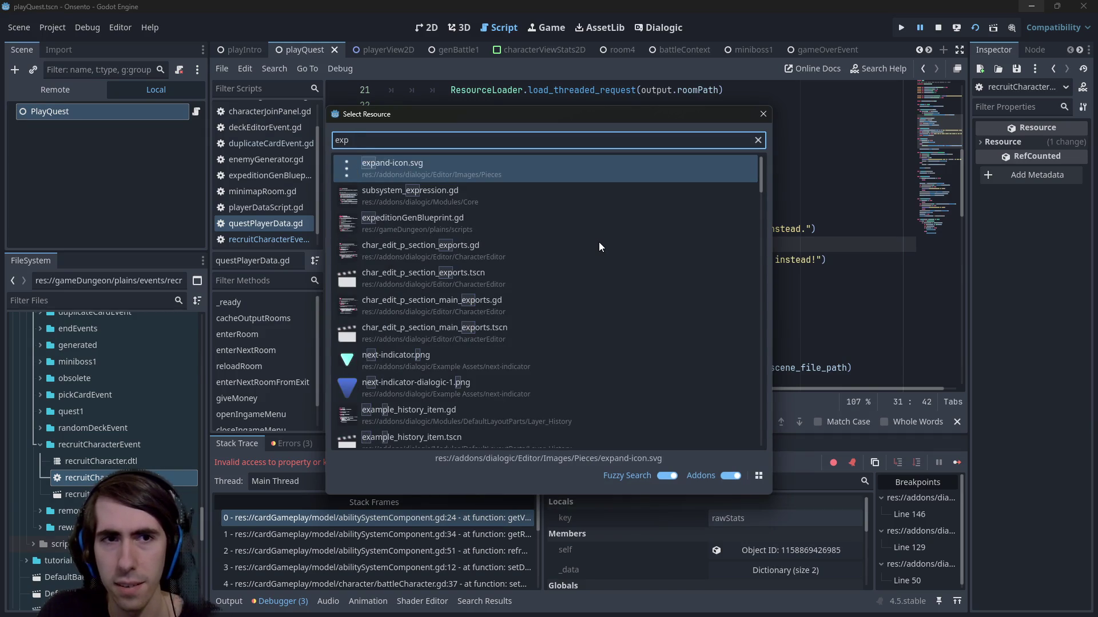
pyautogui.write('editionGen')
# Step: Open expeditionGenBlueprint.gd and search for the other use of getLastCharacterJoinDepth
pyautogui.press('Return')
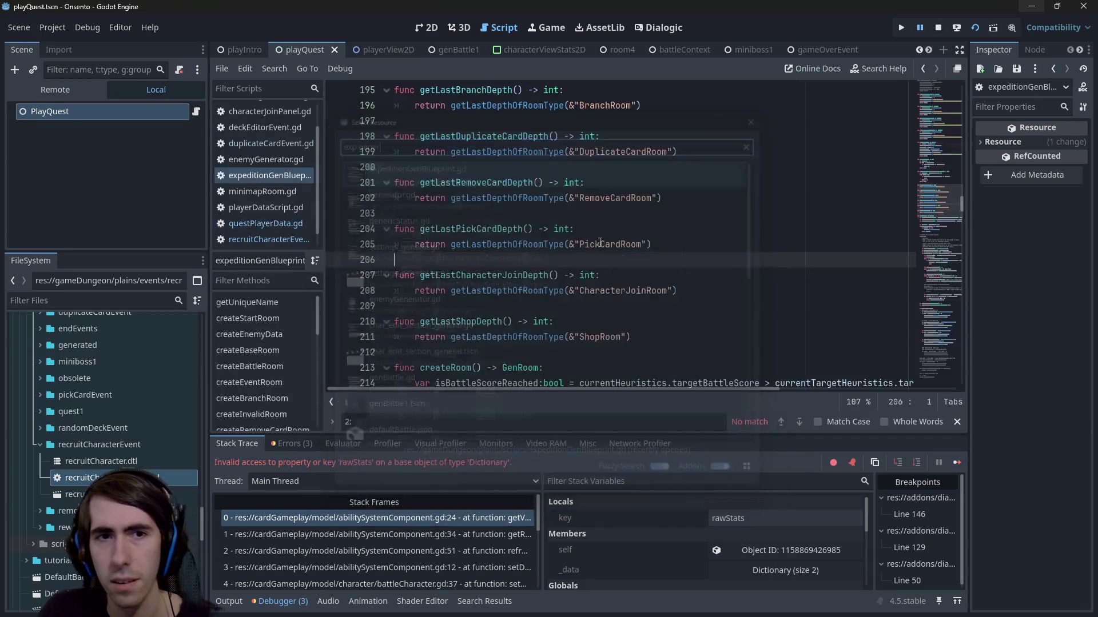
pyautogui.scroll(1, 572, 241)
pyautogui.scroll(-2, 543, 241)
pyautogui.click(482, 275)
pyautogui.doubleClick(505, 229)
pyautogui.hotkey('ctrl', 'f')
pyautogui.press('Return')
# Step: Review the lastCharacterJoinDepth and createChararacterJoinRoom probability code on lines 286-288, then stop the game
pyautogui.scroll(1, 571, 246)
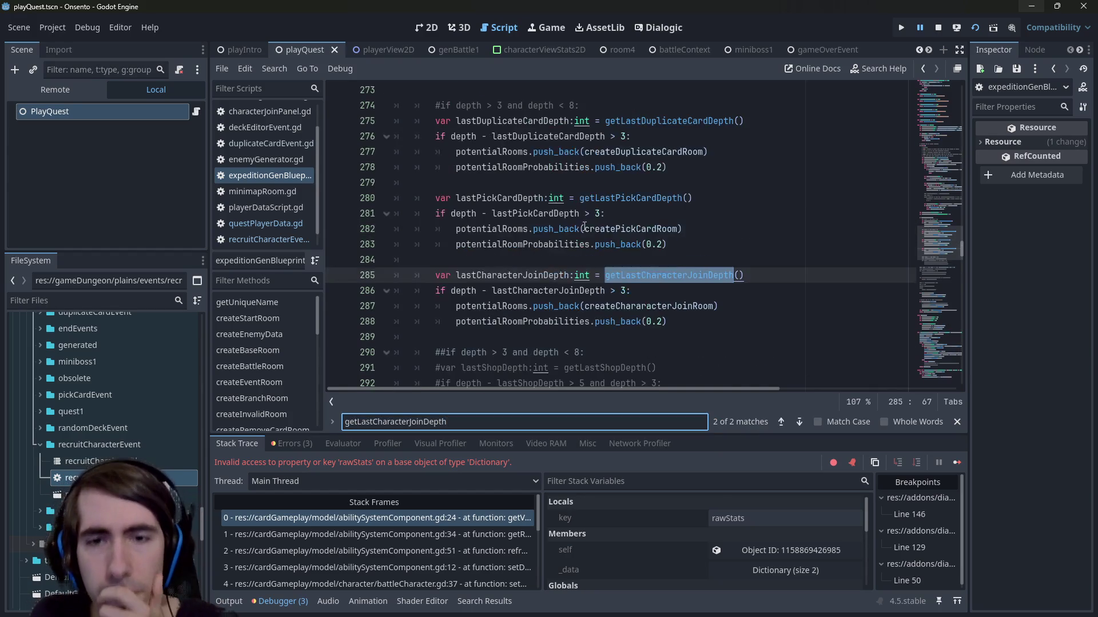
pyautogui.doubleClick(549, 291)
pyautogui.scroll(2, 550, 310)
pyautogui.scroll(-1, 550, 310)
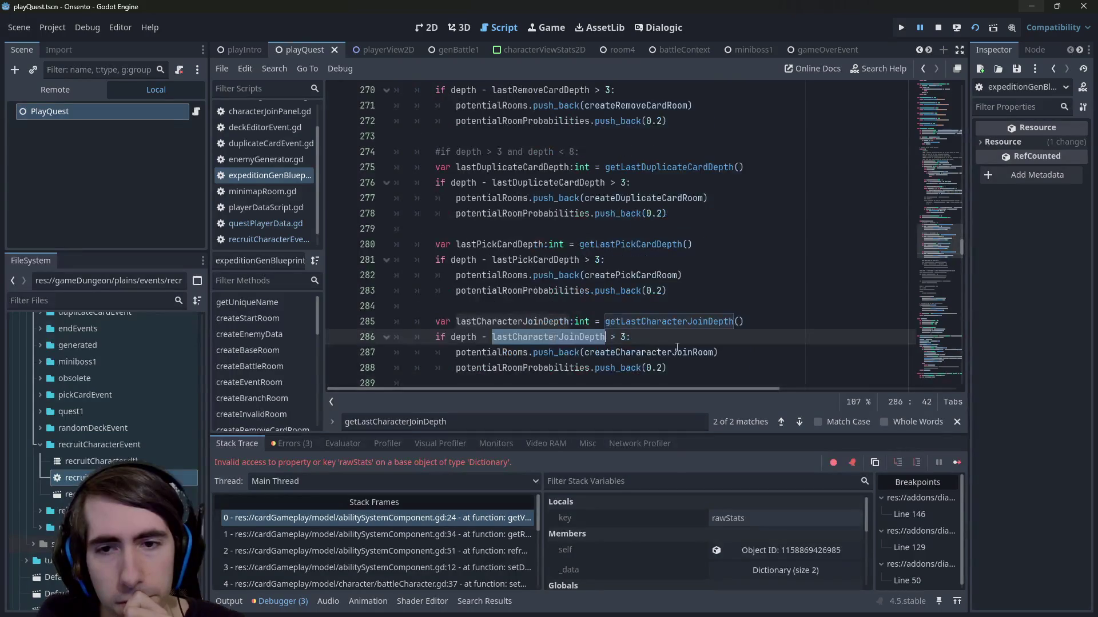
pyautogui.doubleClick(673, 352)
pyautogui.moveTo(673, 346)
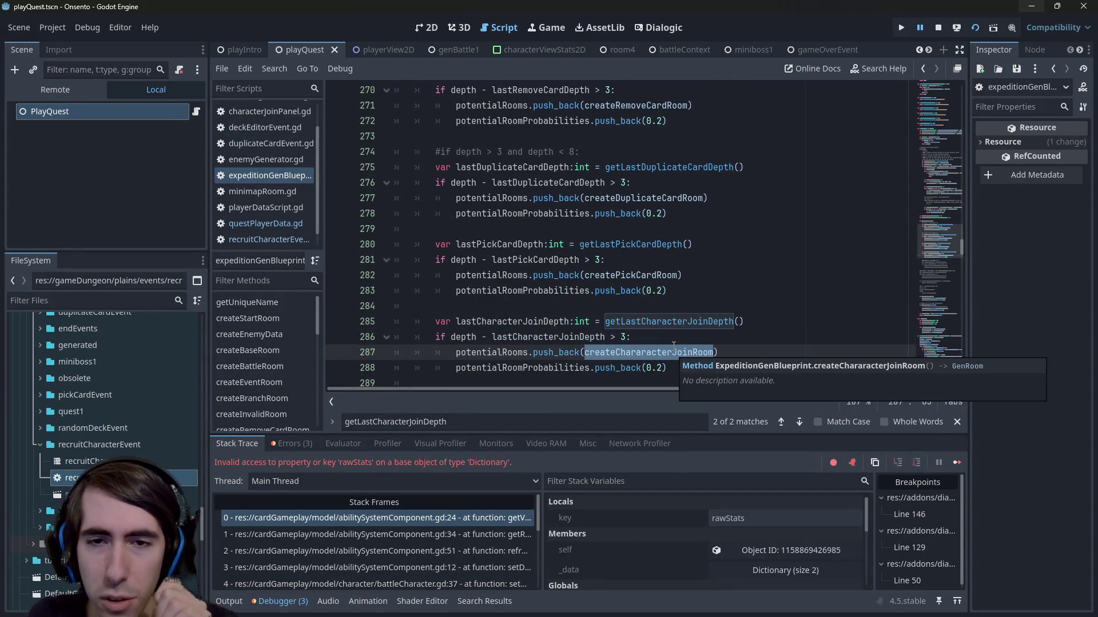
pyautogui.doubleClick(580, 368)
pyautogui.scroll(-1, 579, 355)
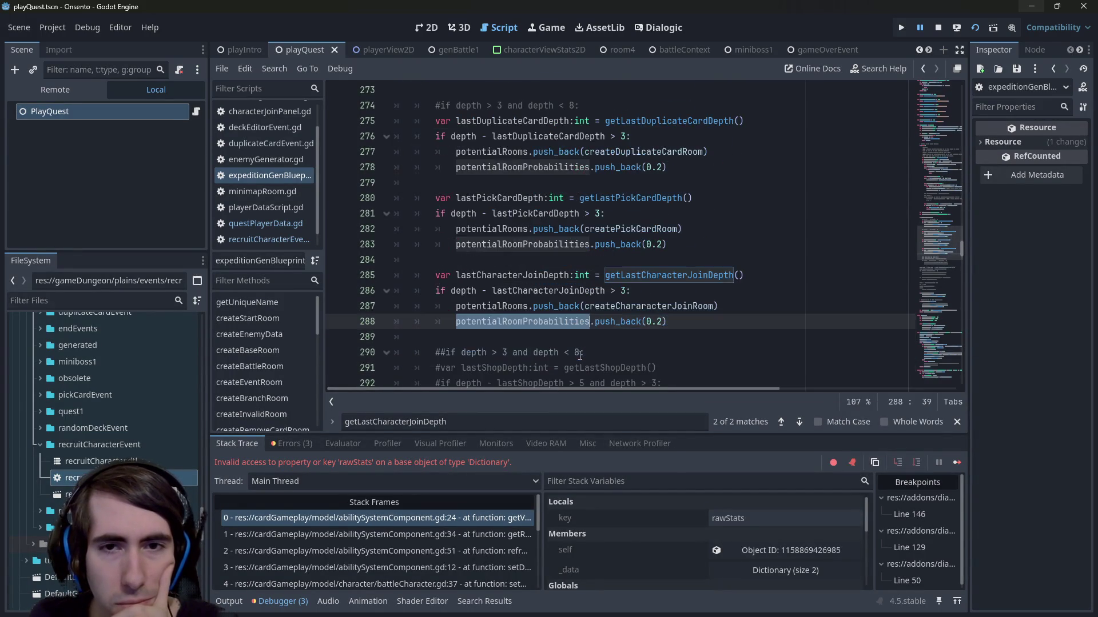
pyautogui.moveTo(580, 355)
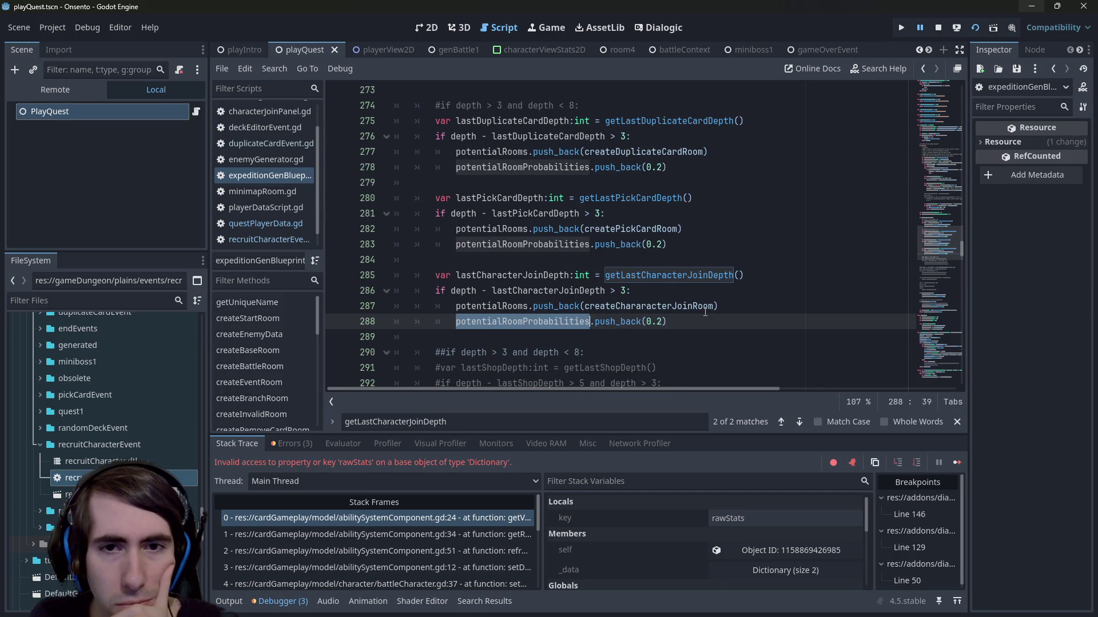
pyautogui.moveTo(705, 312)
pyautogui.scroll(-4, 705, 311)
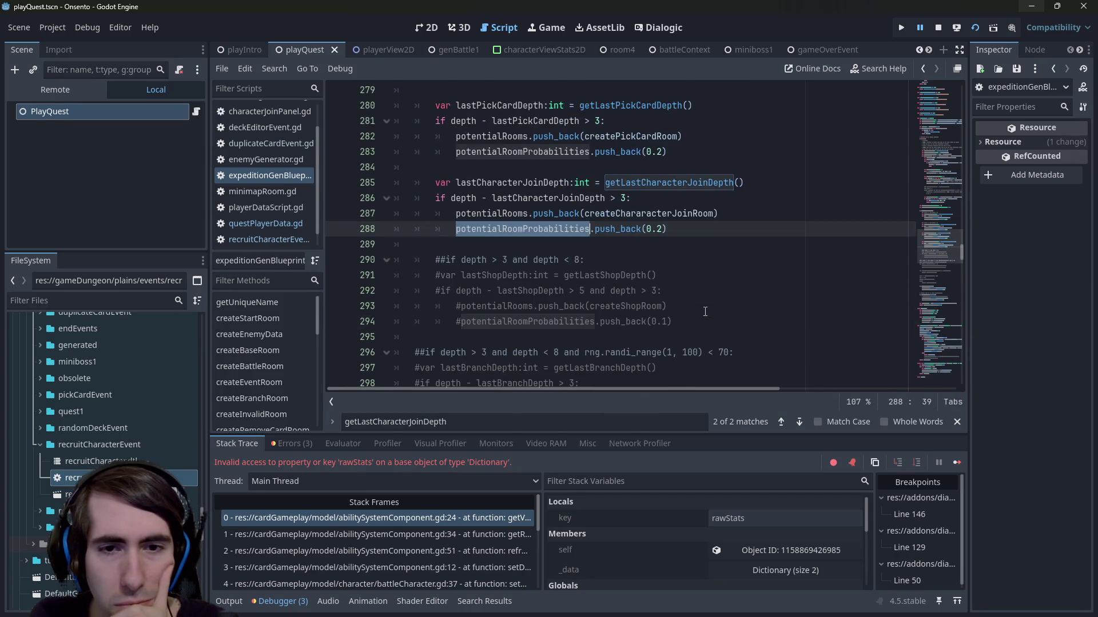
pyautogui.scroll(-3, 705, 312)
pyautogui.scroll(4, 705, 312)
pyautogui.scroll(-8, 705, 313)
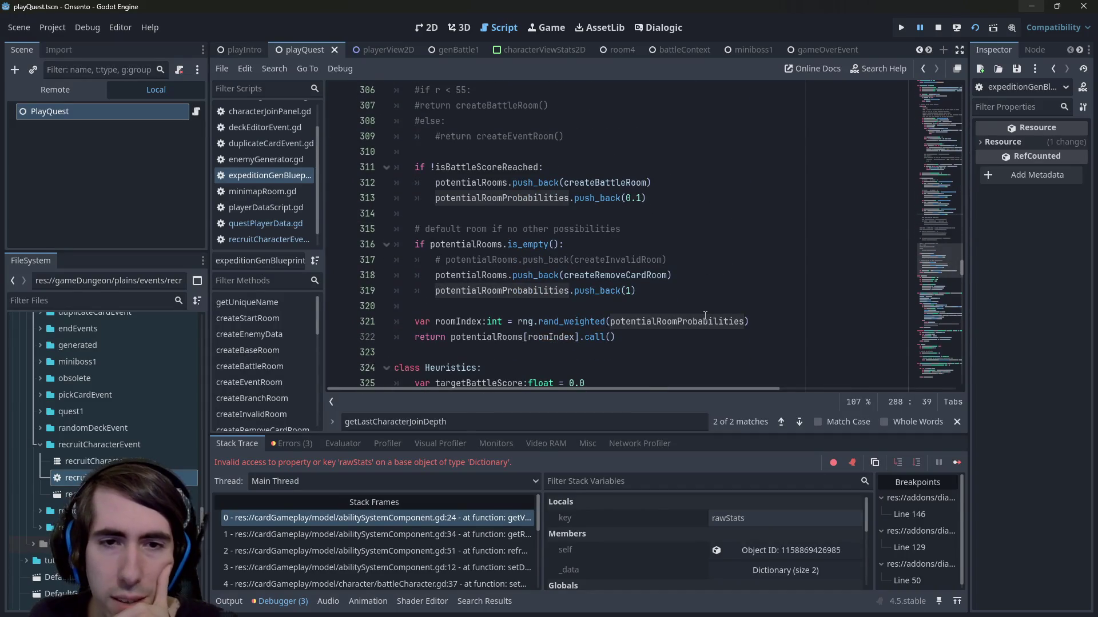
pyautogui.scroll(13, 705, 316)
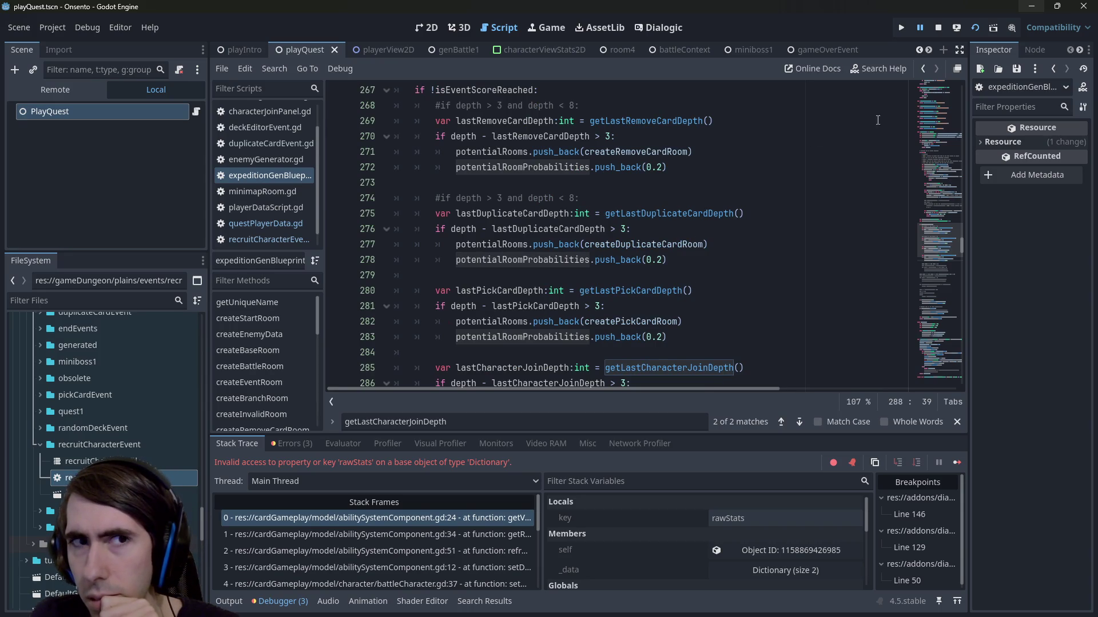
pyautogui.click(940, 29)
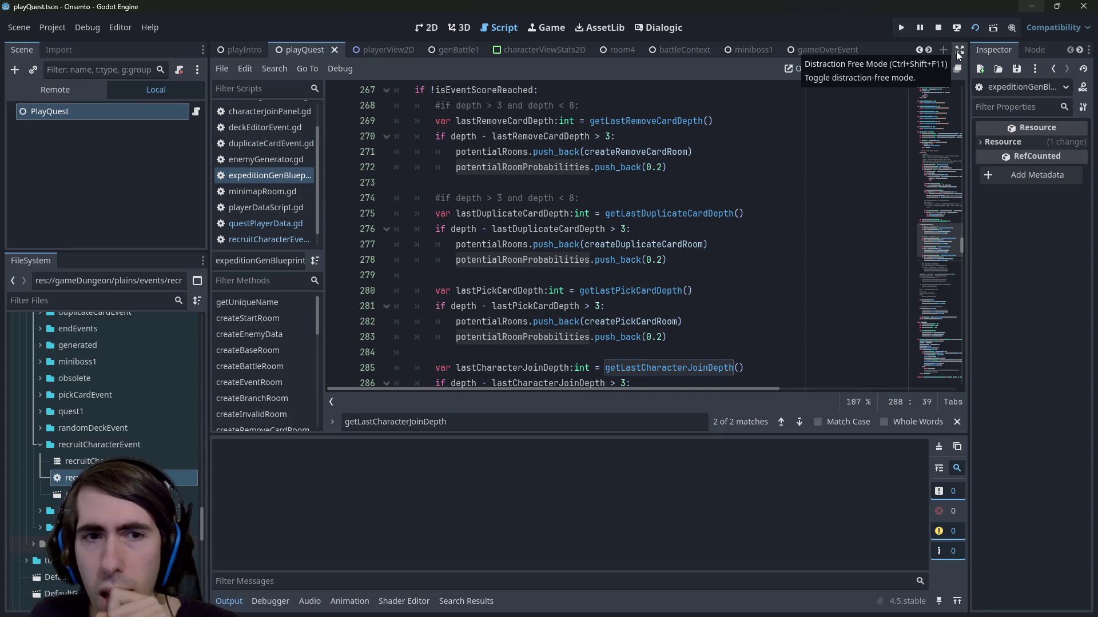
# Step: Relaunch the game with F5 and keep adding offered cards on Create your deck until it breaks
pyautogui.press('F5')
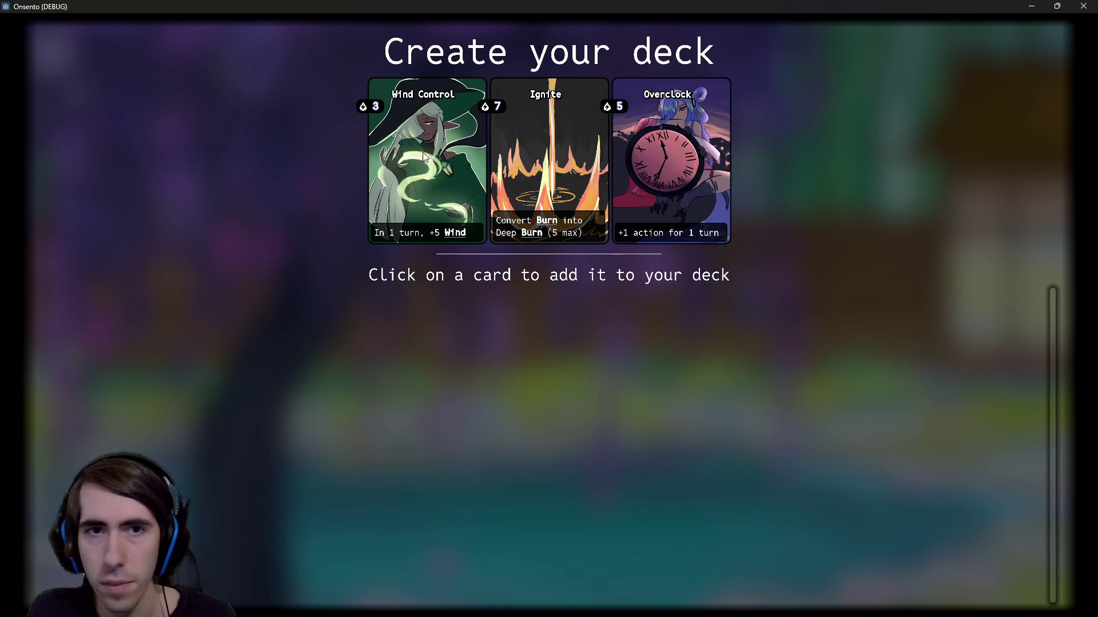
pyautogui.tripleClick(447, 155)
pyautogui.tripleClick(447, 155)
pyautogui.tripleClick(447, 155)
pyautogui.doubleClick(447, 155)
pyautogui.tripleClick(447, 155)
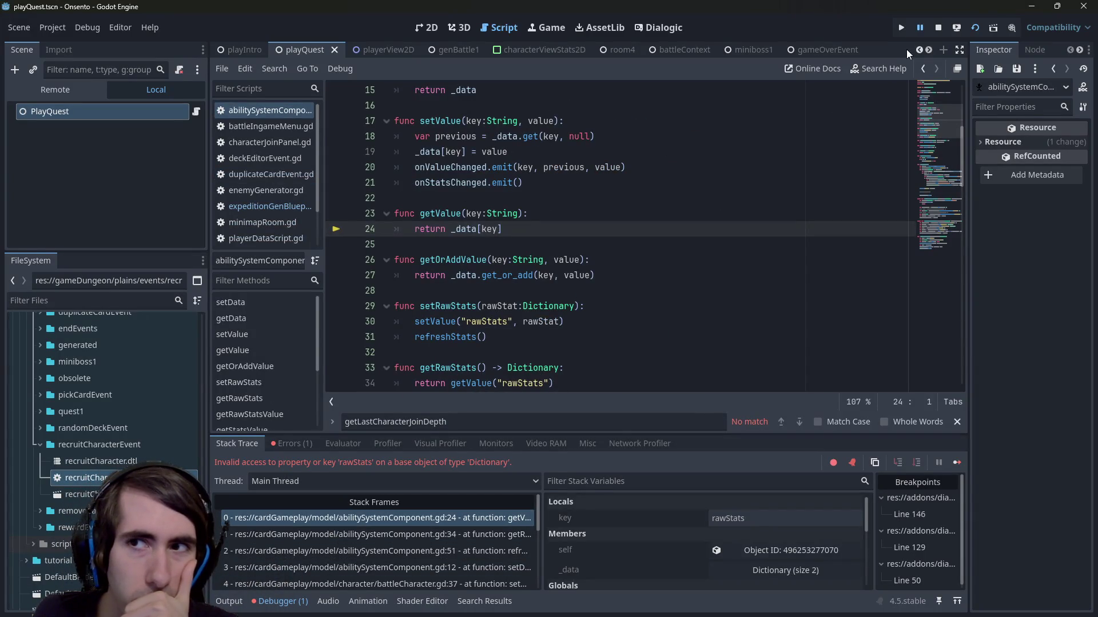
# Step: Stop the crashed Onsento debug session
pyautogui.click(941, 27)
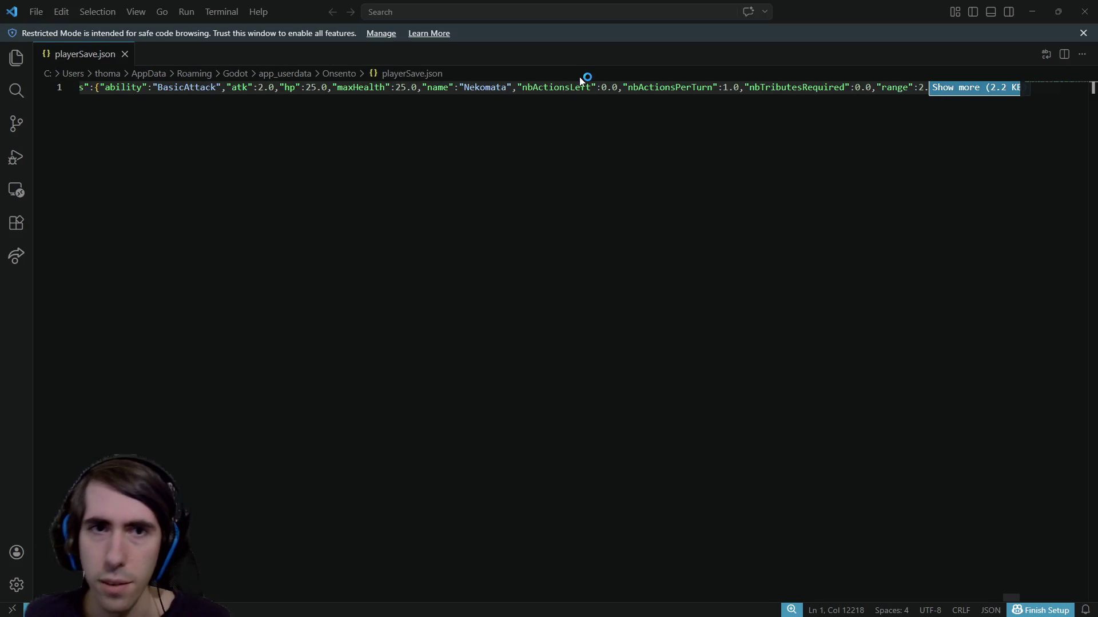
# Step: Expand the long save-file line and search playerSave.json for 'slime'
pyautogui.click(984, 90)
pyautogui.doubleClick(654, 95)
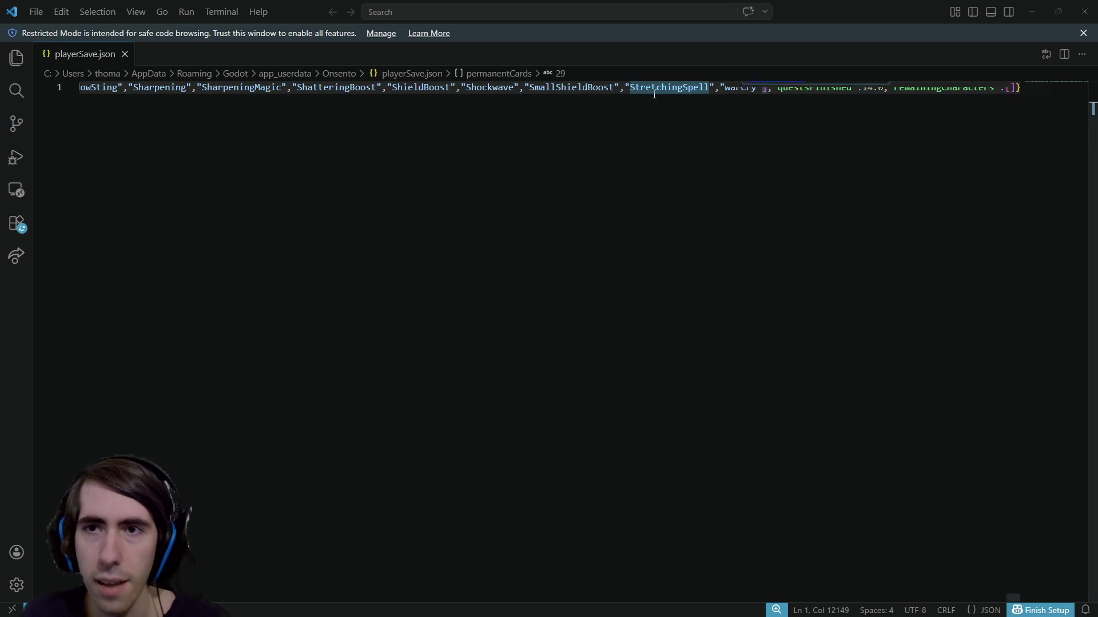
pyautogui.hotkey('ctrl', 'f')
pyautogui.write('slime')
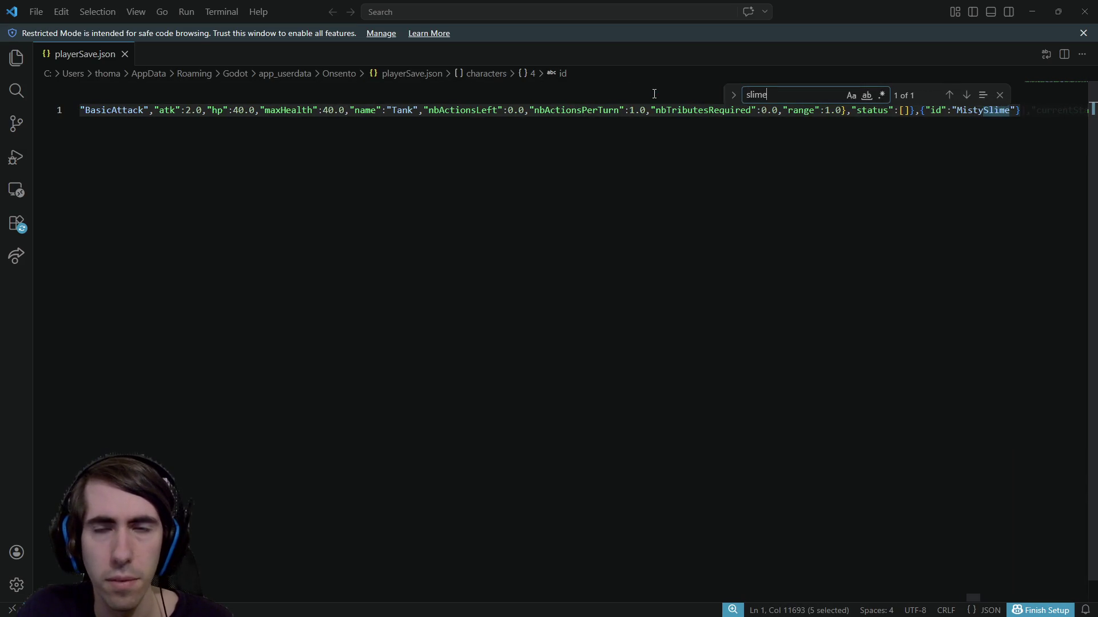
# Step: Delete the MistySlime entry from the characters list, save, and close VS Code
pyautogui.click(926, 112)
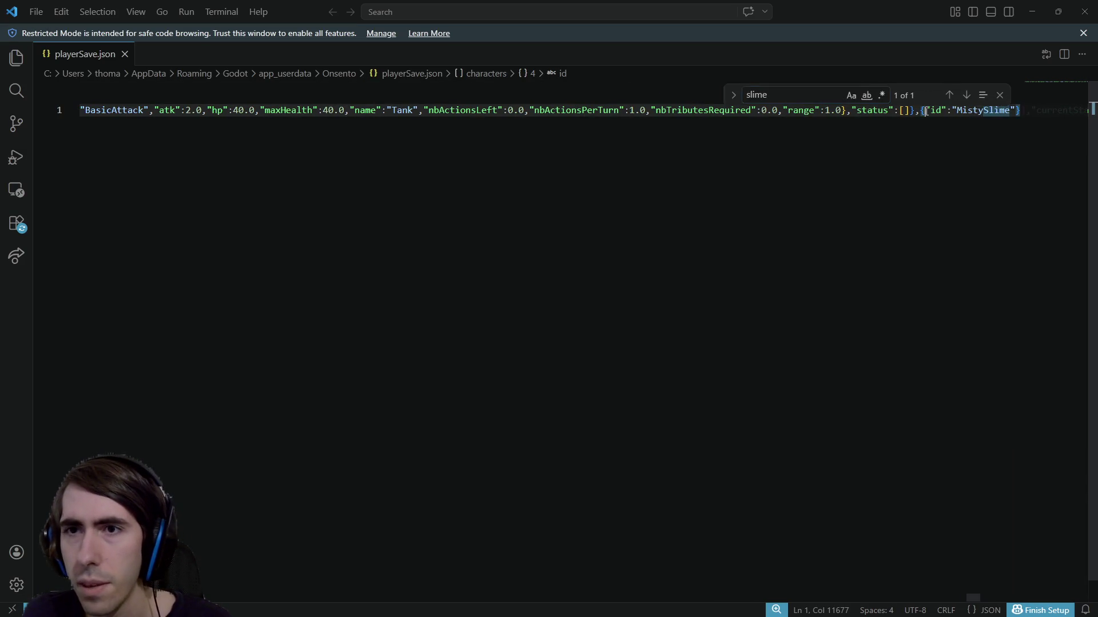
pyautogui.hotkey('shift', 'Right')
pyautogui.hotkey('shift', 'Right')
pyautogui.hotkey('shift', 'Right')
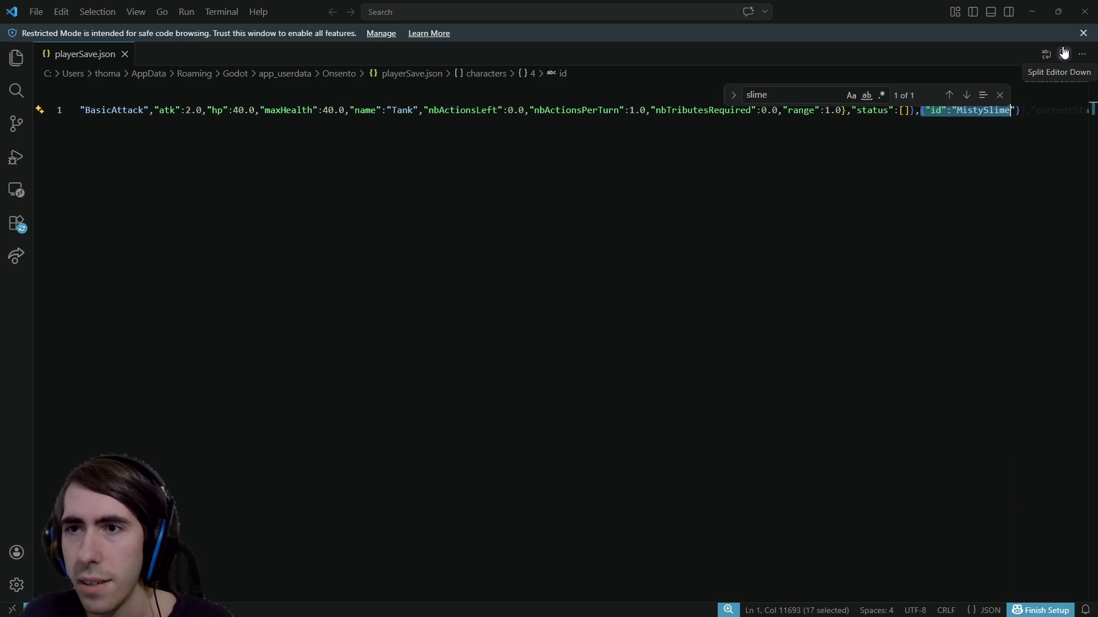
pyautogui.hotkey('shift', 'Left')
pyautogui.hotkey('shift', 'Left')
pyautogui.hotkey('shift', 'Left')
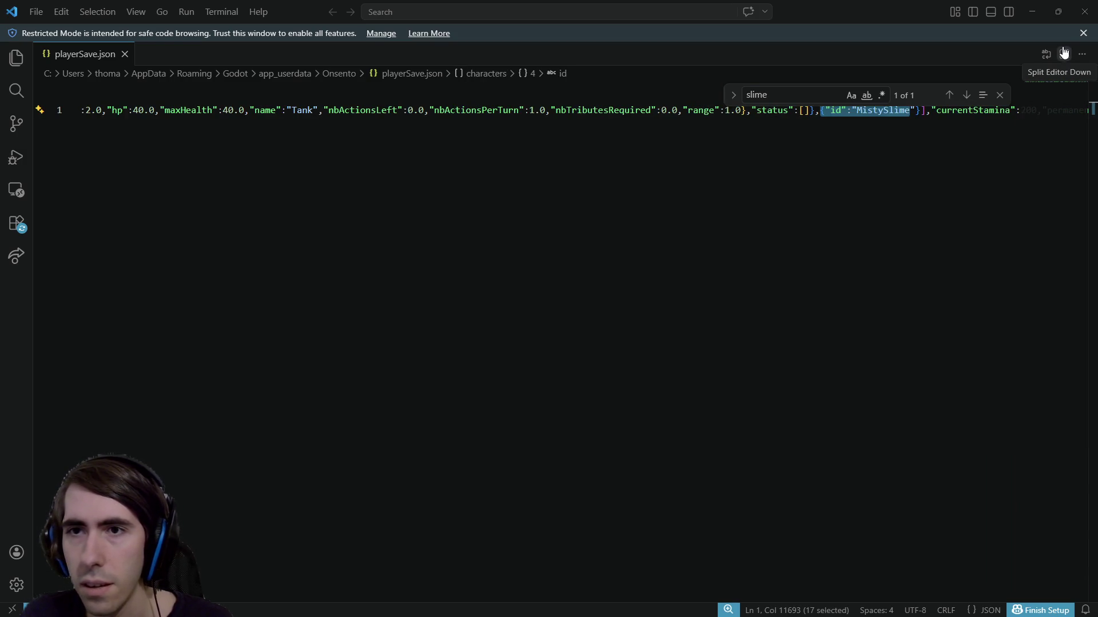
pyautogui.press('Delete')
pyautogui.press('Delete')
pyautogui.press('Delete')
pyautogui.press('BackSpace')
pyautogui.hotkey('ctrl', 's')
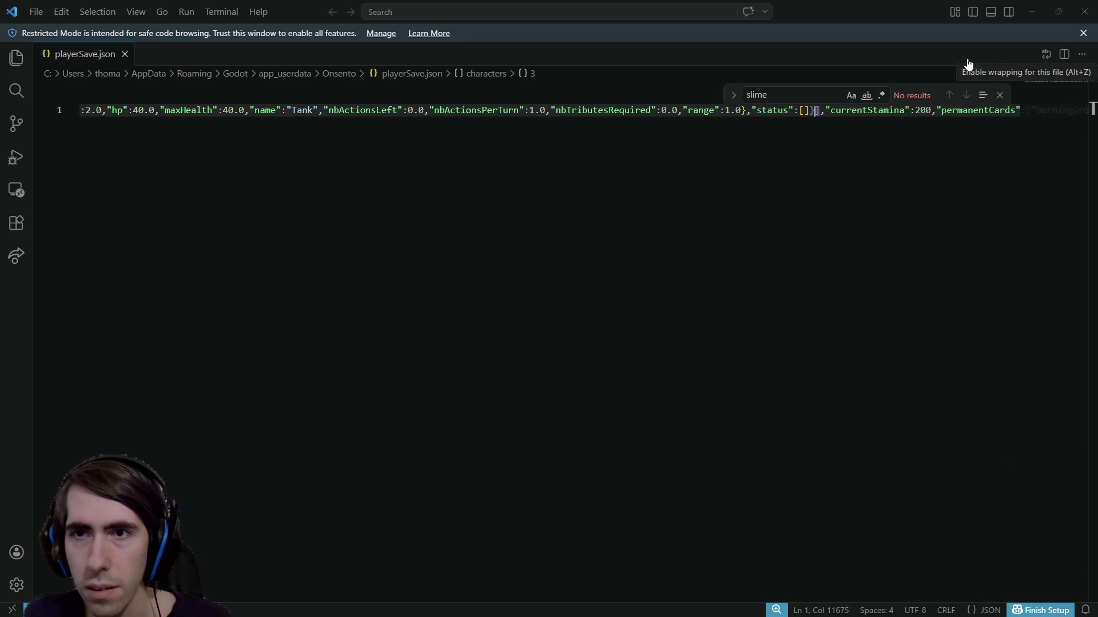
pyautogui.click(1093, 7)
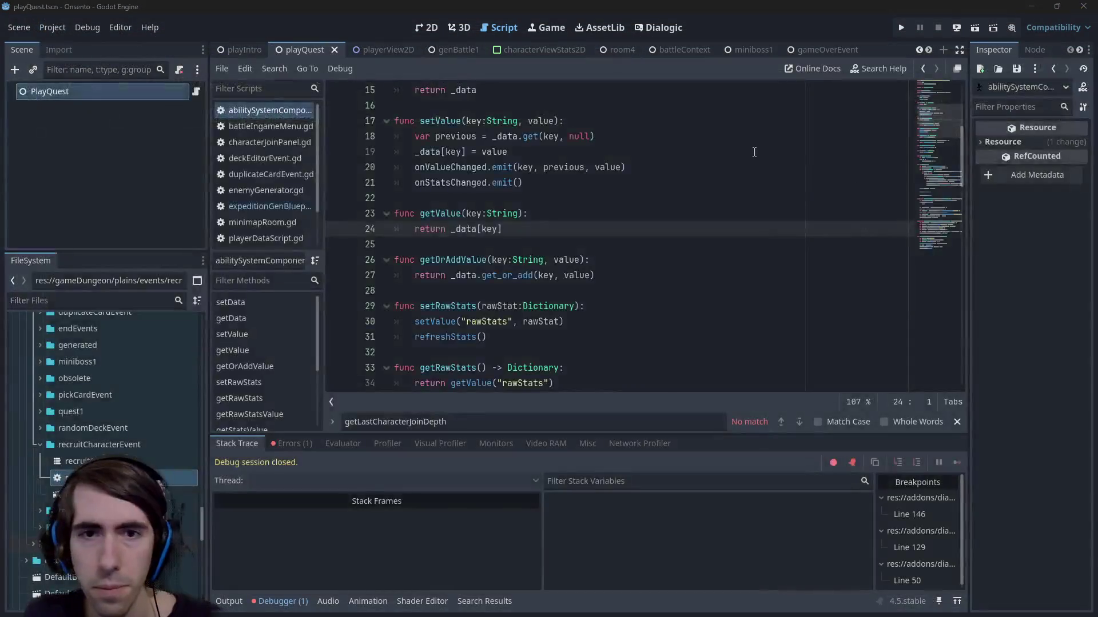
# Step: Run the Onsento project again from the Godot toolbar
pyautogui.click(976, 31)
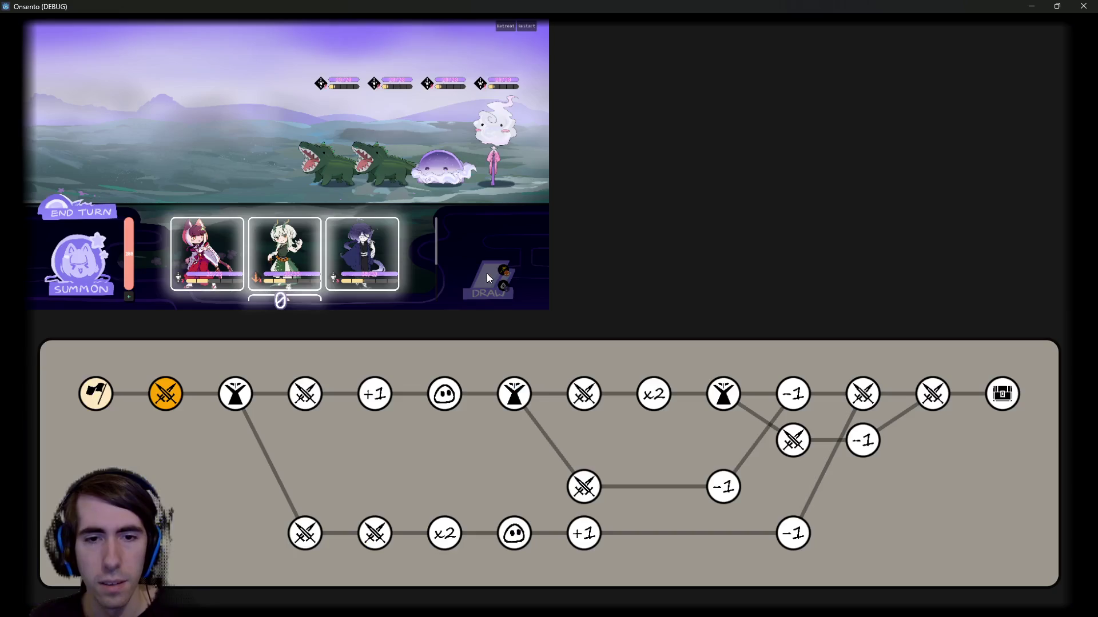
# Step: Take the Warm Up card, accept the jelly monster into the team, and enter the green map node
pyautogui.click(447, 396)
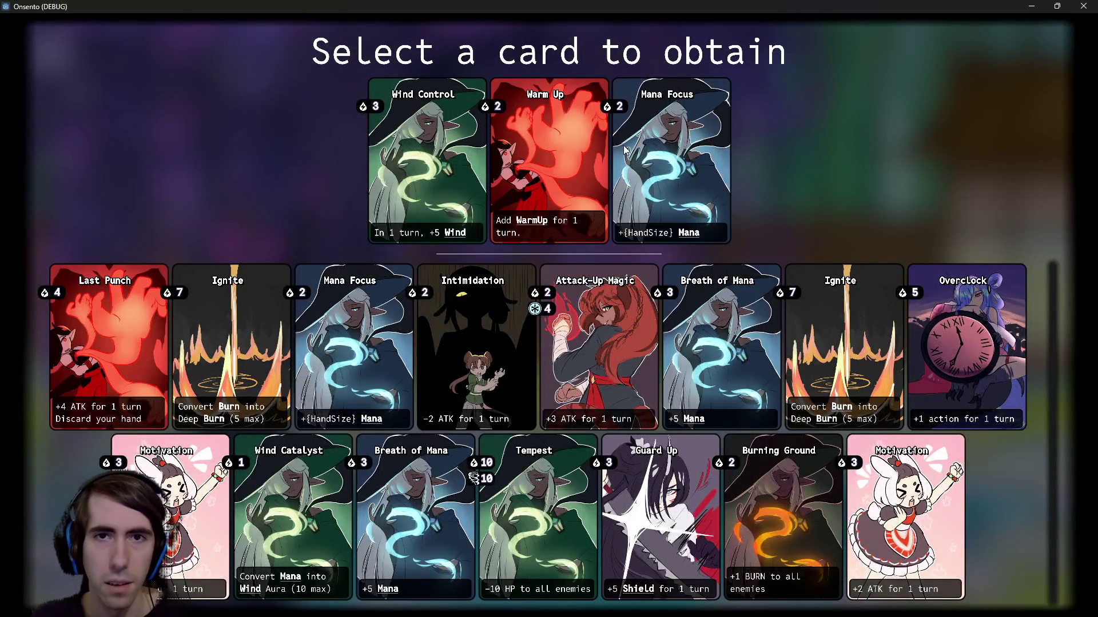
pyautogui.click(536, 146)
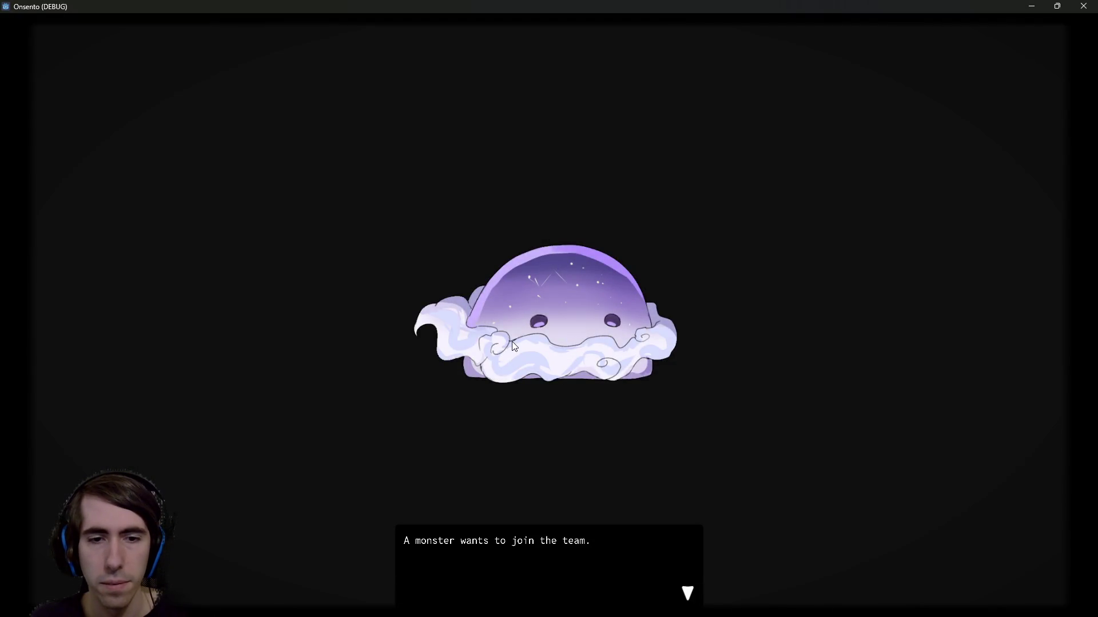
pyautogui.click(512, 341)
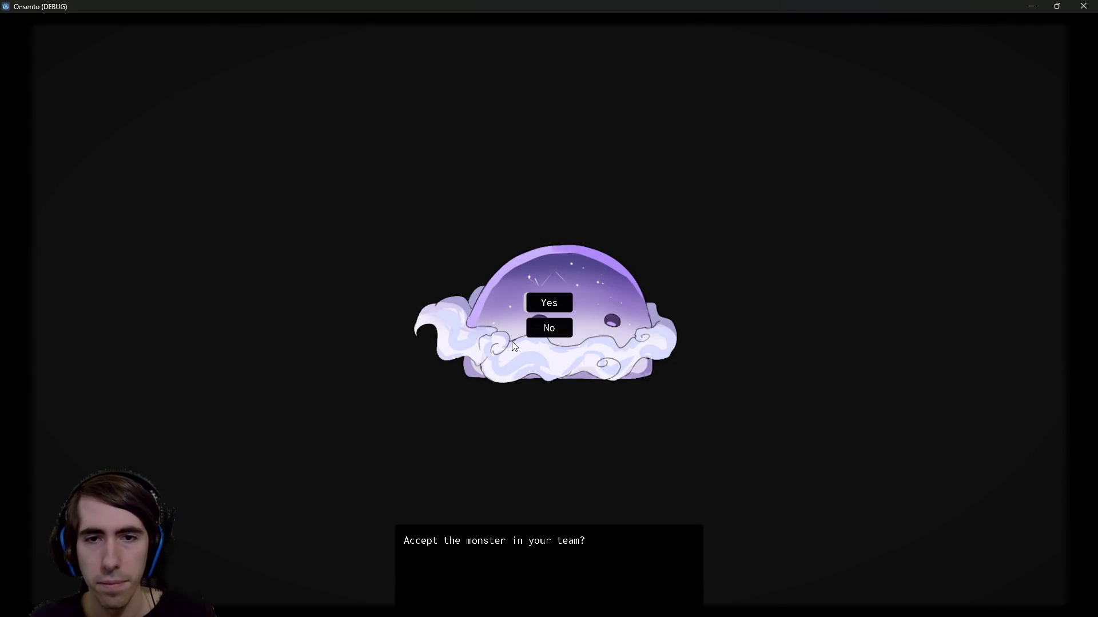
pyautogui.click(544, 303)
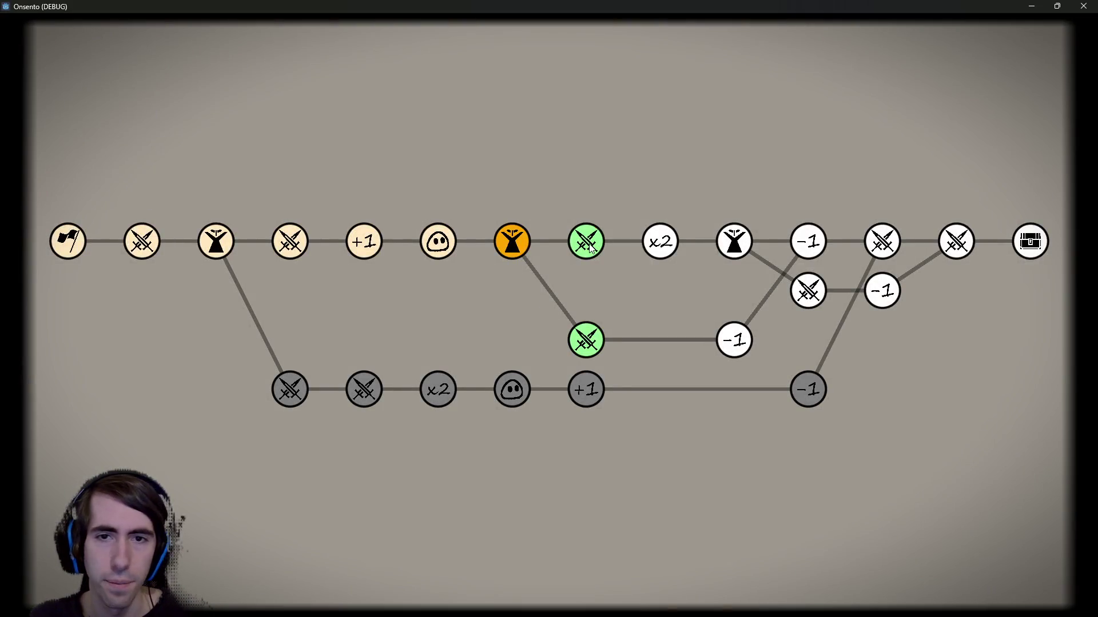
pyautogui.click(590, 245)
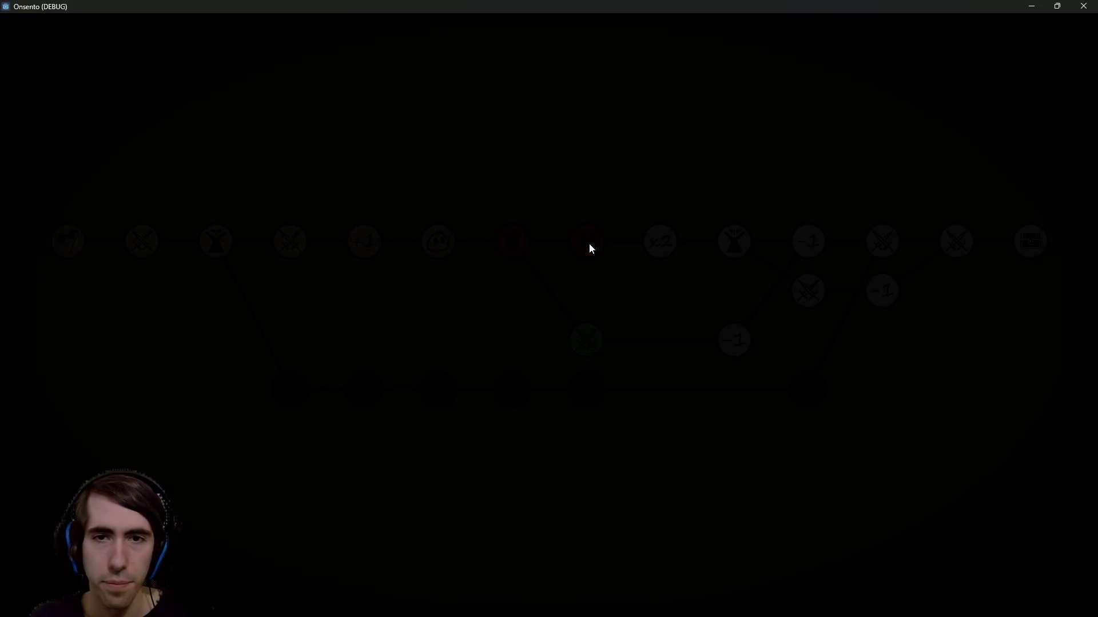
pyautogui.scroll(-1, 546, 481)
pyautogui.moveTo(651, 561)
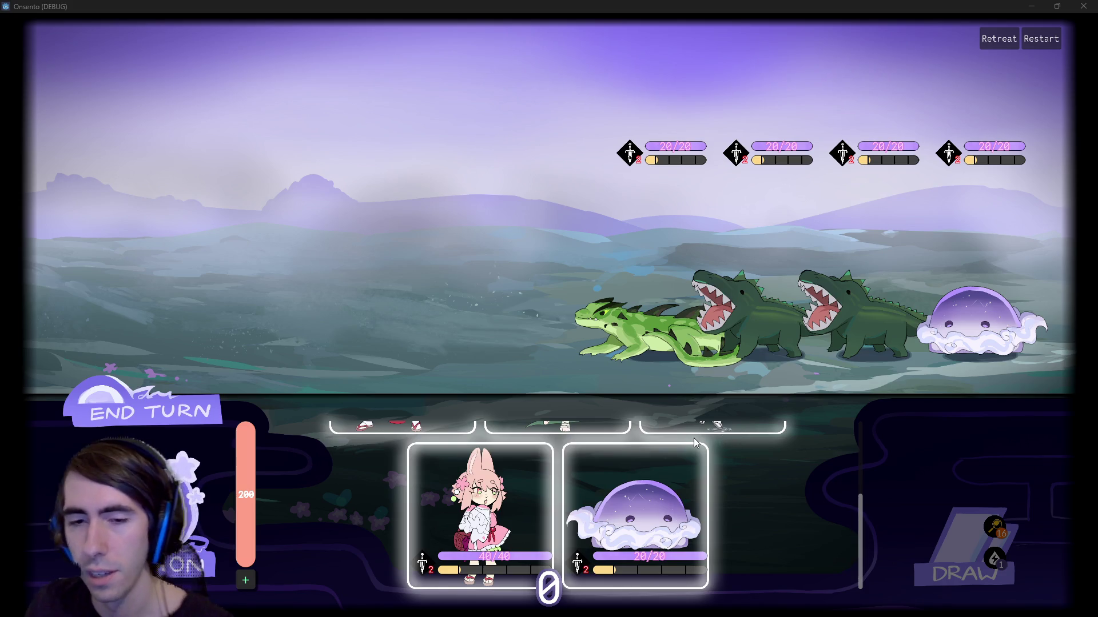
pyautogui.scroll(2, 687, 472)
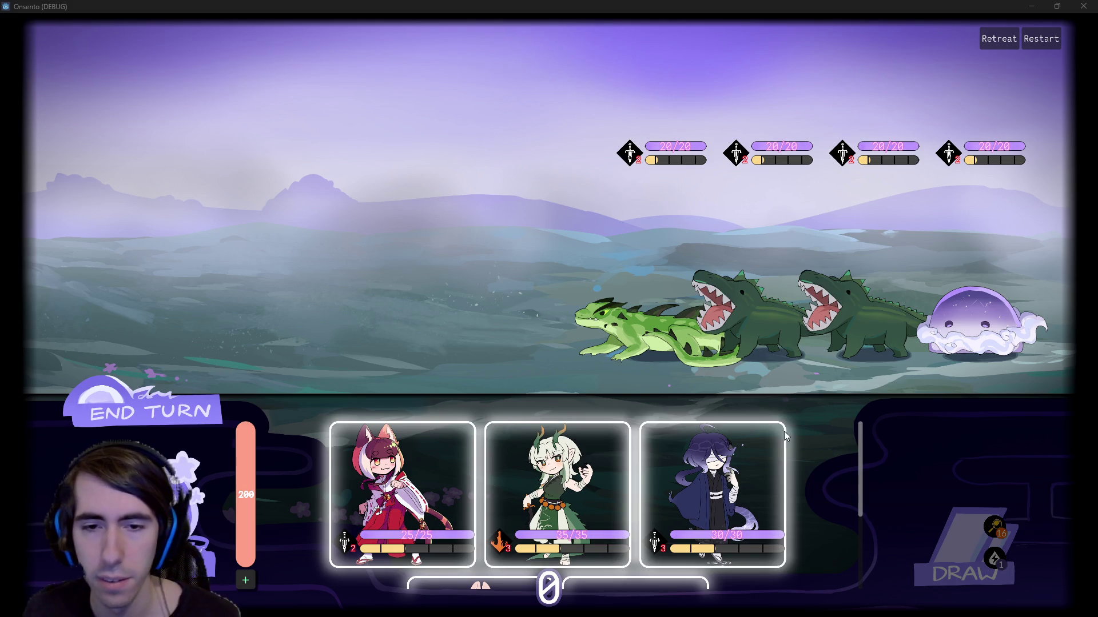
pyautogui.scroll(-3, 784, 435)
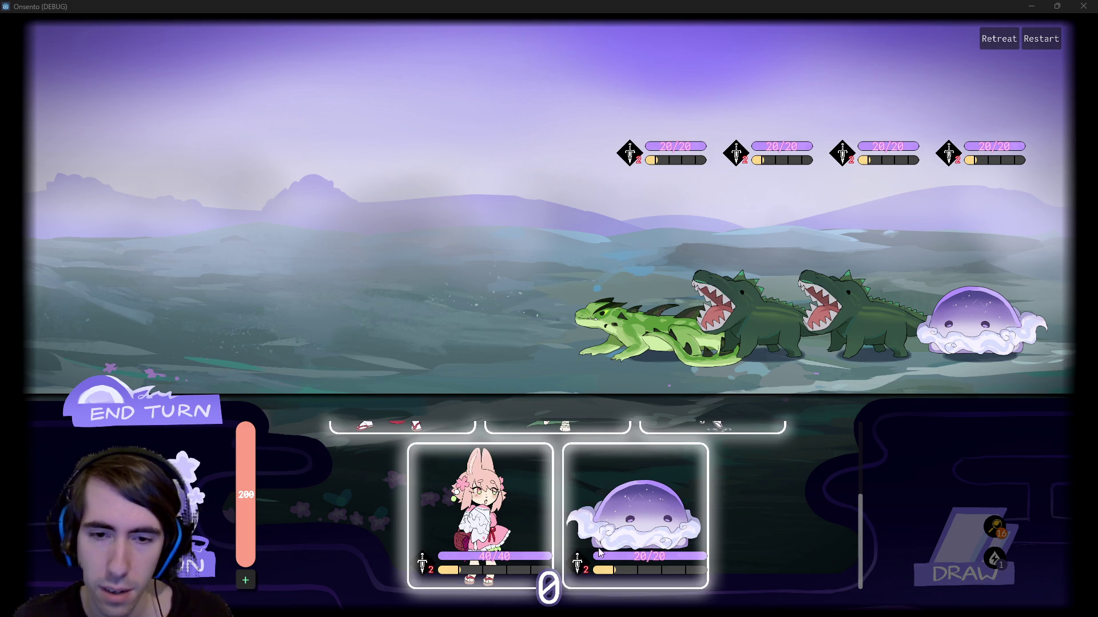
pyautogui.moveTo(424, 557)
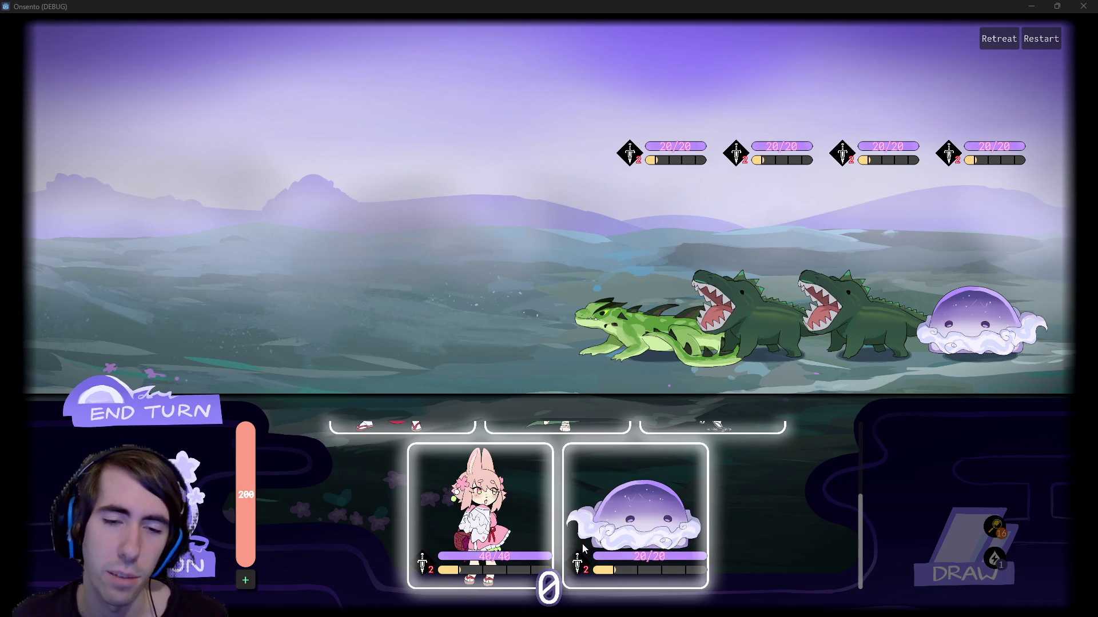
pyautogui.scroll(2, 591, 530)
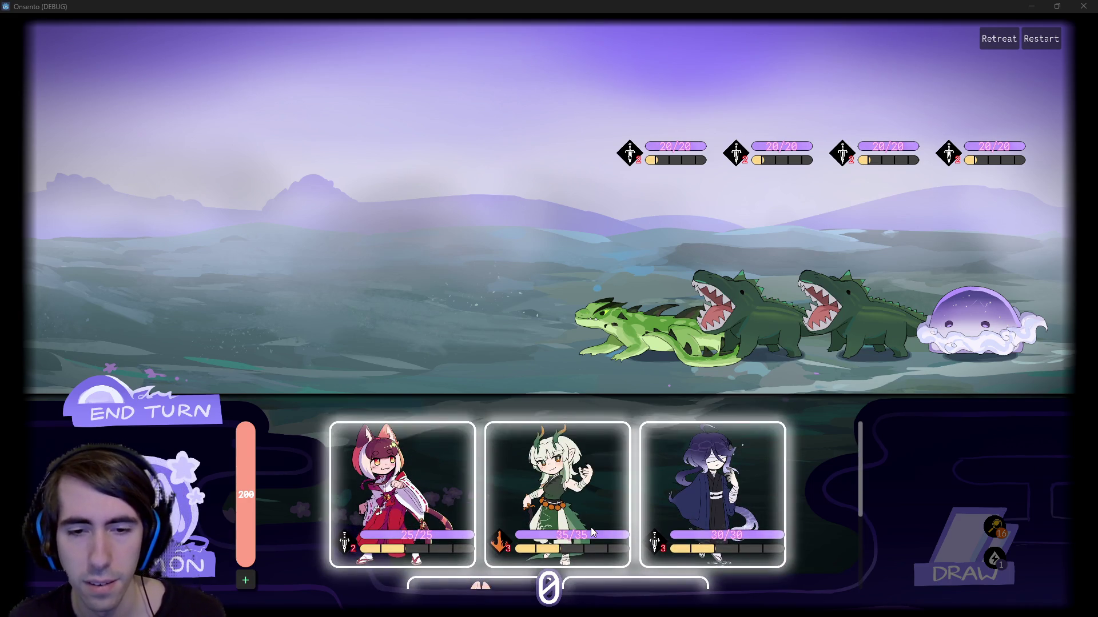
pyautogui.scroll(-2, 591, 527)
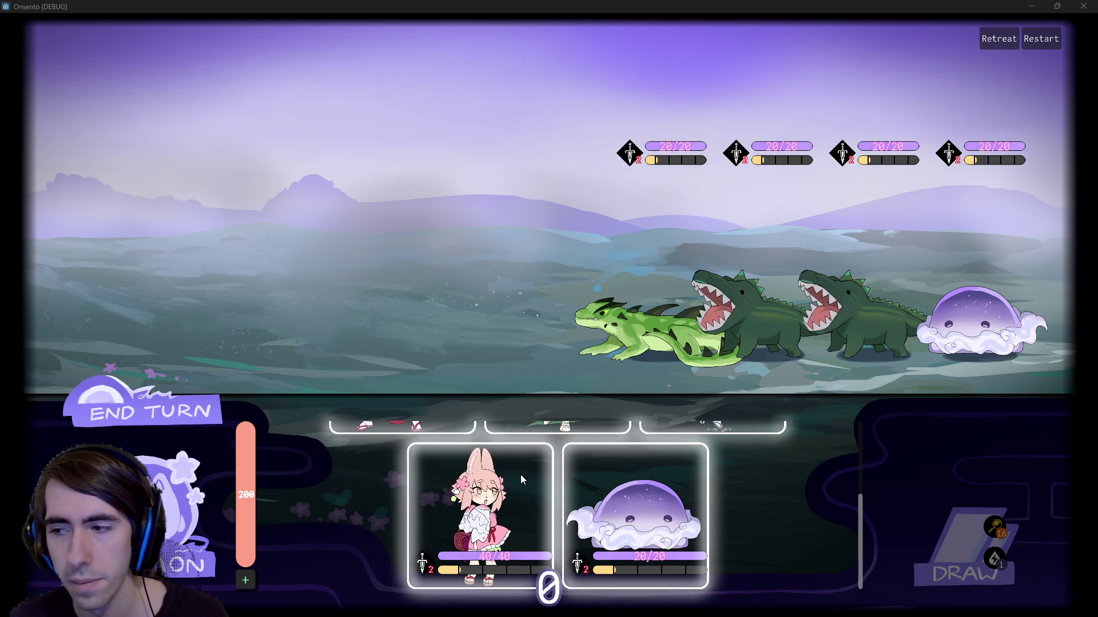
pyautogui.scroll(2, 615, 463)
pyautogui.scroll(-1, 622, 475)
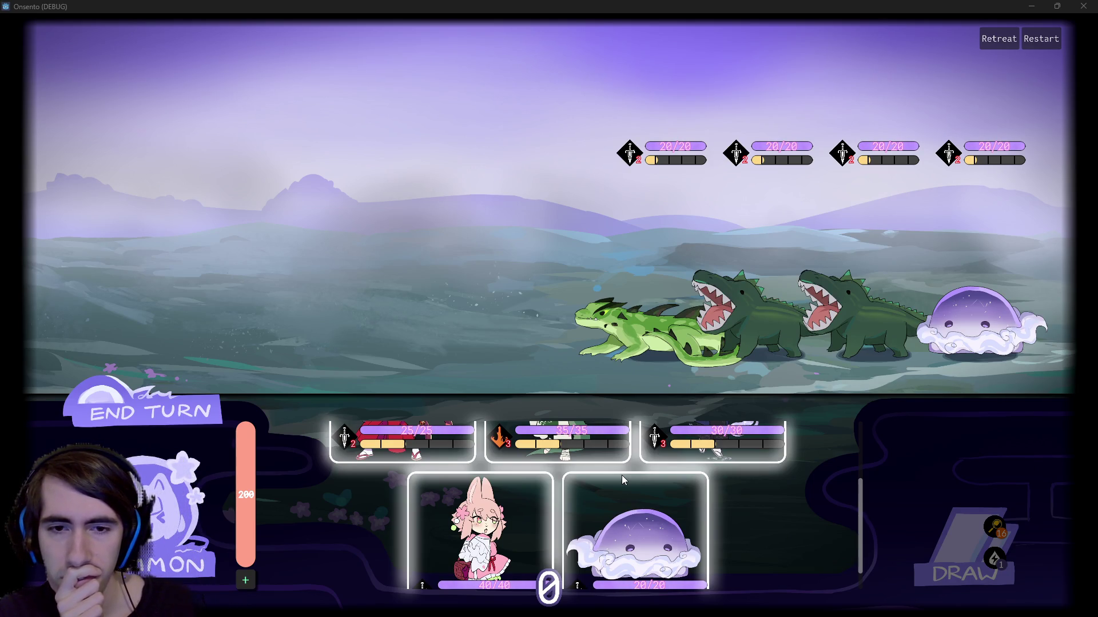
pyautogui.scroll(1, 622, 475)
pyautogui.scroll(-1, 438, 490)
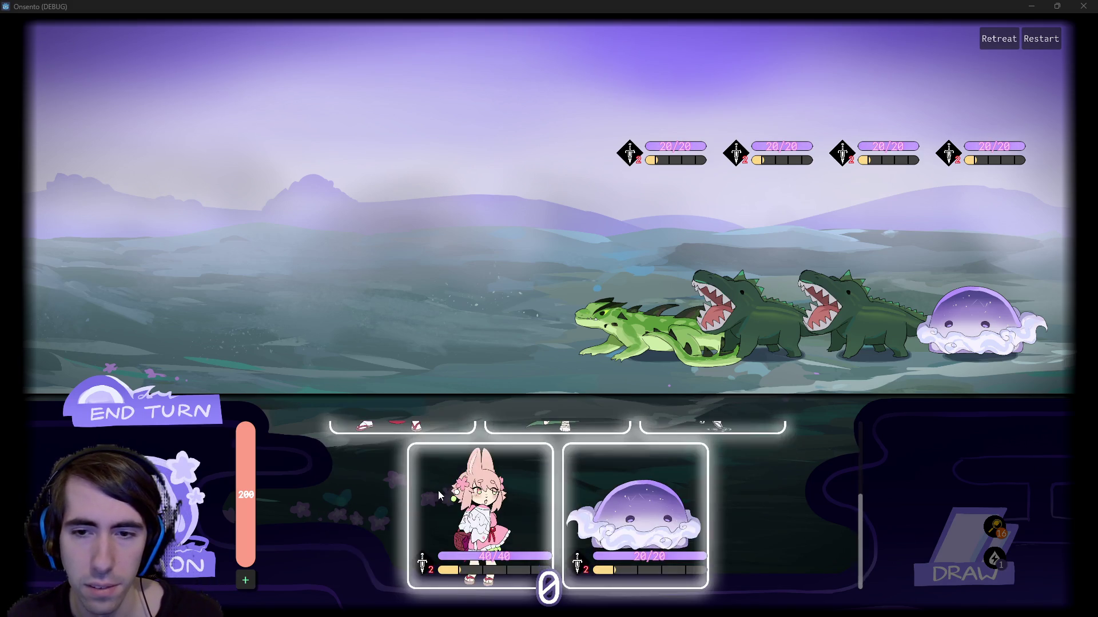
# Step: Deploy the jelly, fox, dragon-girl, dark-haired and bunny allies onto the battlefield, then minimise the game
pyautogui.moveTo(606, 514)
pyautogui.mouseDown()
pyautogui.moveTo(447, 207)
pyautogui.moveTo(448, 241)
pyautogui.mouseUp()
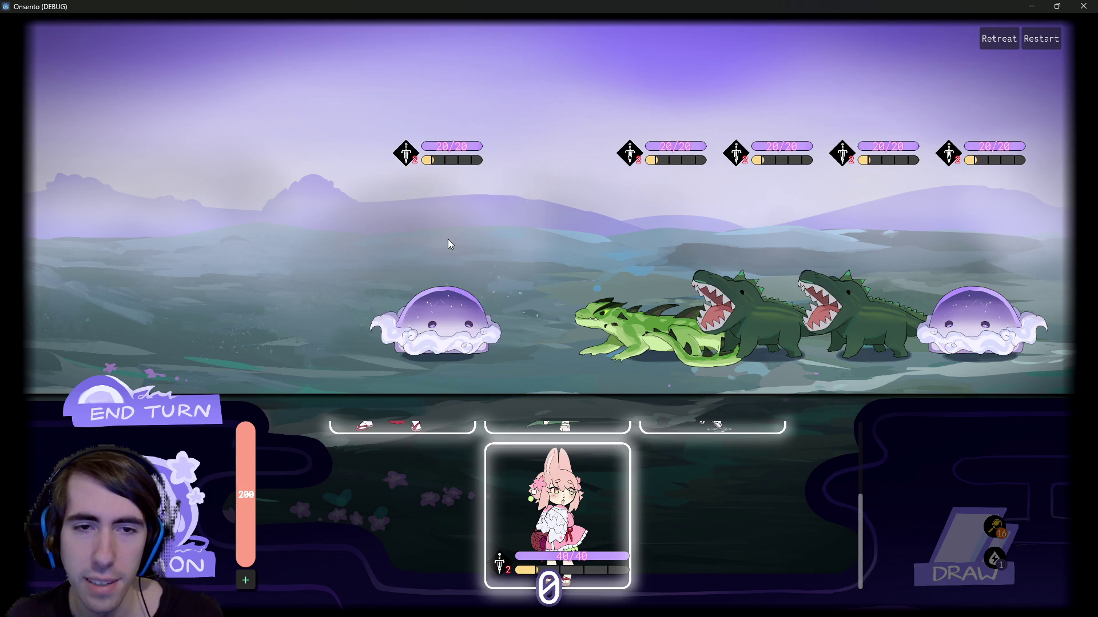
pyautogui.moveTo(400, 468); pyautogui.dragTo(323, 269)
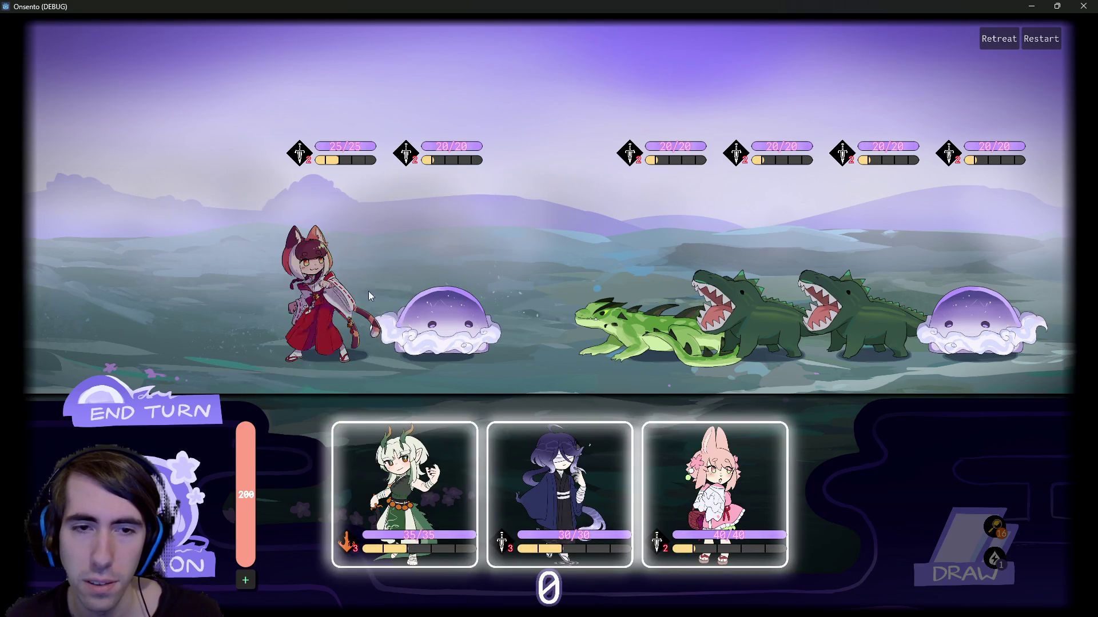
pyautogui.moveTo(403, 486)
pyautogui.mouseDown()
pyautogui.moveTo(208, 262)
pyautogui.moveTo(220, 280)
pyautogui.mouseUp()
pyautogui.moveTo(472, 532); pyautogui.dragTo(160, 297)
pyautogui.moveTo(557, 534); pyautogui.dragTo(37, 303)
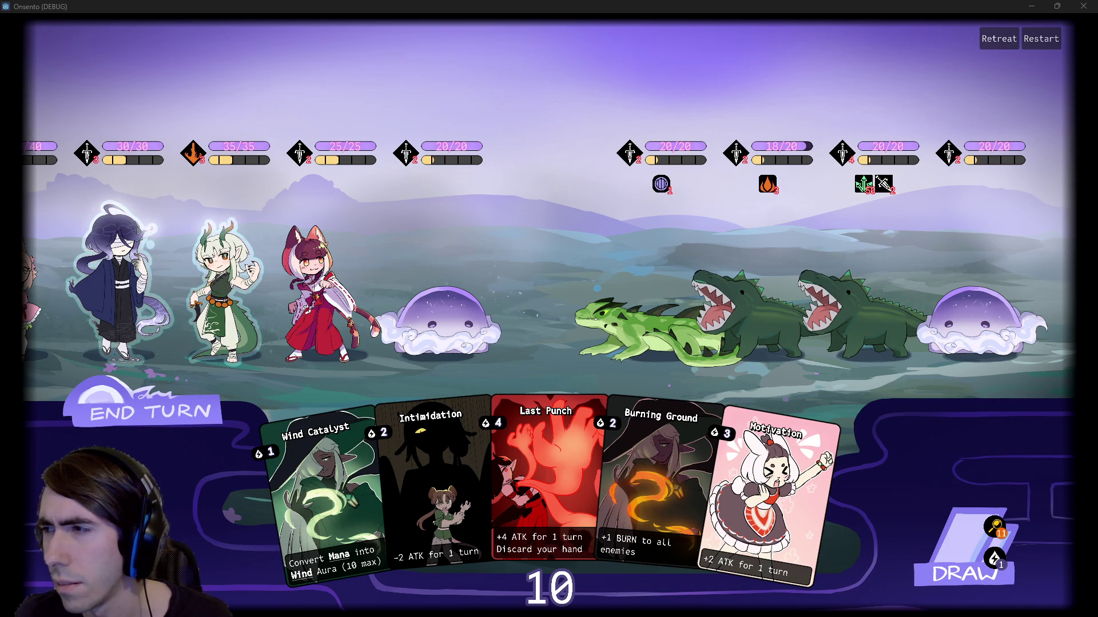
pyautogui.click(1032, 7)
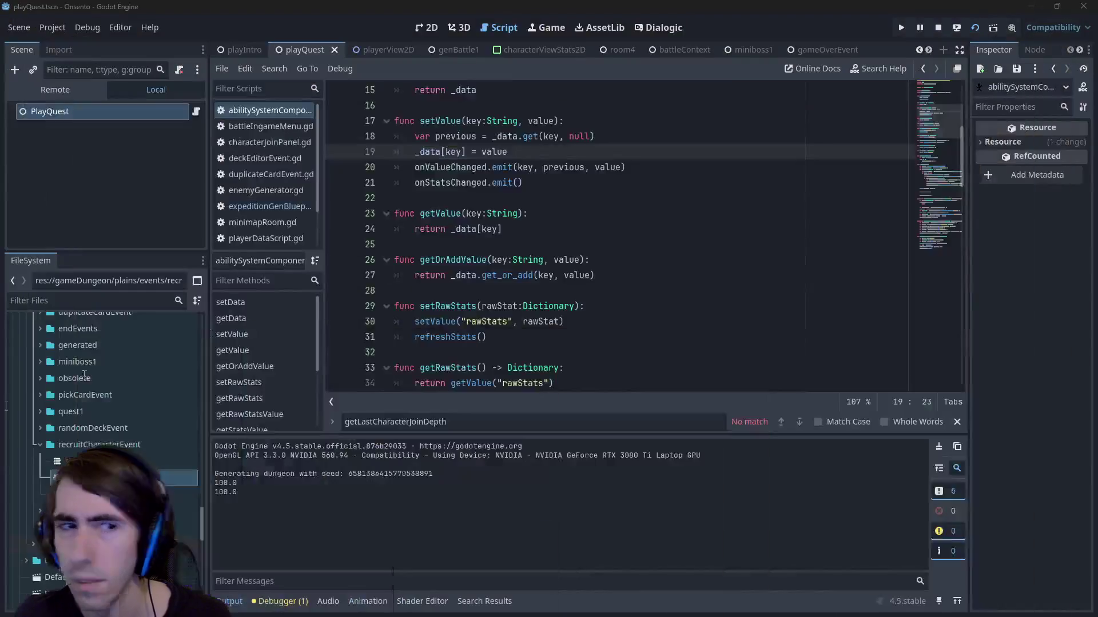
pyautogui.click(155, 297)
pyautogui.write('dragon')
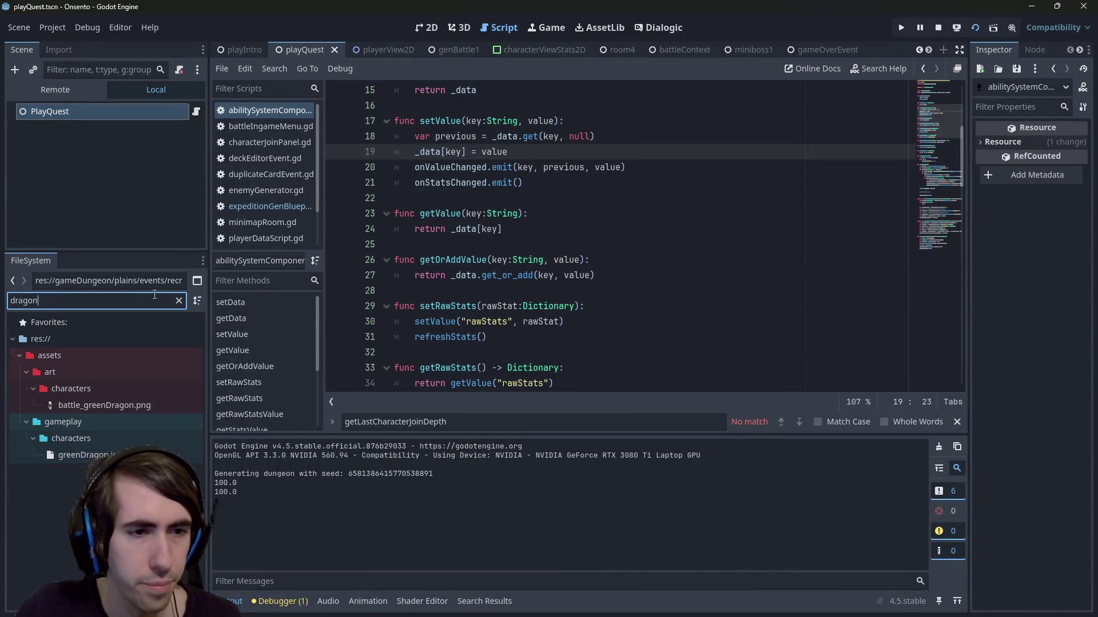
pyautogui.click(179, 300)
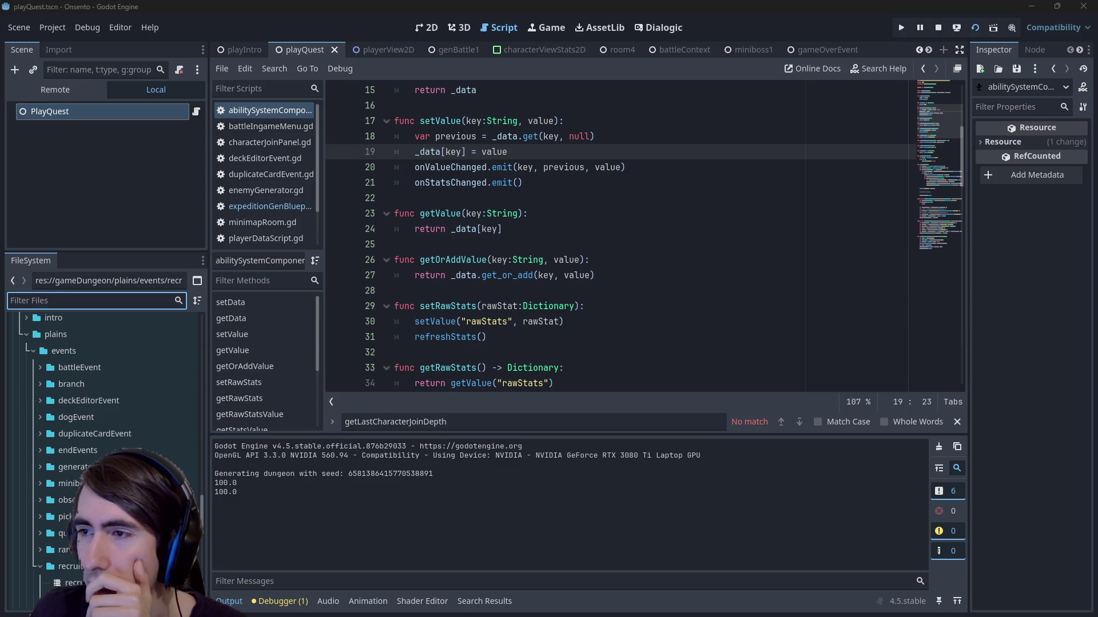
# Step: Press Escape, then drag the hrdhr.png image viewer over the Godot editor
pyautogui.press('Escape')
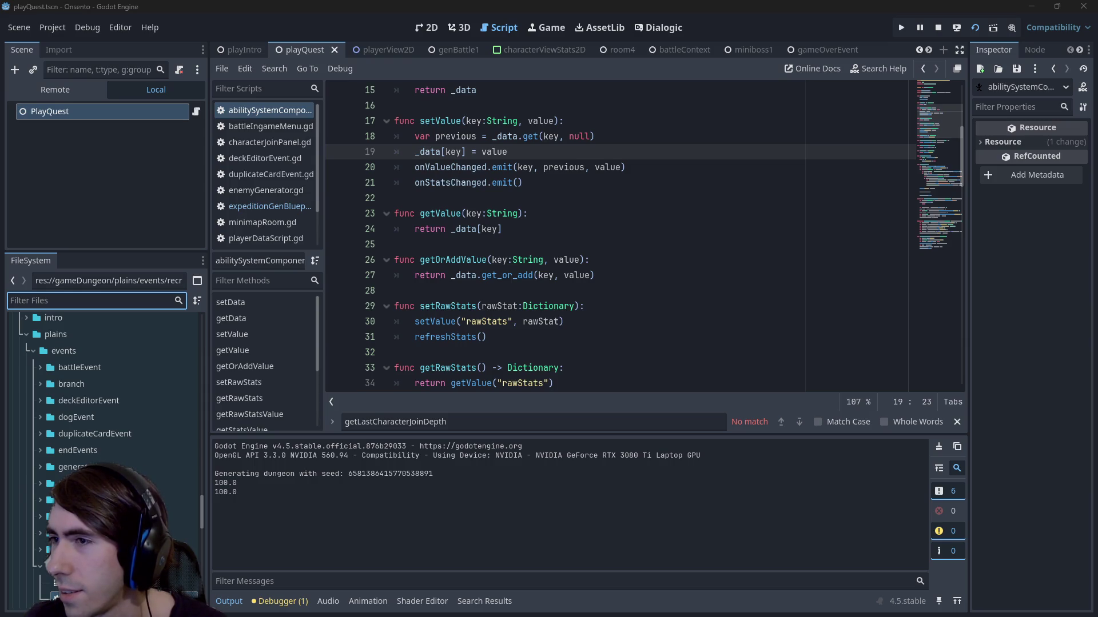
pyautogui.moveTo(1097, 143)
pyautogui.mouseDown()
pyautogui.moveTo(795, 143)
pyautogui.moveTo(629, 100)
pyautogui.mouseUp()
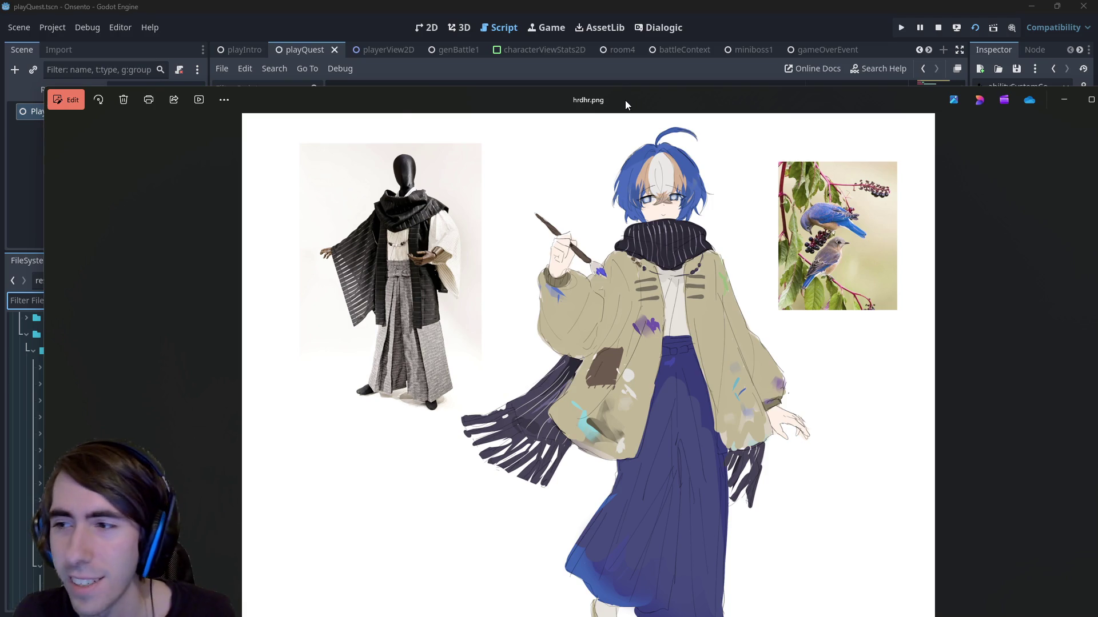
# Step: Close the hrdhr.png viewer and bring the frgr.png dragon girl sketch back up
pyautogui.hotkey('alt', 'F4')
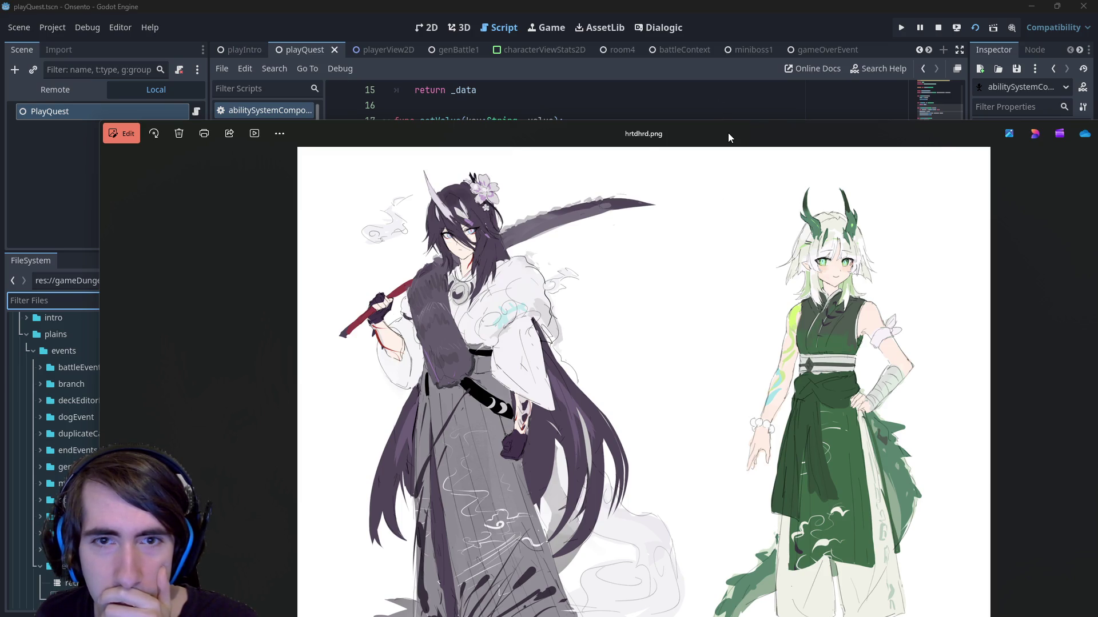
pyautogui.hotkey('alt', 'Tab')
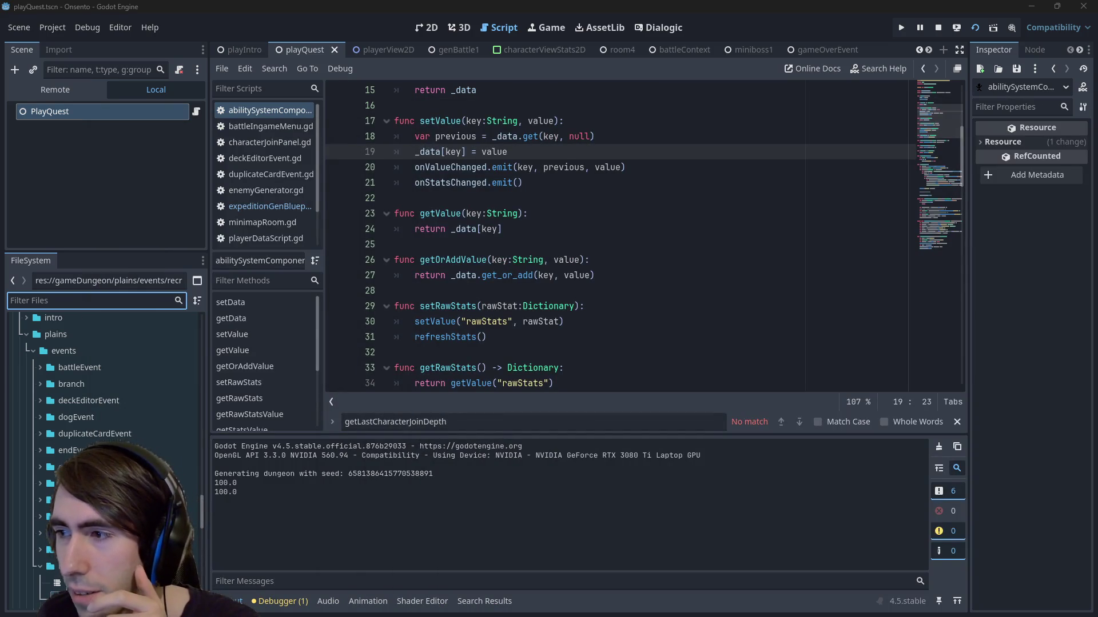
pyautogui.hotkey('alt', 'Tab')
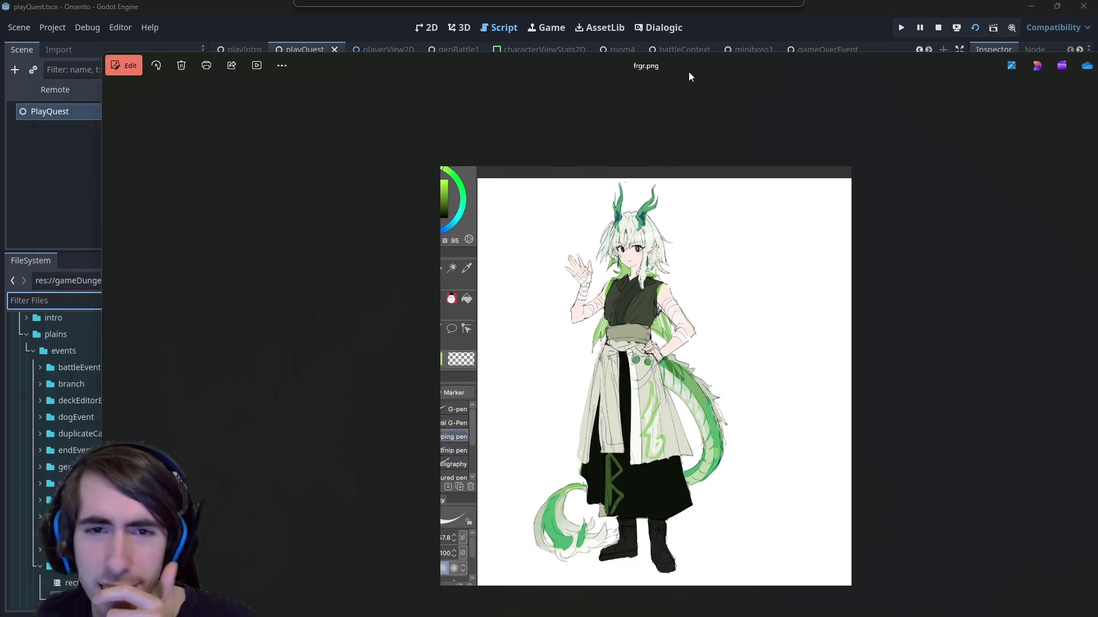
pyautogui.scroll(2, 572, 355)
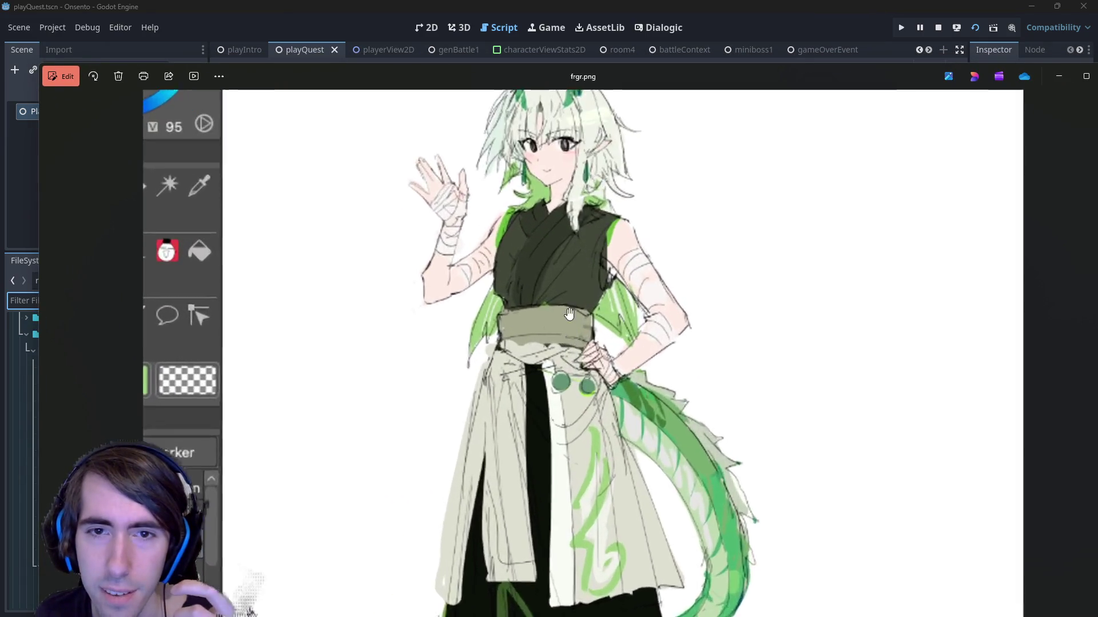
pyautogui.hotkey('alt', 'Tab')
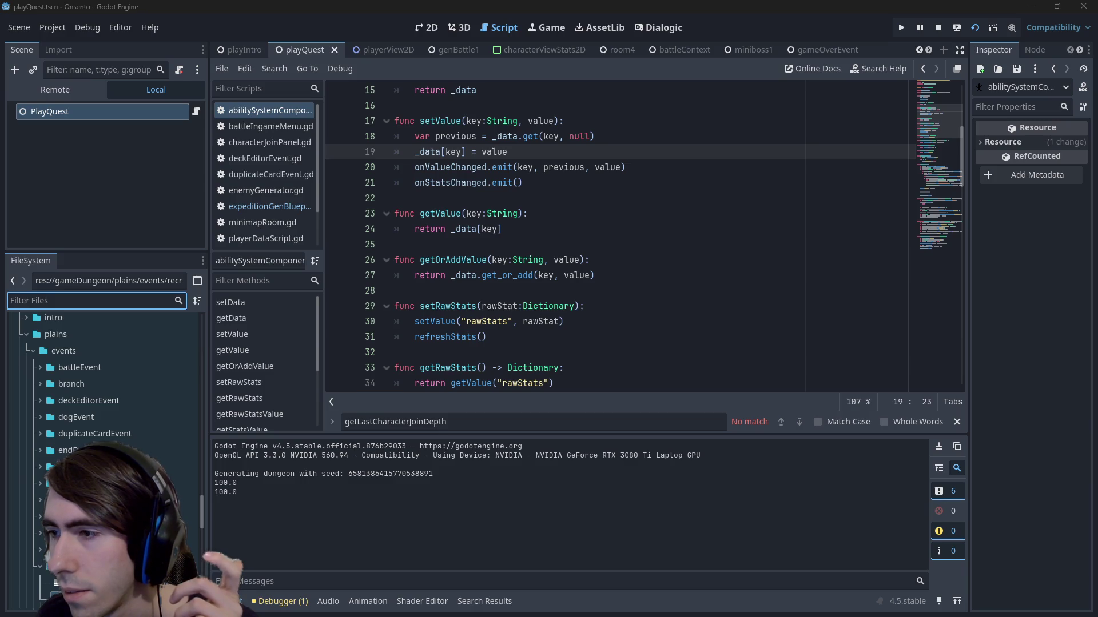
pyautogui.hotkey('alt', 'Tab')
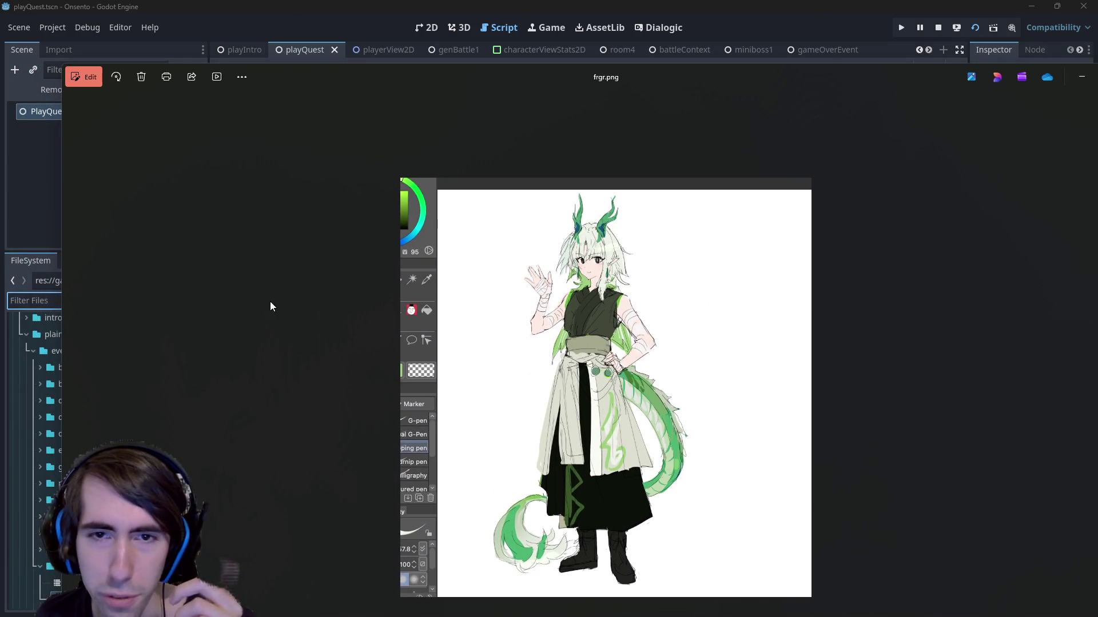
# Step: Shrink and reposition the Photos window while paging between hrtdhrd.png and frgr.png
pyautogui.press('Right')
pyautogui.moveTo(741, 70)
pyautogui.mouseDown()
pyautogui.moveTo(715, 258)
pyautogui.moveTo(514, 147)
pyautogui.mouseUp()
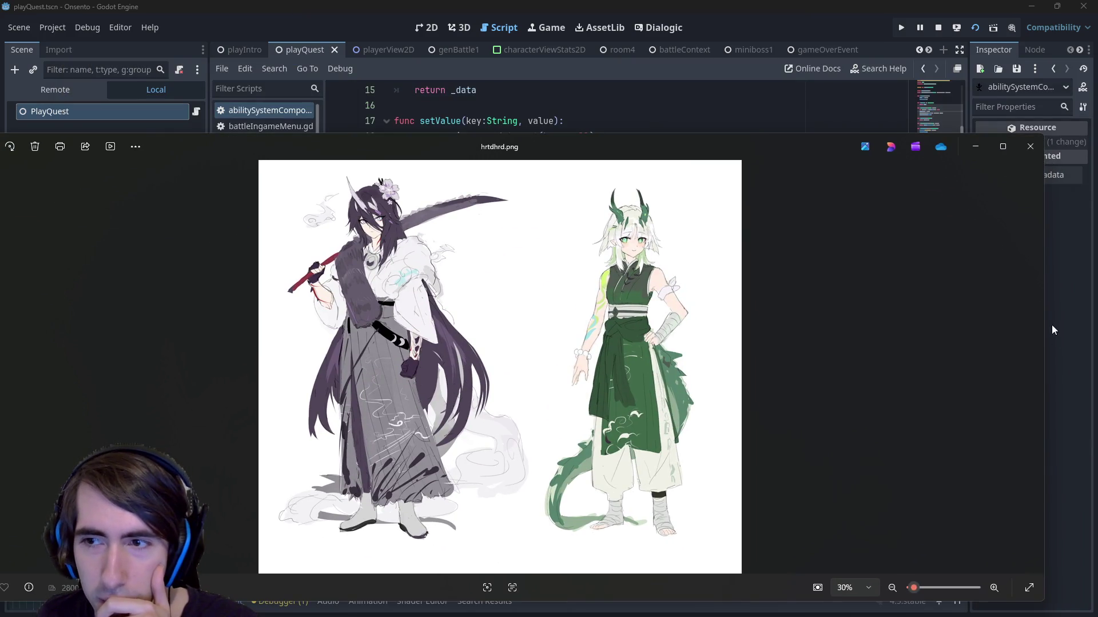
pyautogui.moveTo(1044, 306); pyautogui.dragTo(890, 314)
pyautogui.moveTo(603, 147); pyautogui.dragTo(705, 132)
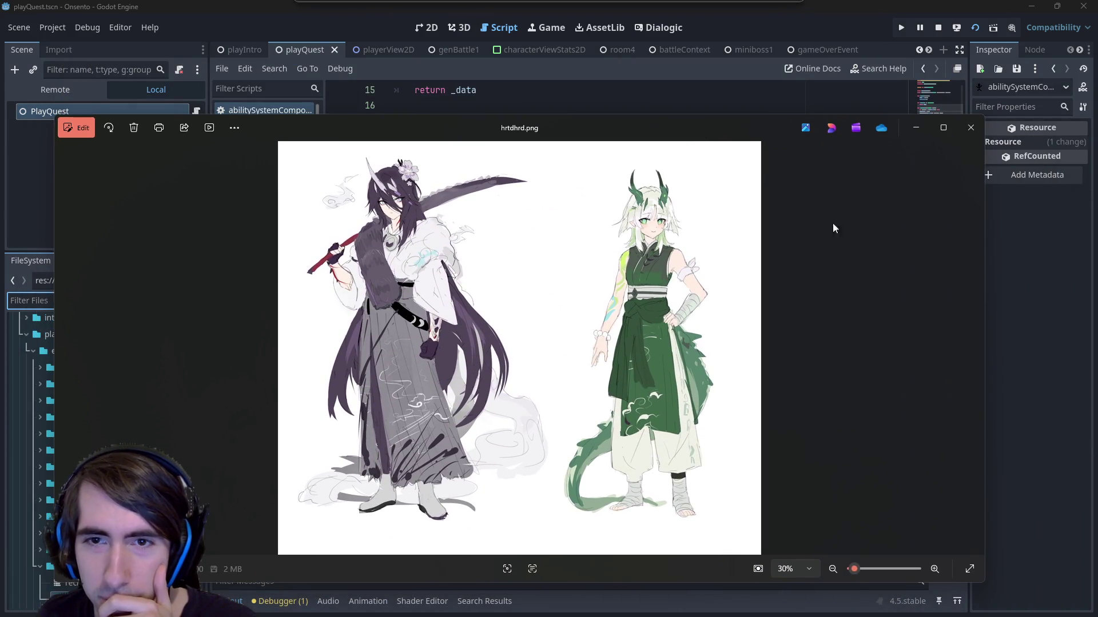
pyautogui.click(952, 333)
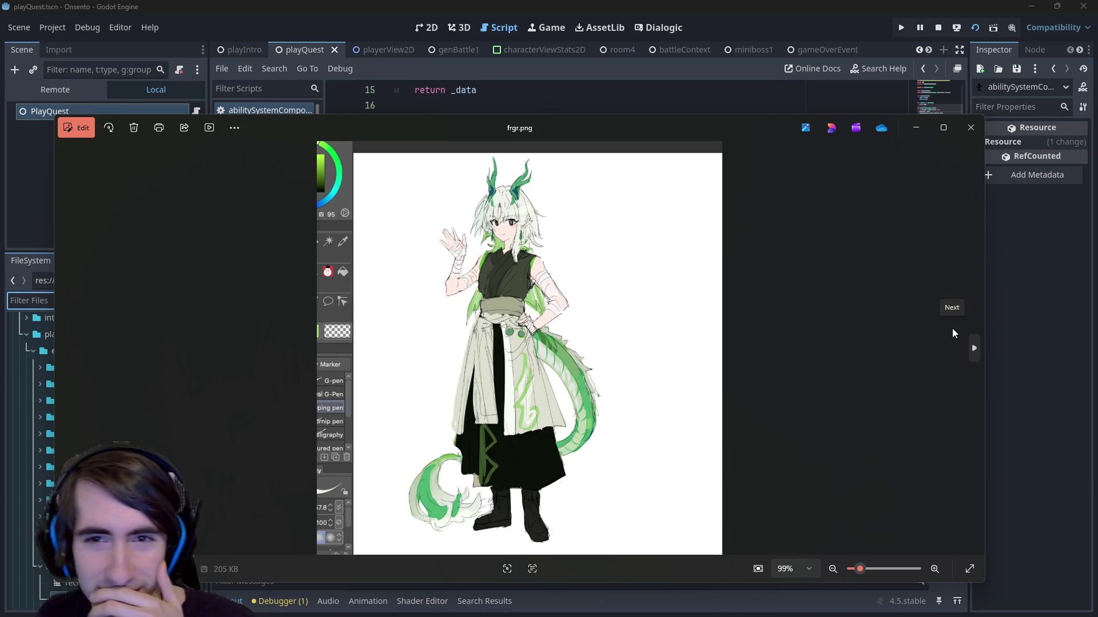
pyautogui.click(64, 346)
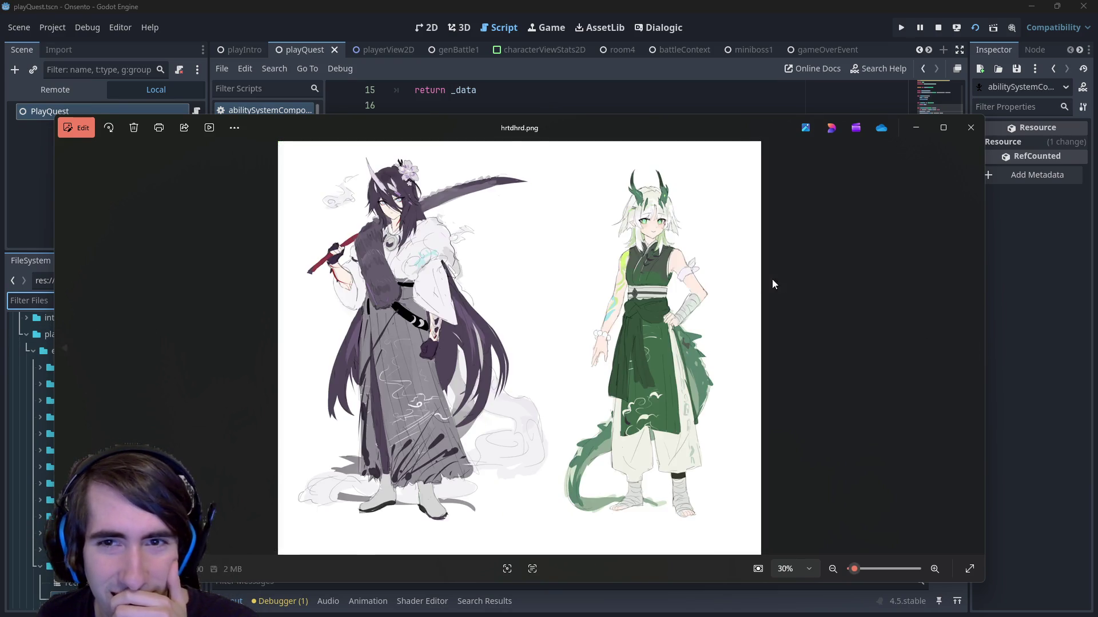
pyautogui.press('Right')
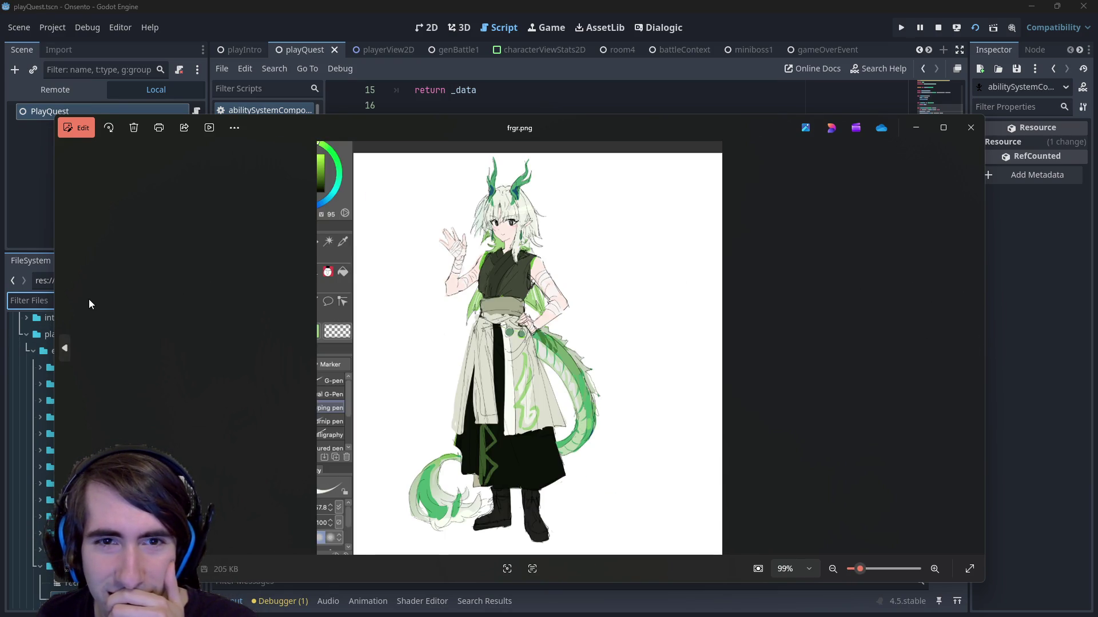
pyautogui.press('Left')
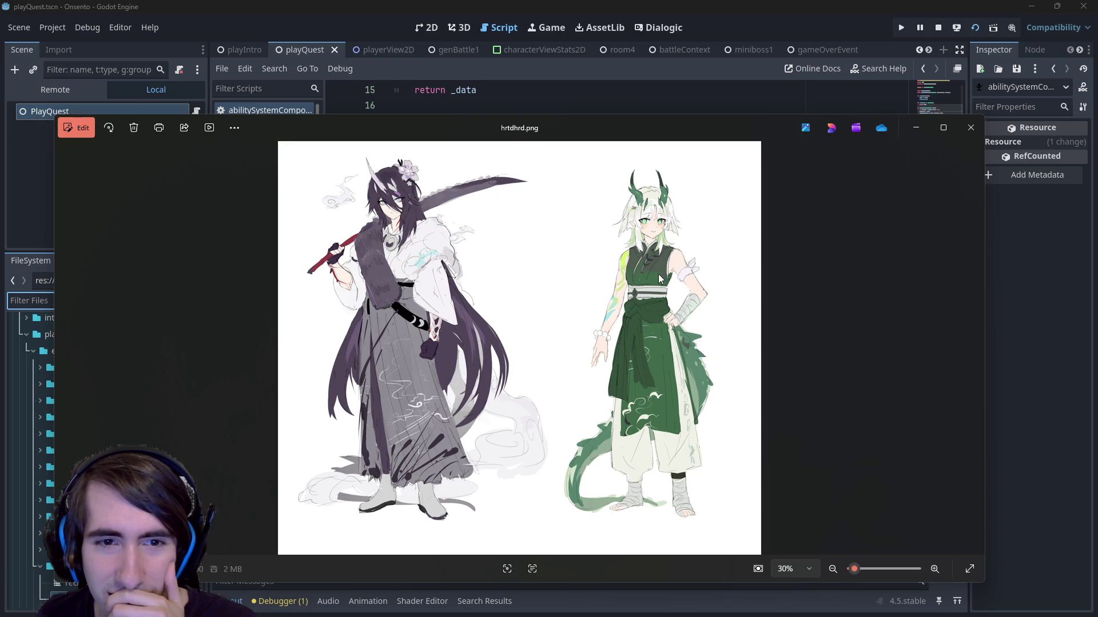
# Step: Zoom in and out on the two-character art and the single dragon sketch
pyautogui.scroll(2, 668, 275)
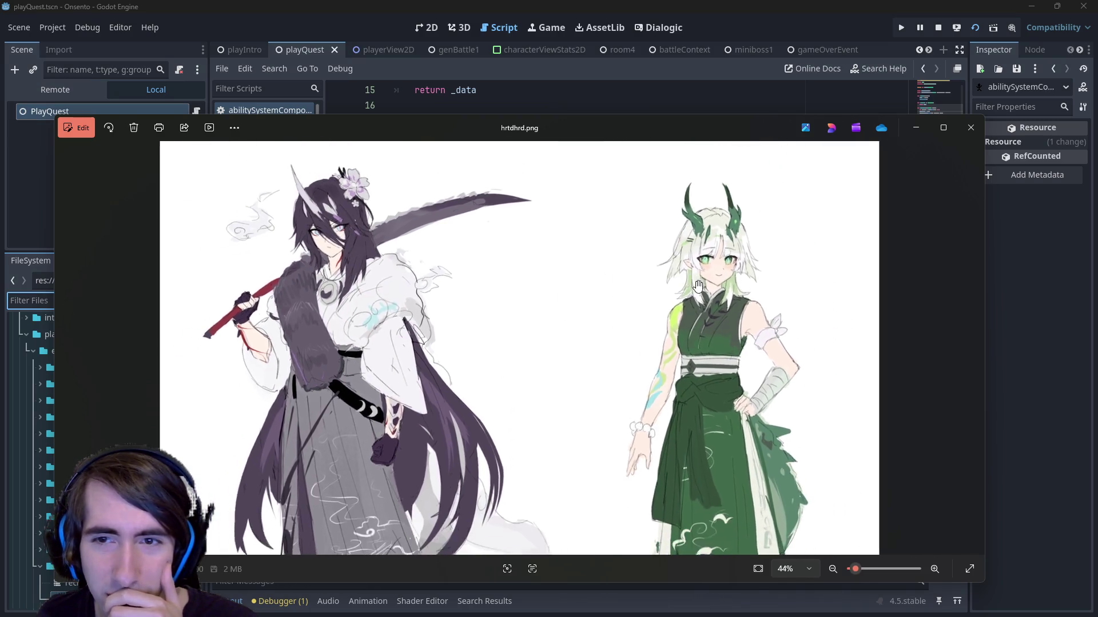
pyautogui.scroll(2, 698, 286)
pyautogui.scroll(-1, 697, 449)
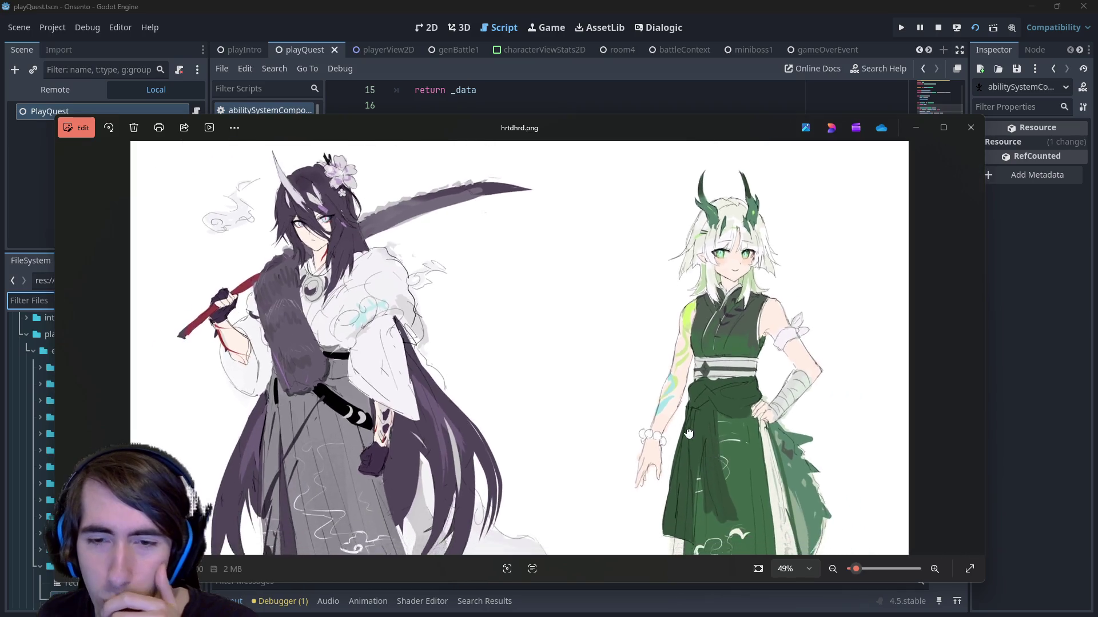
pyautogui.scroll(-3, 698, 449)
pyautogui.scroll(3, 676, 452)
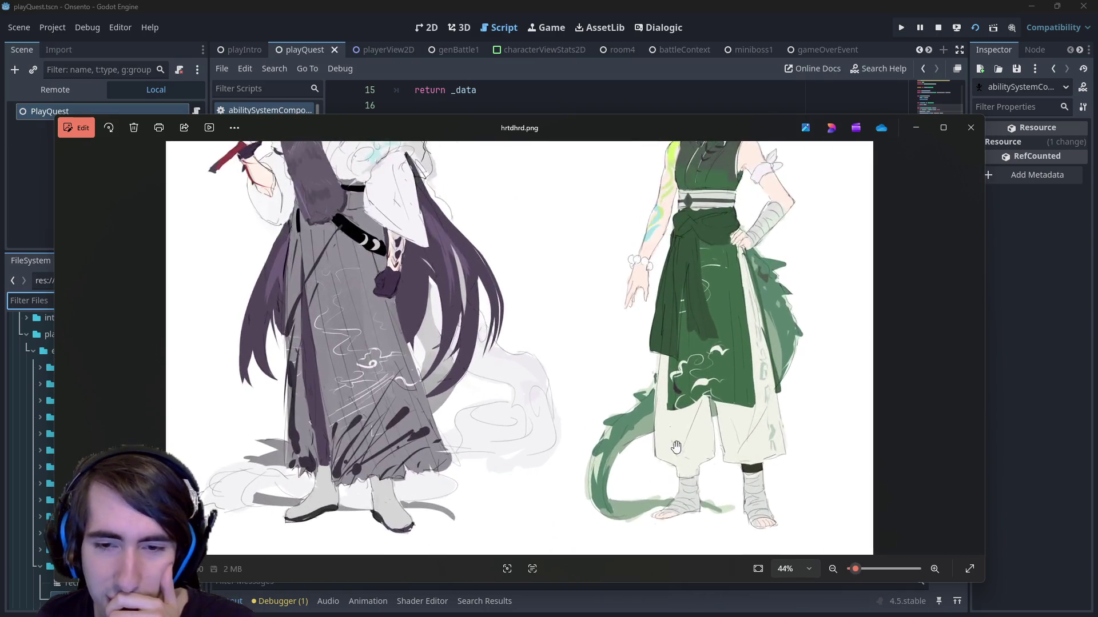
pyautogui.scroll(-3, 676, 297)
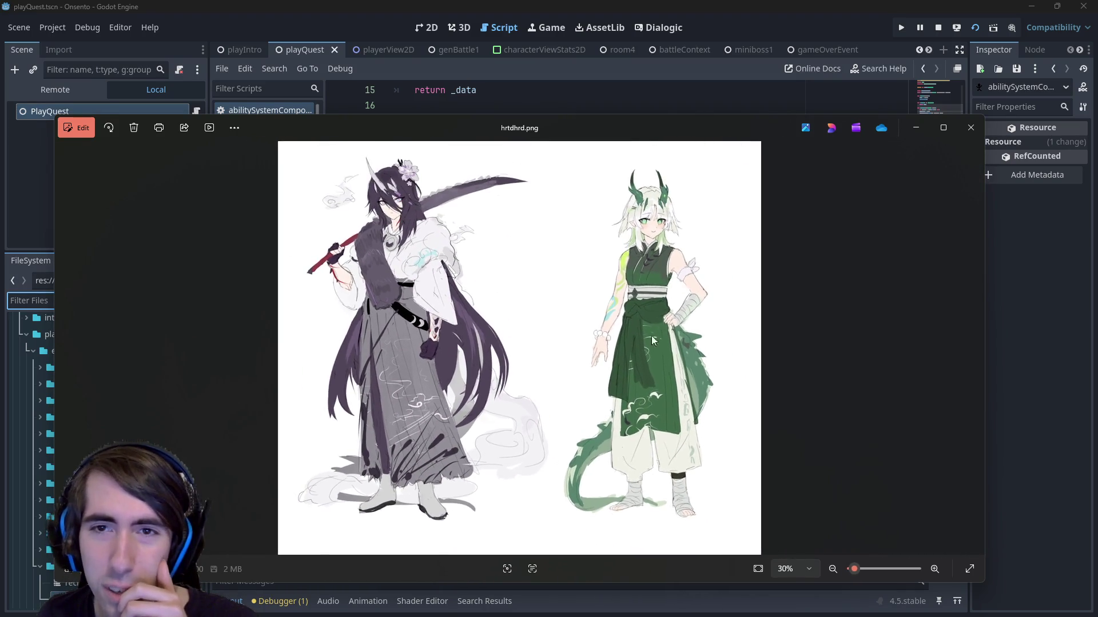
pyautogui.click(969, 342)
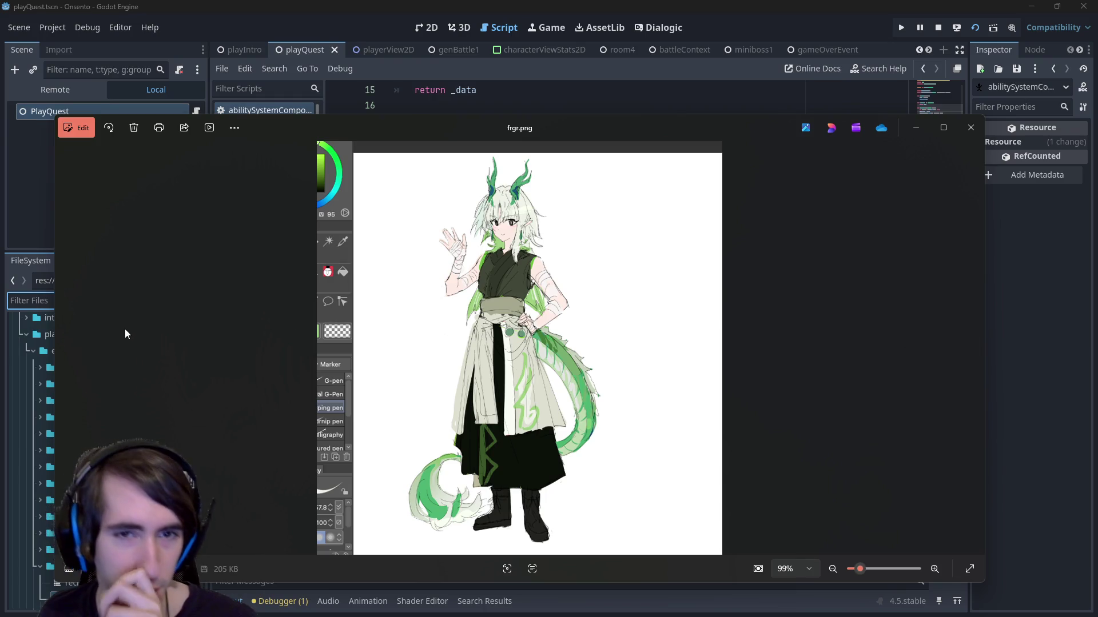
pyautogui.scroll(5, 561, 280)
pyautogui.scroll(-5, 570, 358)
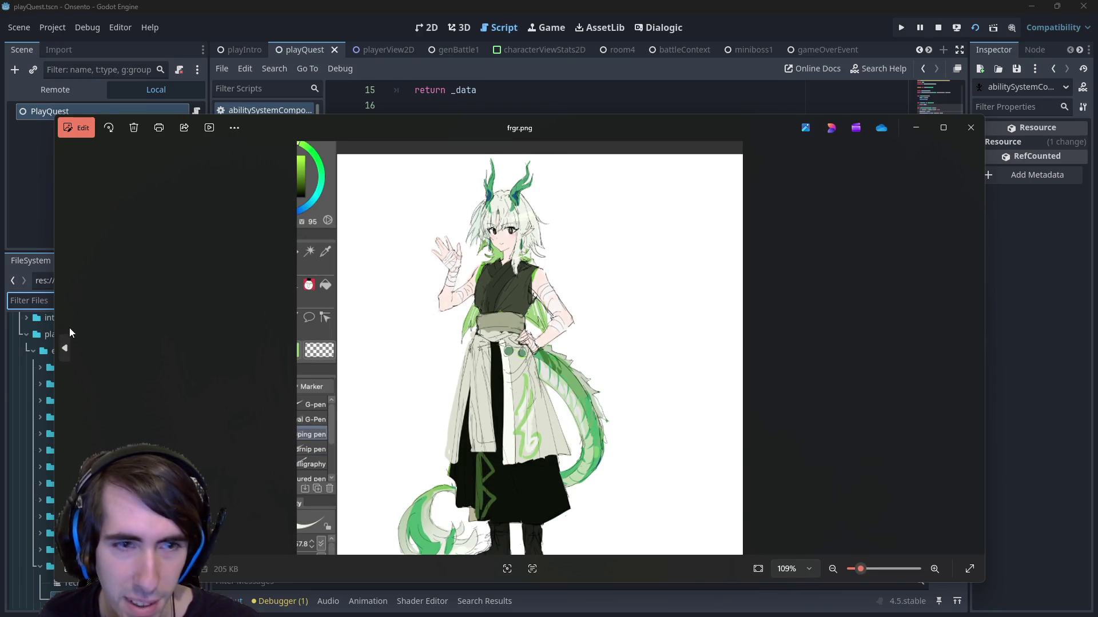
pyautogui.click(65, 347)
pyautogui.scroll(3, 714, 342)
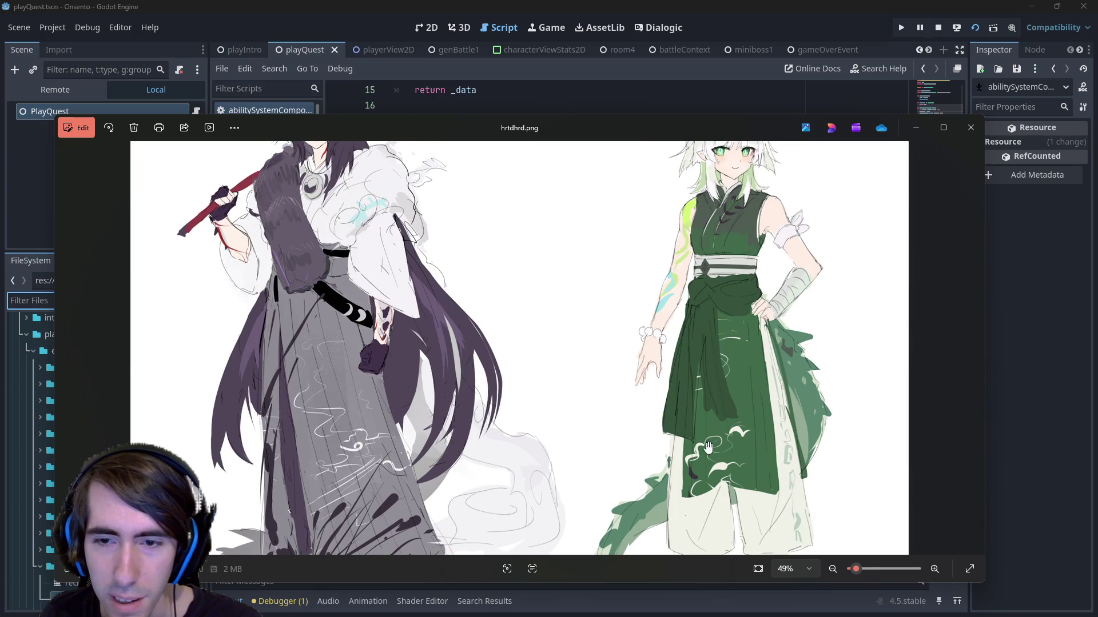
pyautogui.scroll(-2, 707, 443)
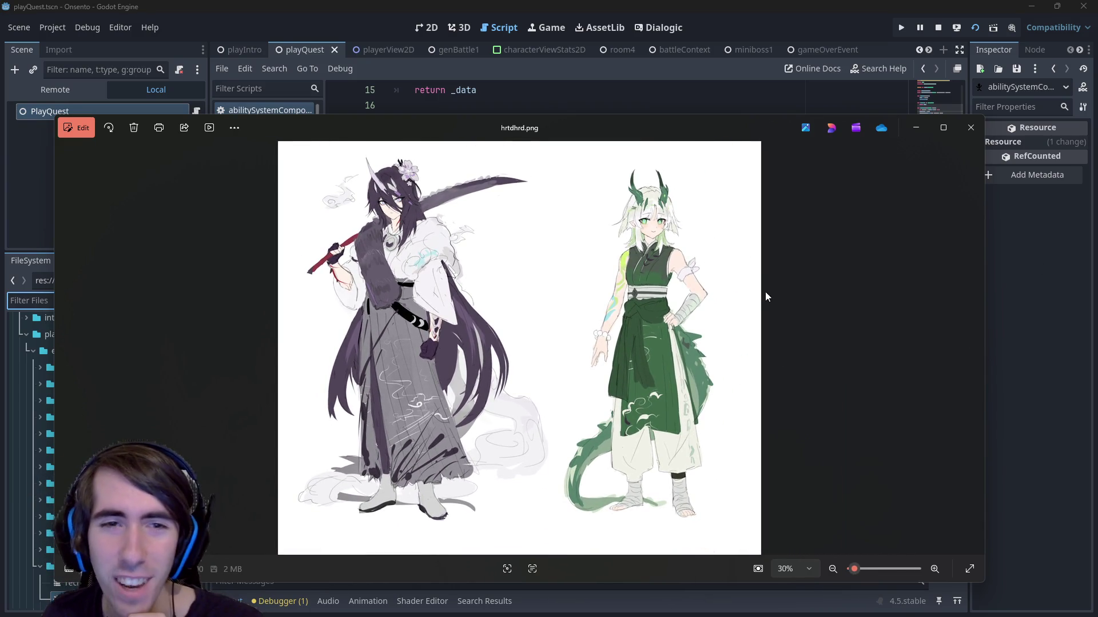
# Step: Flip between the two concept images once more, then leave Photos for Godot
pyautogui.press('Right')
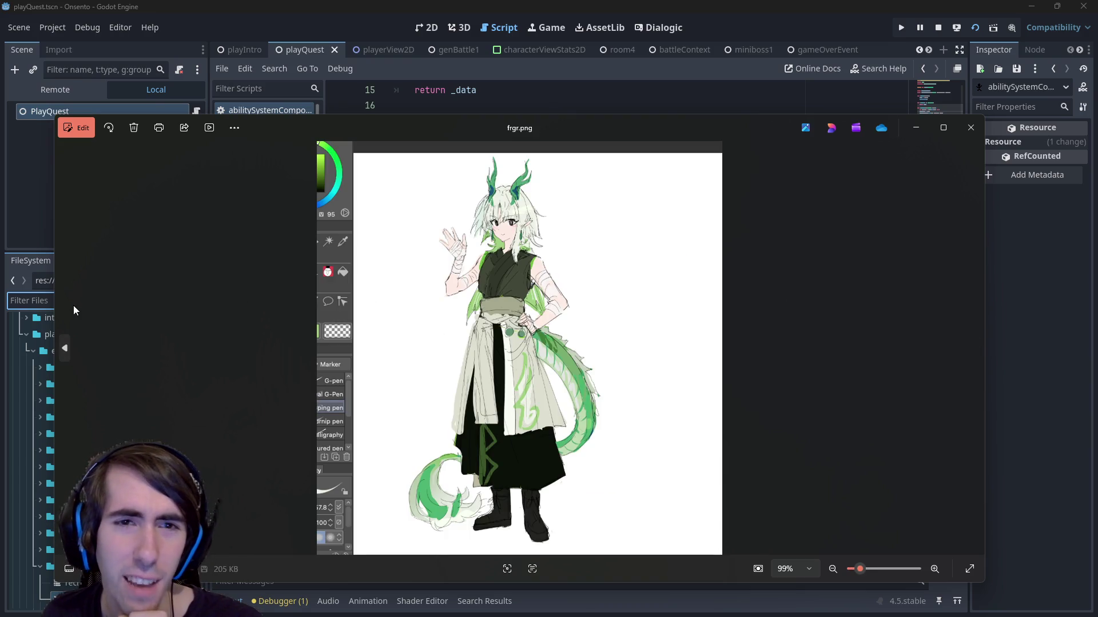
pyautogui.press('Left')
pyautogui.press('Right')
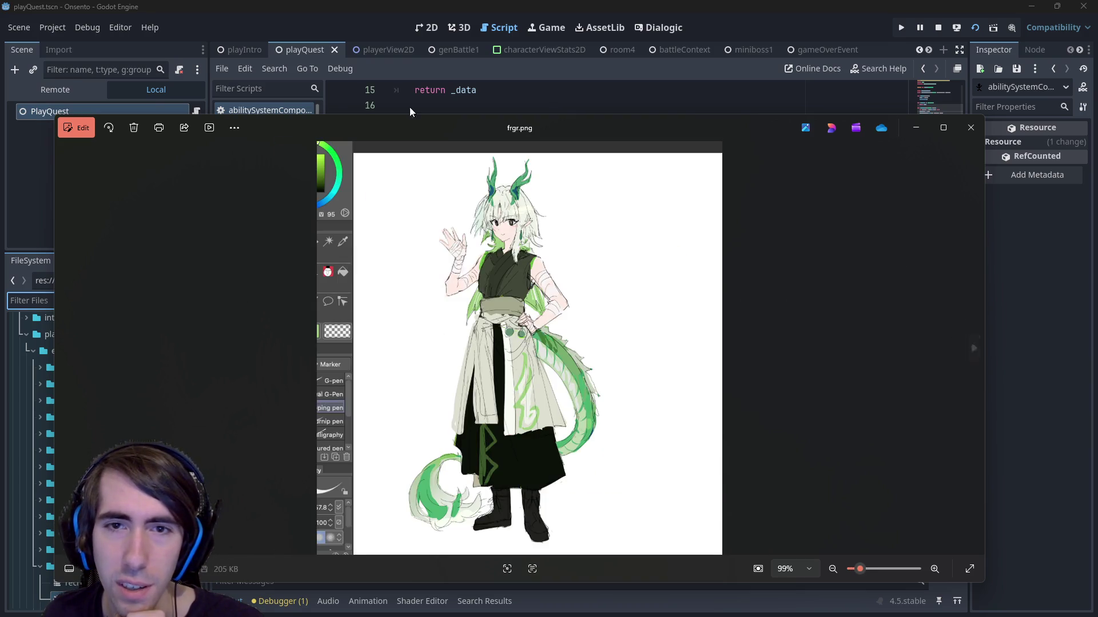
pyautogui.press('Left')
pyautogui.hotkey('alt', 'Tab')
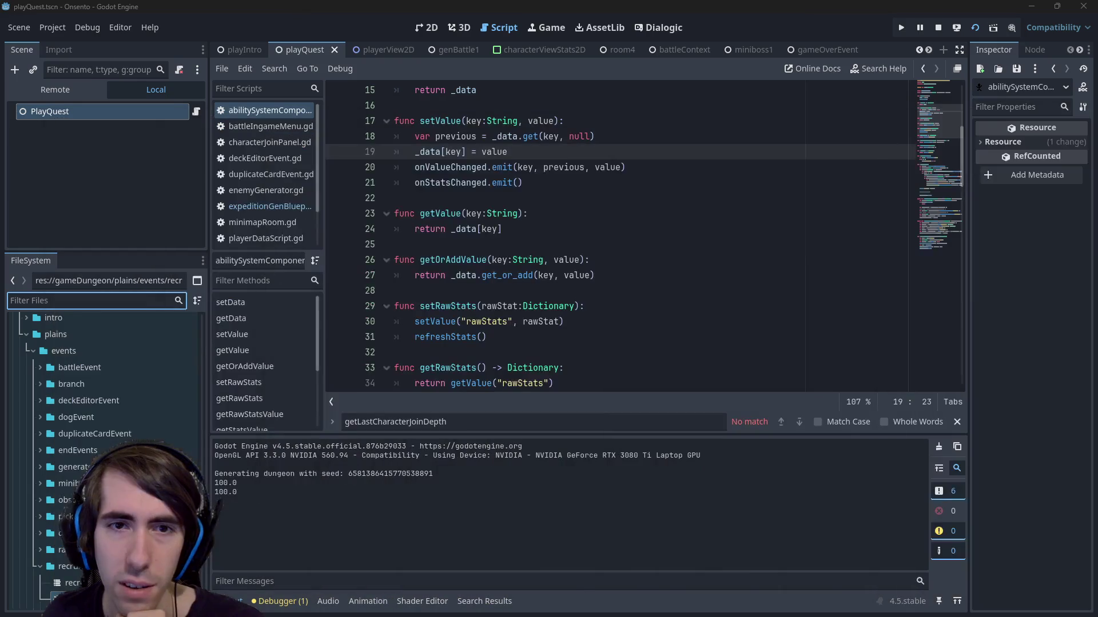
# Step: In the 2D editor, quick-open battle_greenDragon.png by searching 'dragon' and widen the Inspector
pyautogui.click(428, 27)
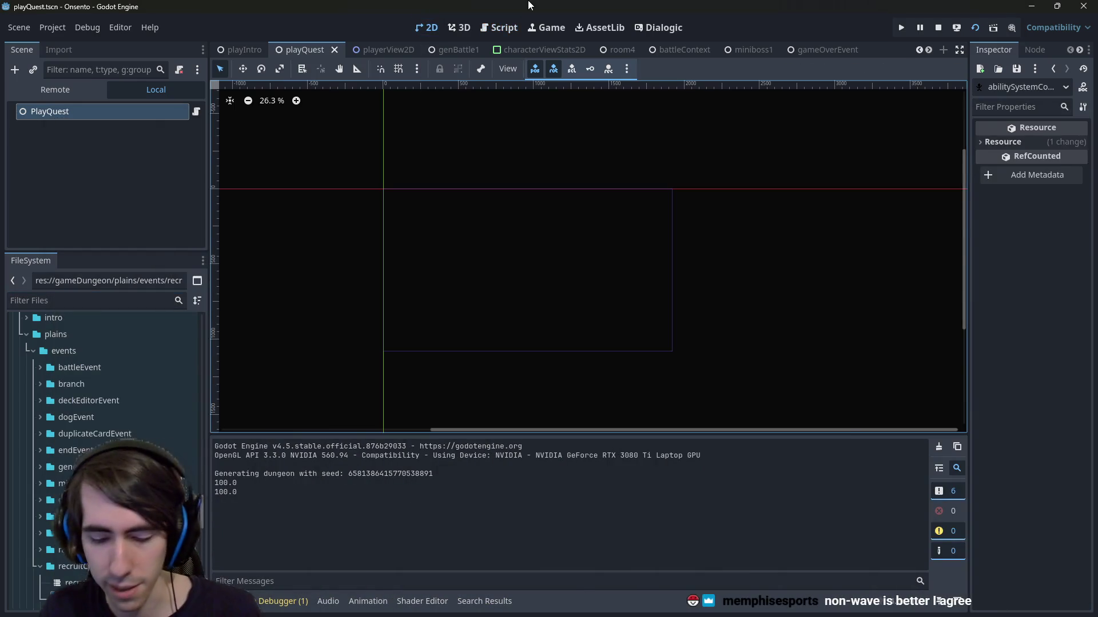
pyautogui.hotkey('alt', 'shift', 'o')
pyautogui.write('dragon')
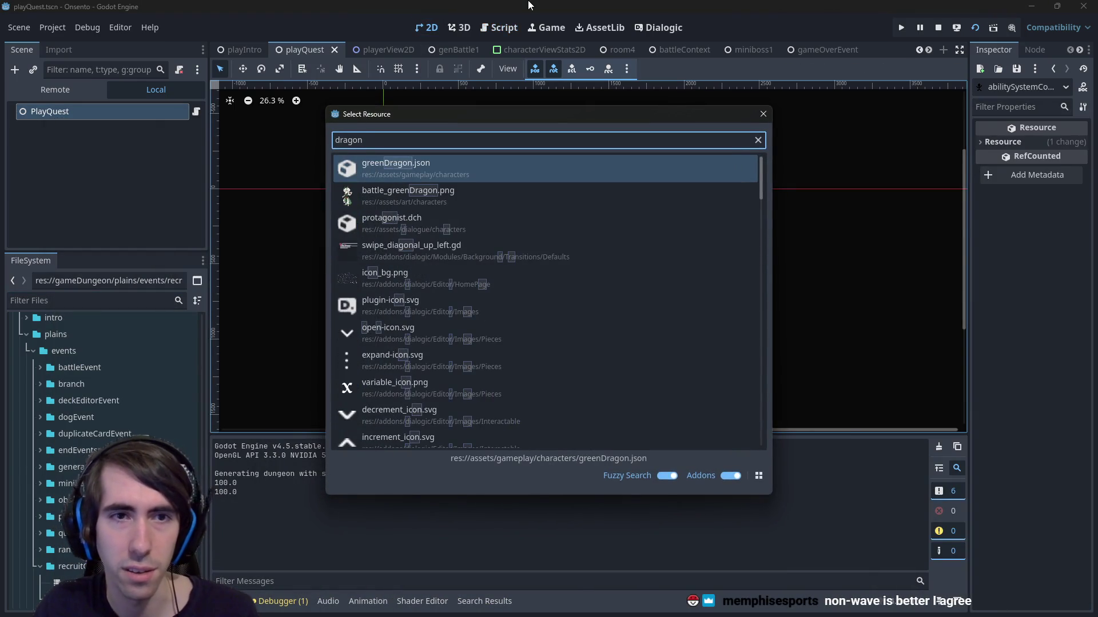
pyautogui.press('Down')
pyautogui.press('Return')
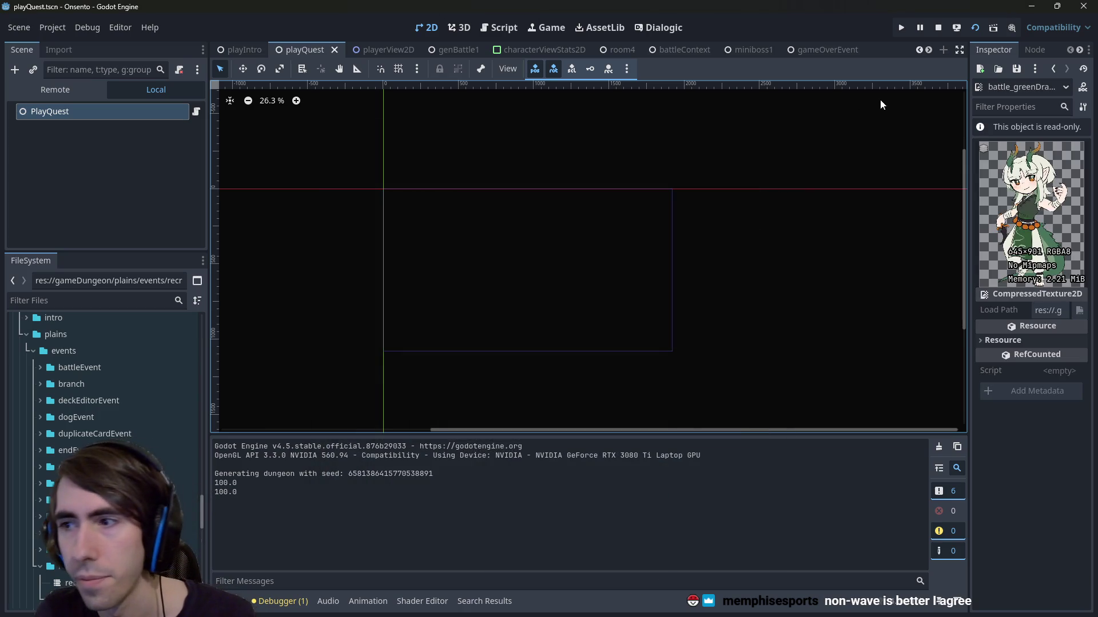
pyautogui.moveTo(968, 190)
pyautogui.mouseDown()
pyautogui.moveTo(789, 190)
pyautogui.moveTo(884, 190)
pyautogui.mouseUp()
pyautogui.hotkey('alt', 'Tab')
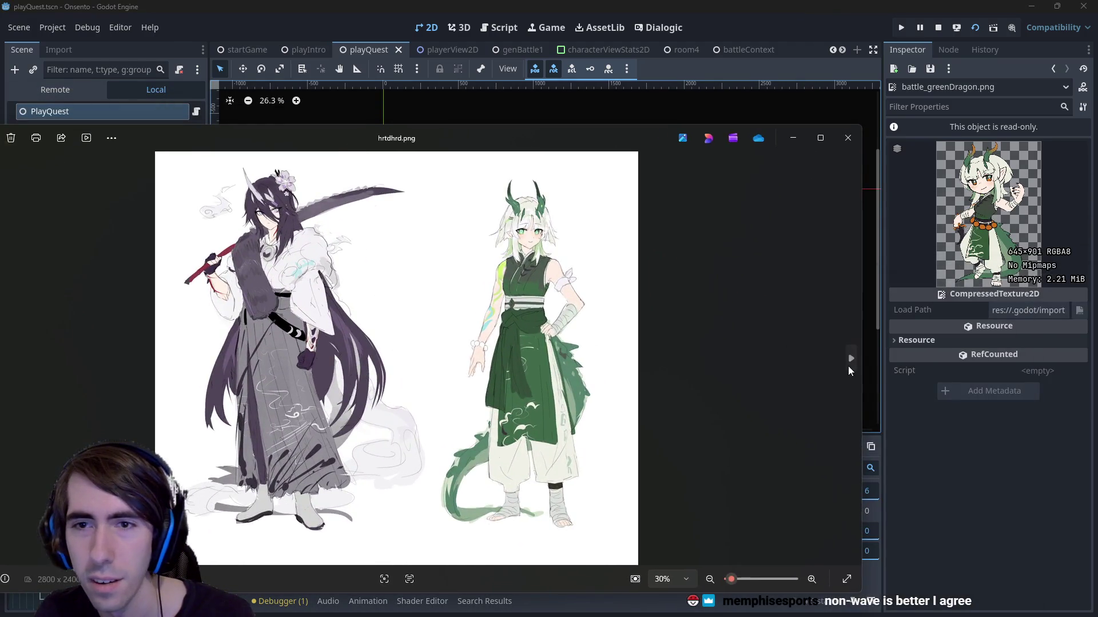
pyautogui.click(845, 363)
pyautogui.moveTo(324, 139)
pyautogui.mouseDown()
pyautogui.moveTo(439, 133)
pyautogui.moveTo(303, 117)
pyautogui.mouseUp()
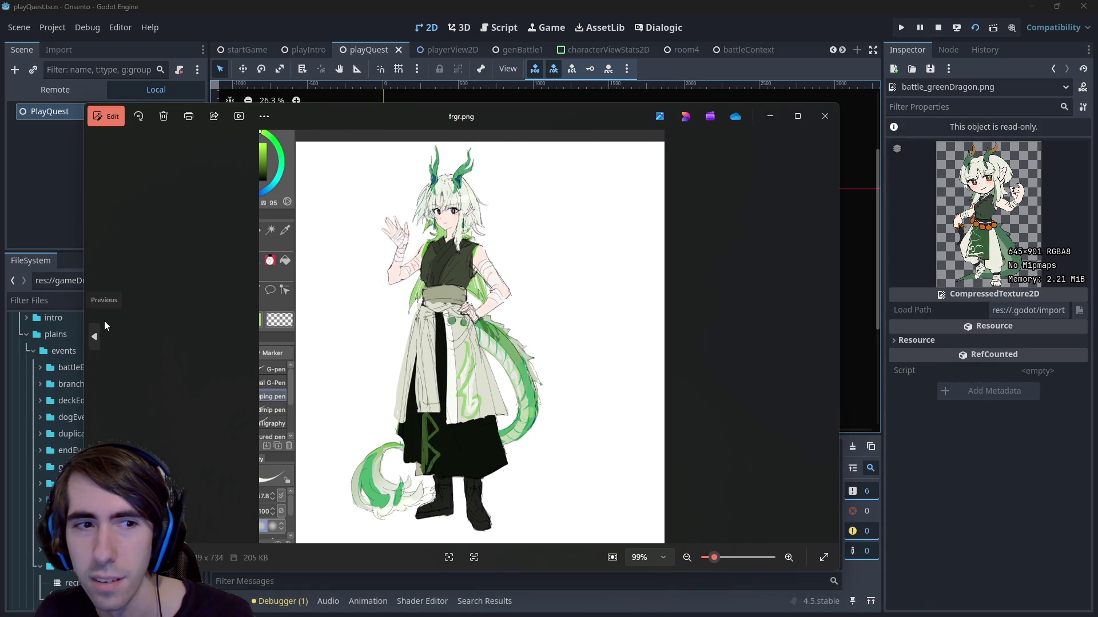
pyautogui.click(105, 321)
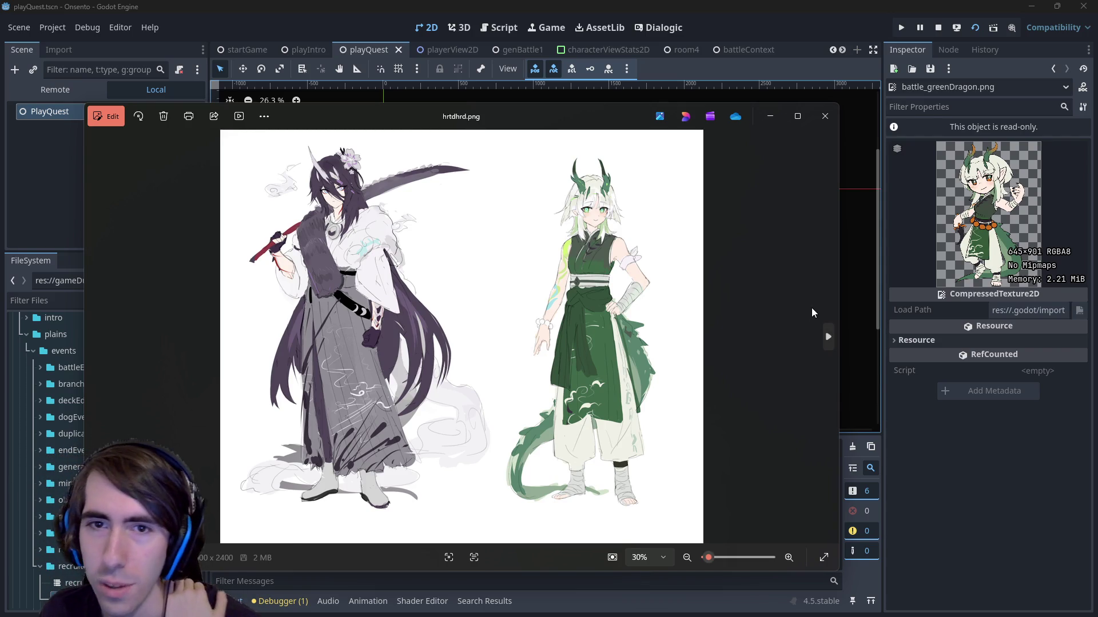
pyautogui.click(828, 343)
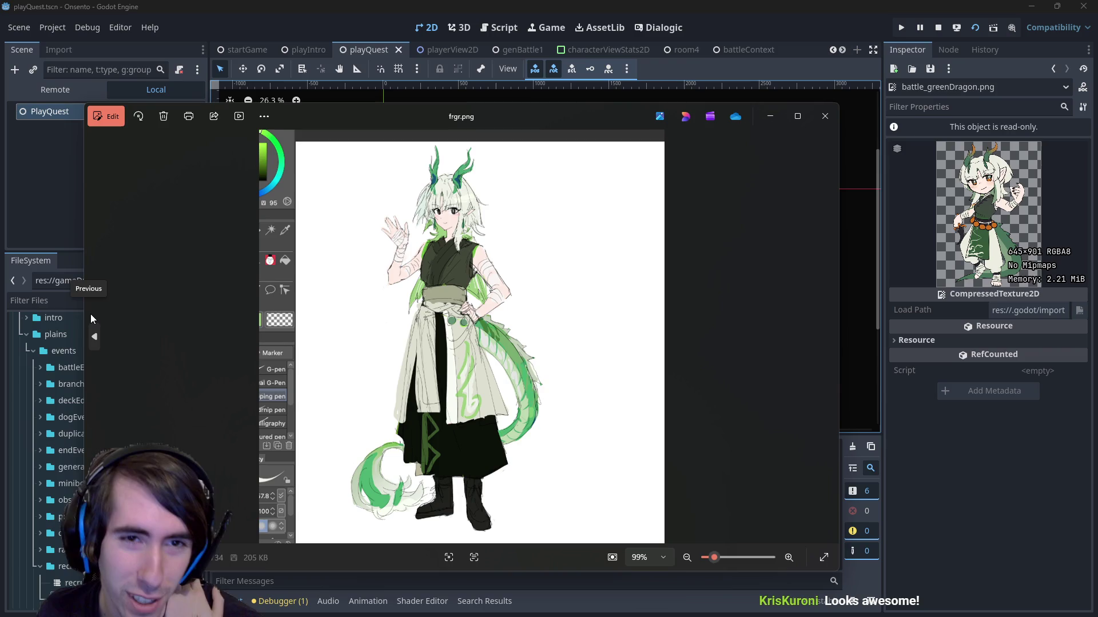
pyautogui.click(92, 316)
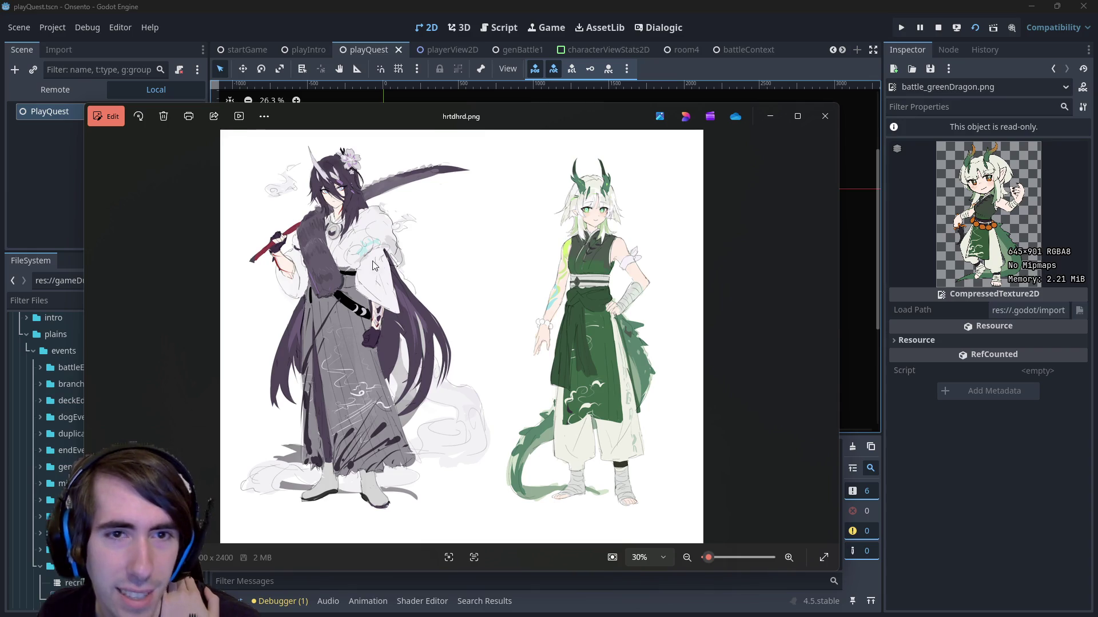
pyautogui.scroll(2, 367, 243)
pyautogui.scroll(2, 367, 243)
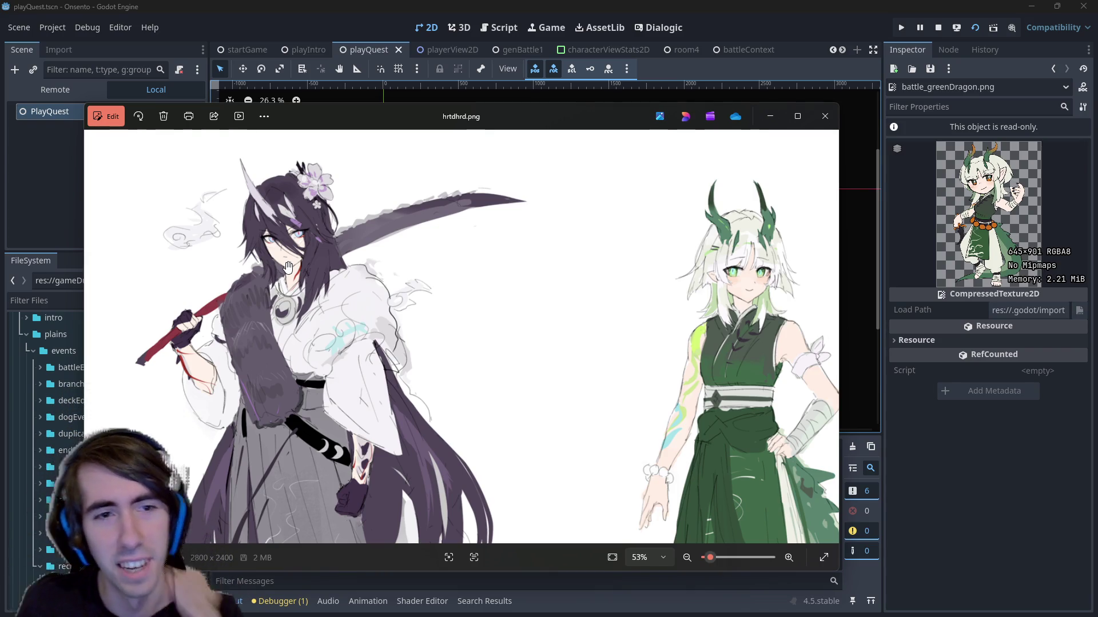
pyautogui.moveTo(589, 289); pyautogui.dragTo(522, 342)
pyautogui.scroll(-3, 532, 355)
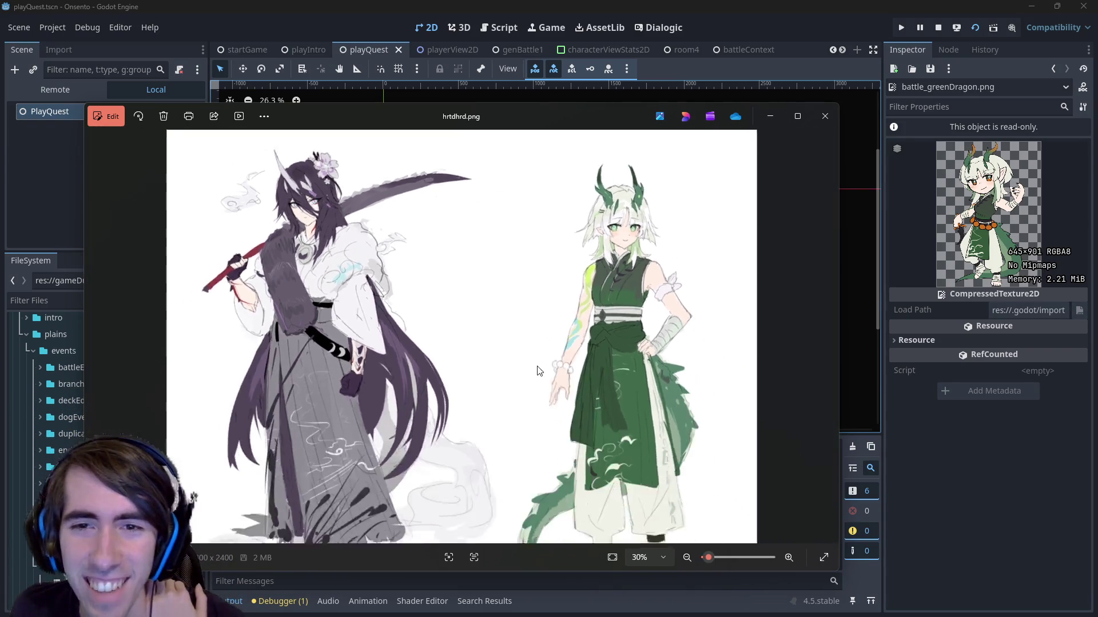
pyautogui.scroll(3, 574, 360)
pyautogui.scroll(-3, 573, 360)
pyautogui.click(825, 116)
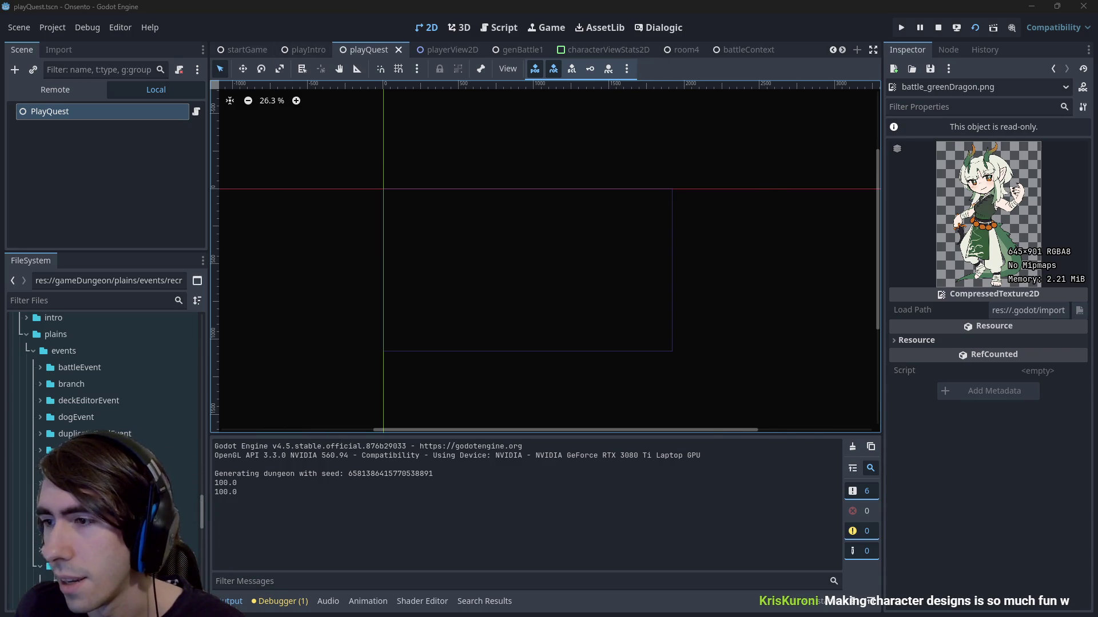
# Step: Run git status in the terminal and start typing a git add command
pyautogui.hotkey('alt', 'Tab')
pyautogui.write('git status')
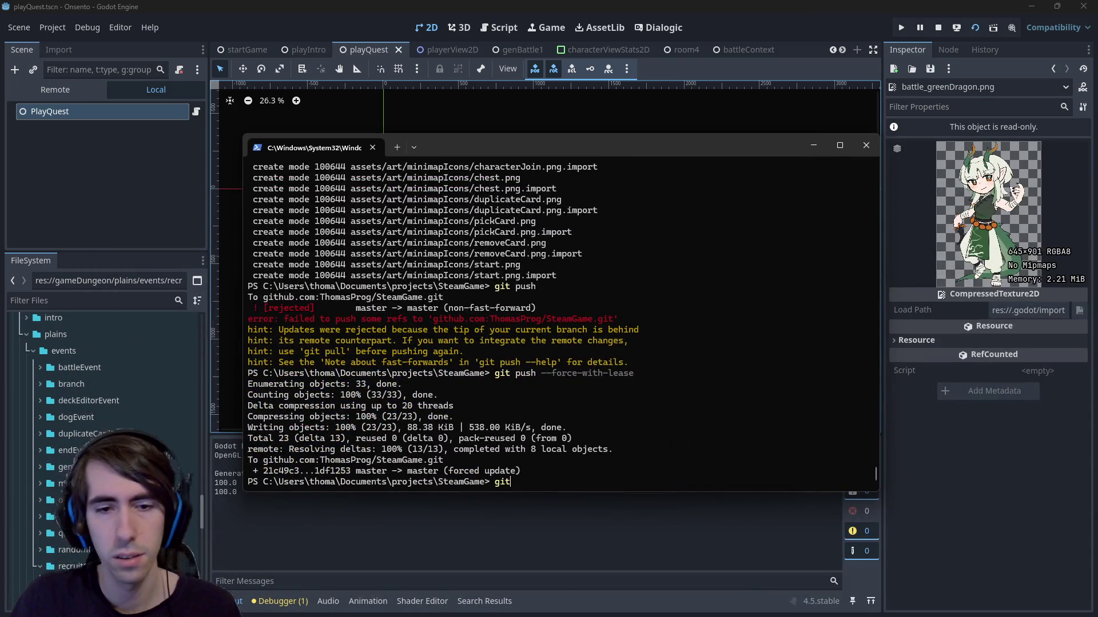
pyautogui.press('Return')
pyautogui.write('git add')
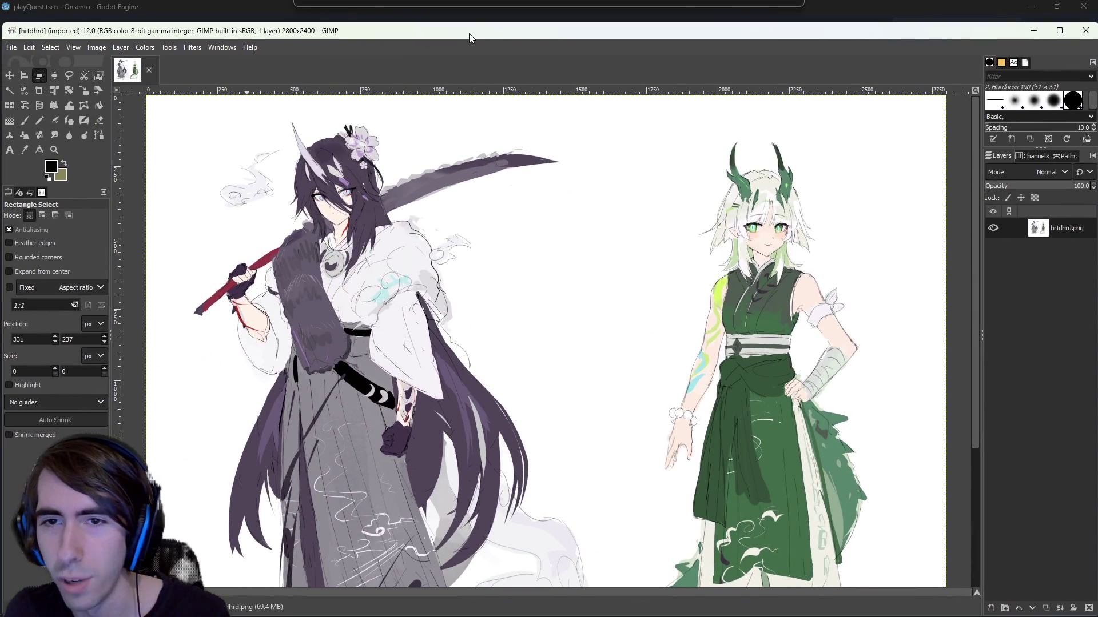
# Step: Move the terminal window down and left over GIMP and make it narrower
pyautogui.hotkey('alt', 'Tab')
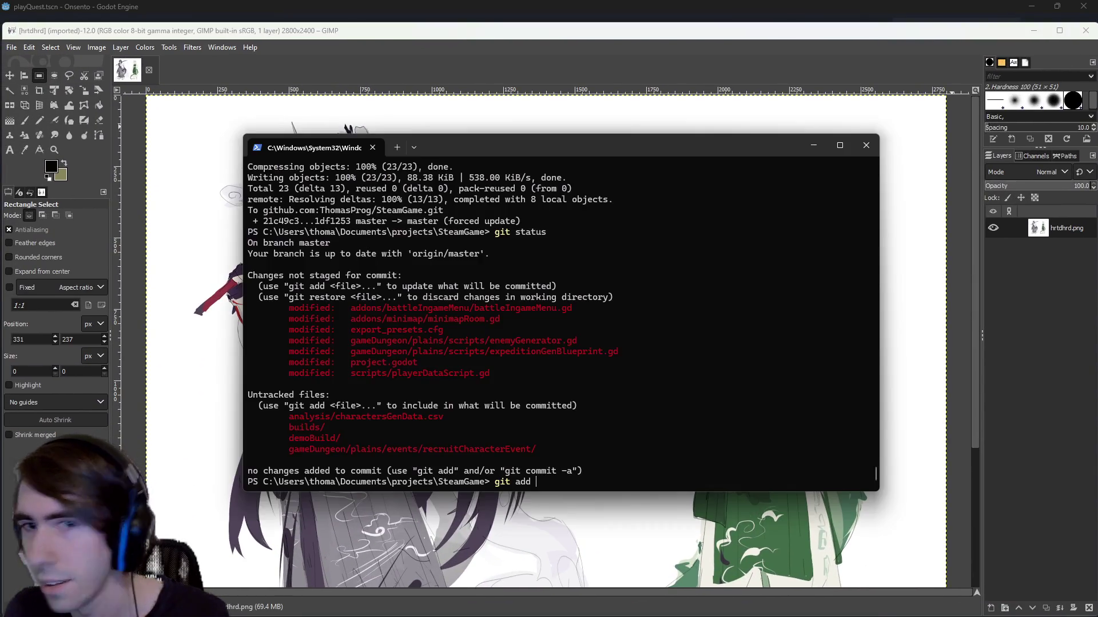
pyautogui.moveTo(691, 154)
pyautogui.mouseDown()
pyautogui.moveTo(433, 261)
pyautogui.moveTo(457, 179)
pyautogui.moveTo(486, 172)
pyautogui.moveTo(474, 172)
pyautogui.mouseUp()
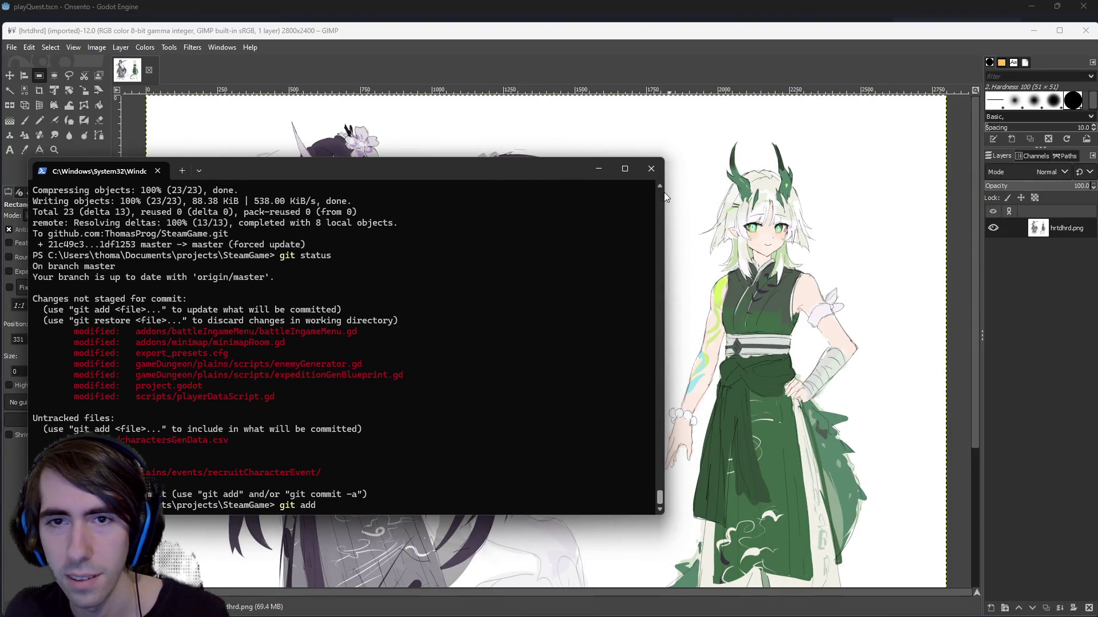
pyautogui.moveTo(662, 197); pyautogui.dragTo(540, 197)
pyautogui.moveTo(422, 166)
pyautogui.mouseDown()
pyautogui.moveTo(487, 160)
pyautogui.moveTo(464, 273)
pyautogui.mouseUp()
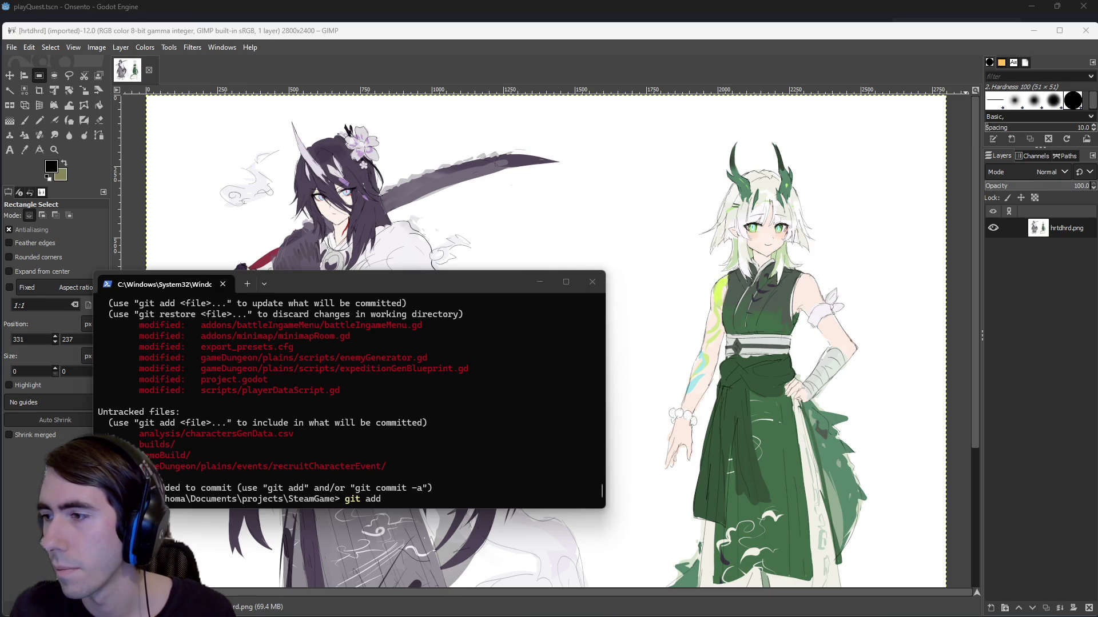
pyautogui.click(269, 314)
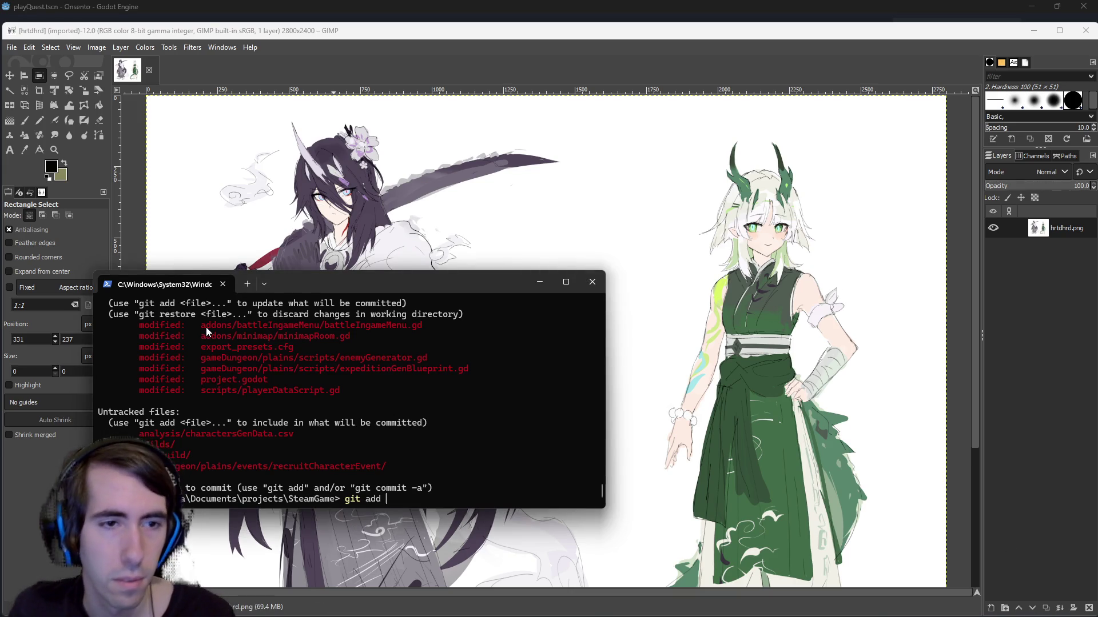
# Step: Stage all scripts with git add *.gd and recheck the status
pyautogui.moveTo(198, 326)
pyautogui.mouseDown()
pyautogui.moveTo(405, 314)
pyautogui.moveTo(429, 324)
pyautogui.mouseUp()
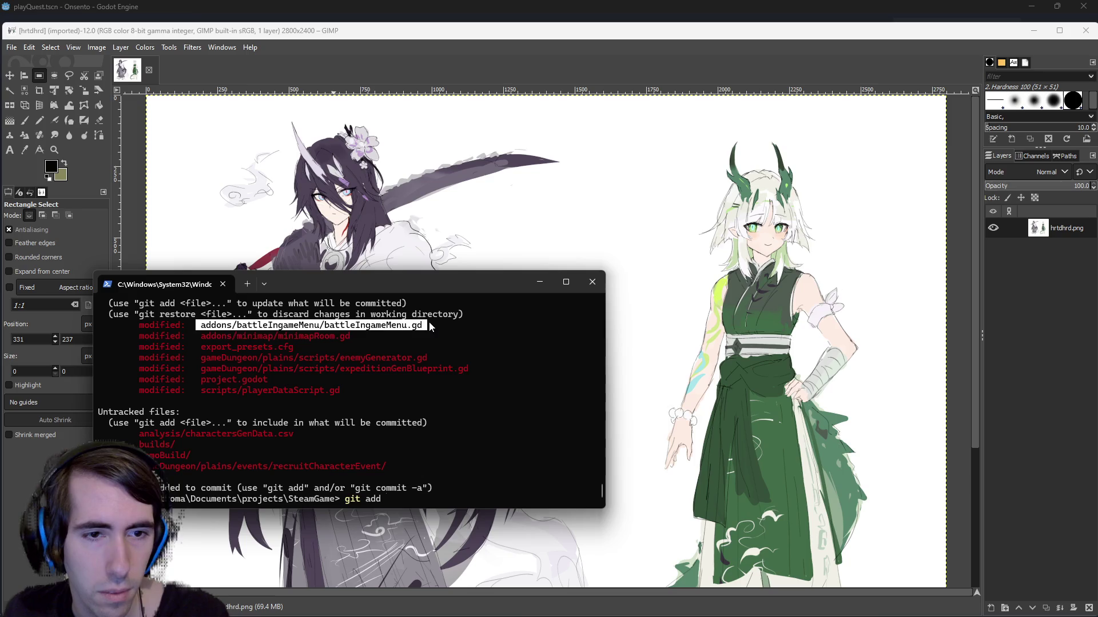
pyautogui.rightClick(424, 324)
pyautogui.write('*.gd')
pyautogui.press('Return')
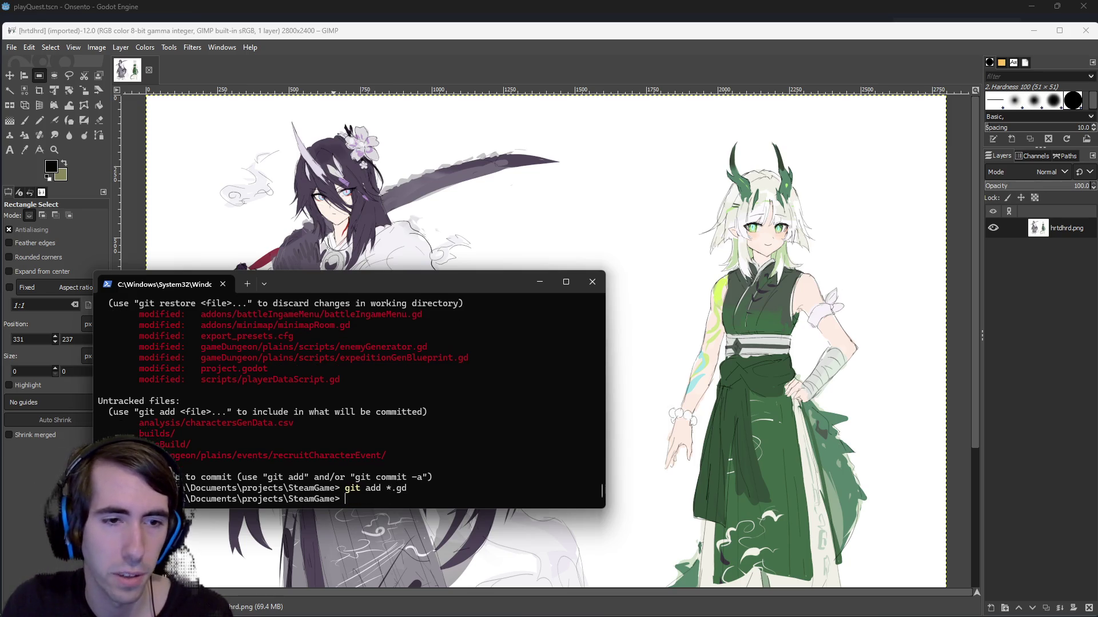
pyautogui.write('git s tatus')
pyautogui.press('Return')
# Step: Stage the recruitCharacterEvent folder and show the updated git status
pyautogui.write('git add')
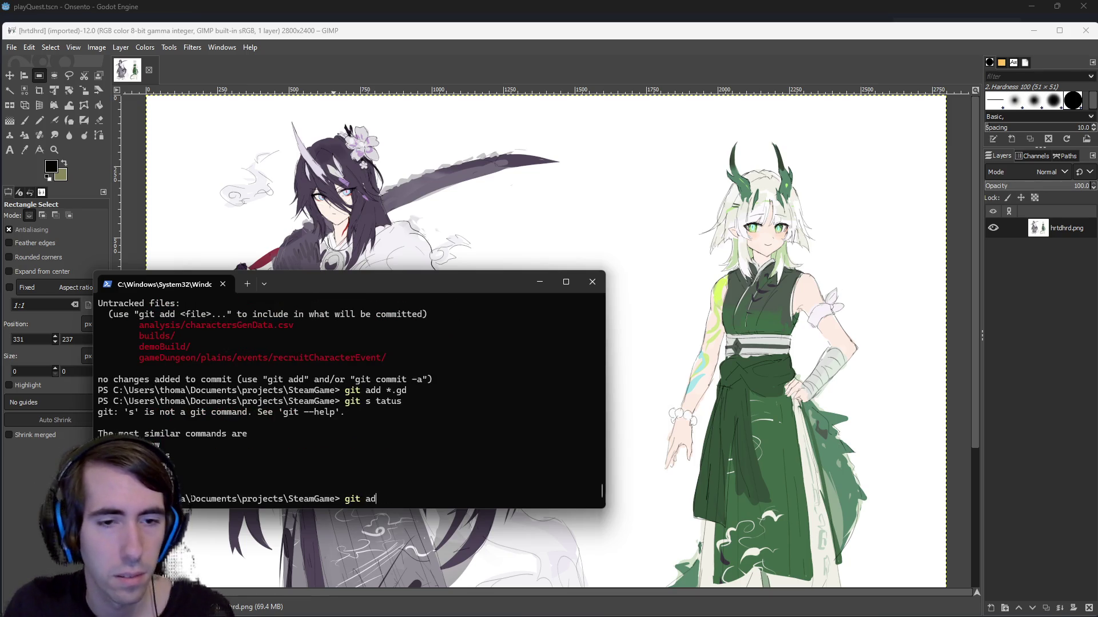
pyautogui.moveTo(139, 357); pyautogui.dragTo(388, 359)
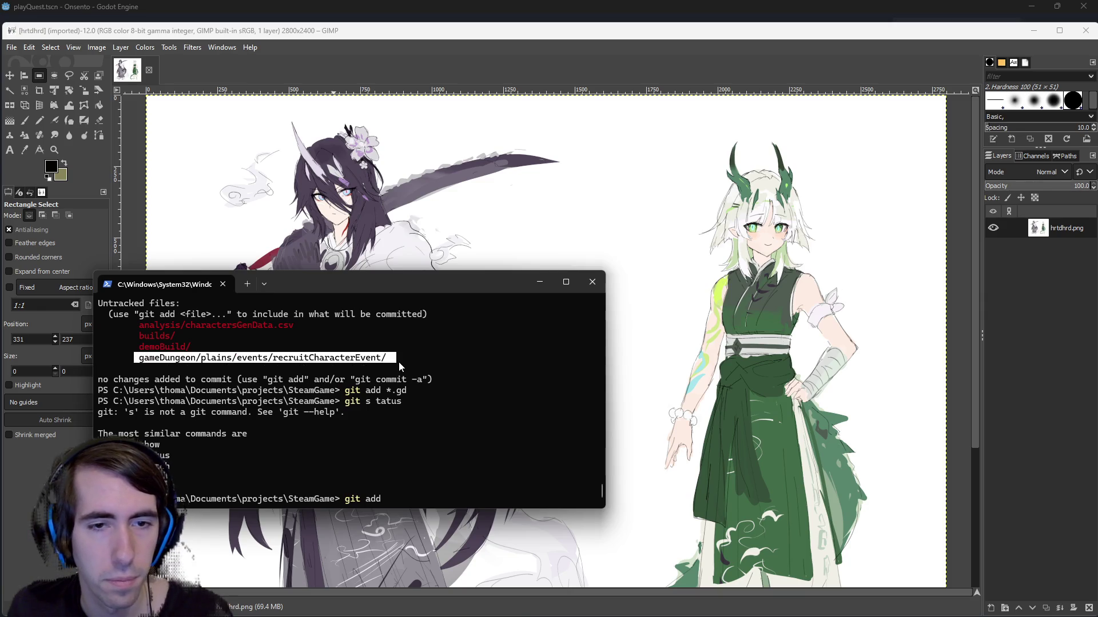
pyautogui.rightClick(399, 362)
pyautogui.hotkey('ctrl', 'c')
pyautogui.write('git status')
pyautogui.press('Return')
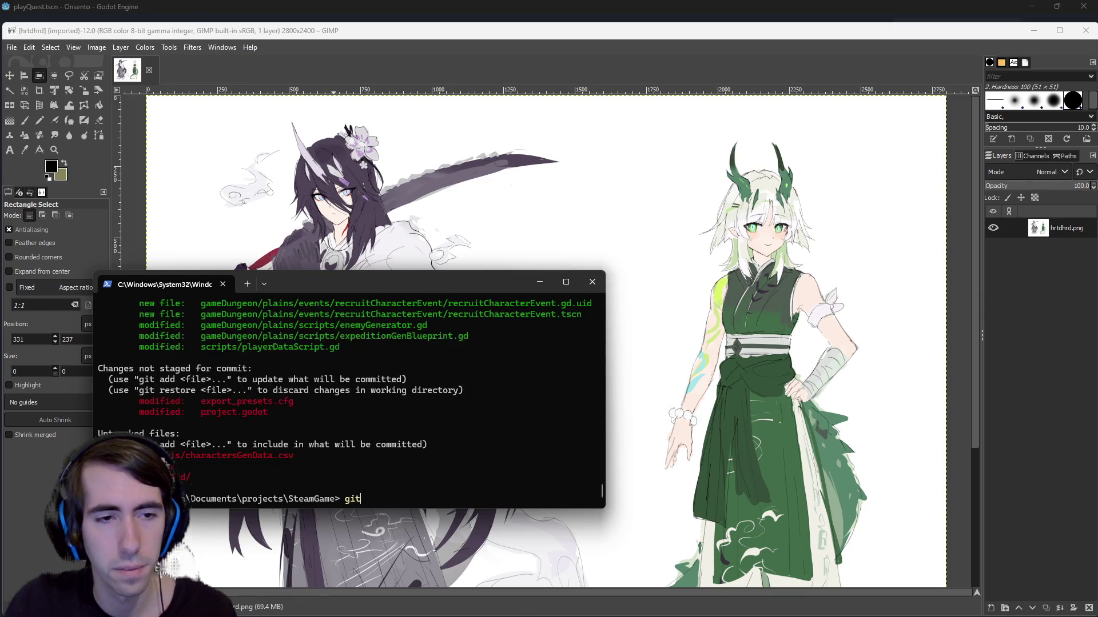
# Step: Review the staged changes in the status output, trimming the partial git add command
pyautogui.write('git add')
pyautogui.scroll(3, 306, 407)
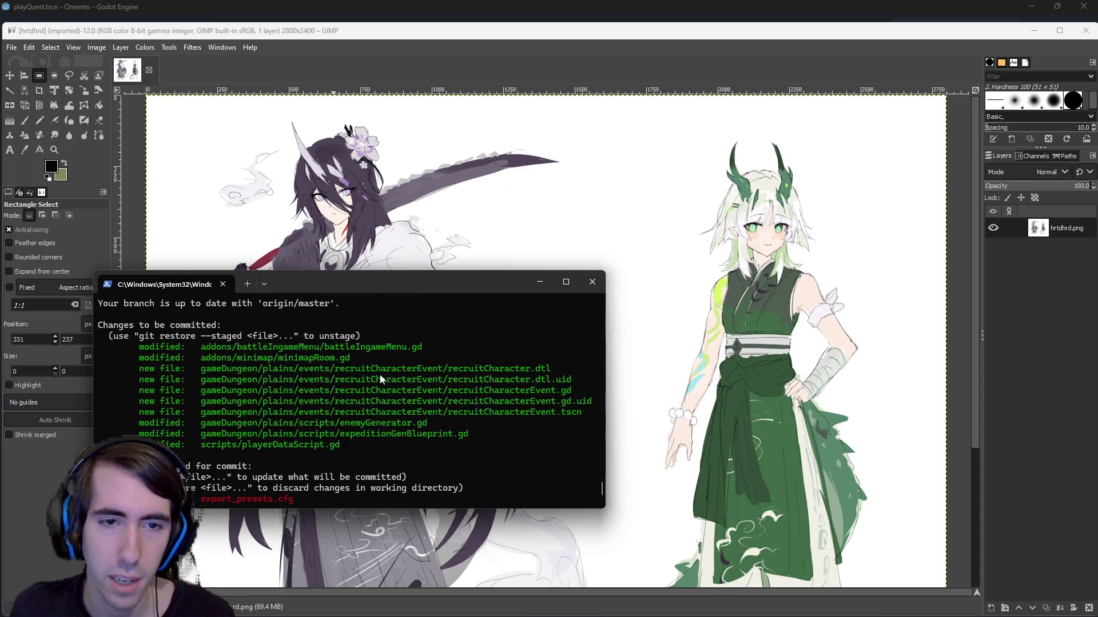
pyautogui.scroll(-3, 380, 375)
pyautogui.press('BackSpace')
pyautogui.press('BackSpace')
pyautogui.press('BackSpace')
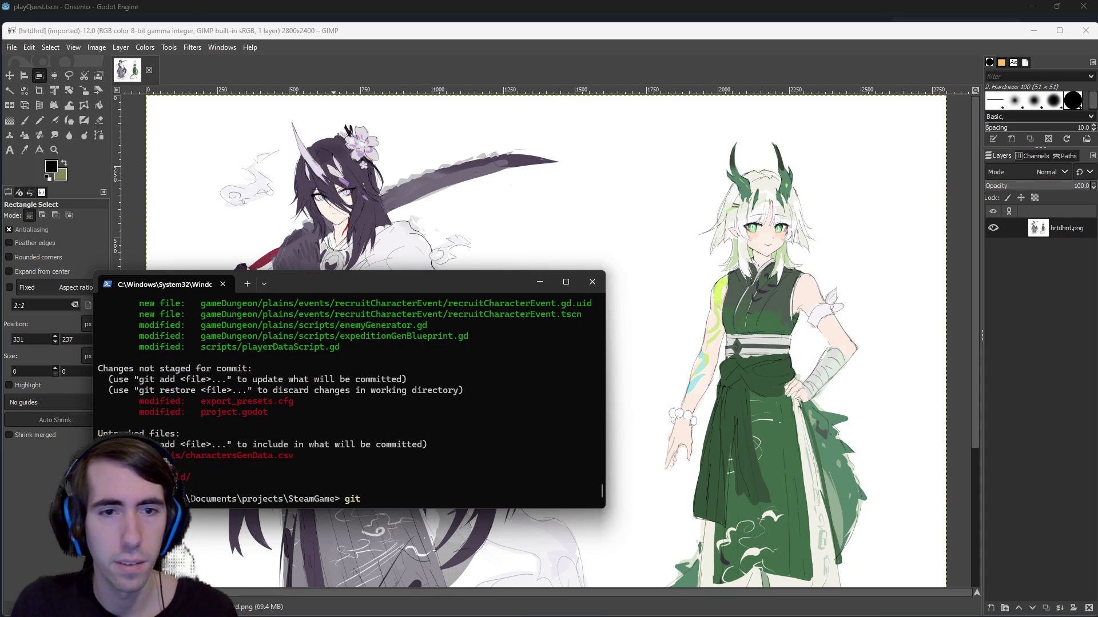
pyautogui.scroll(3, 341, 347)
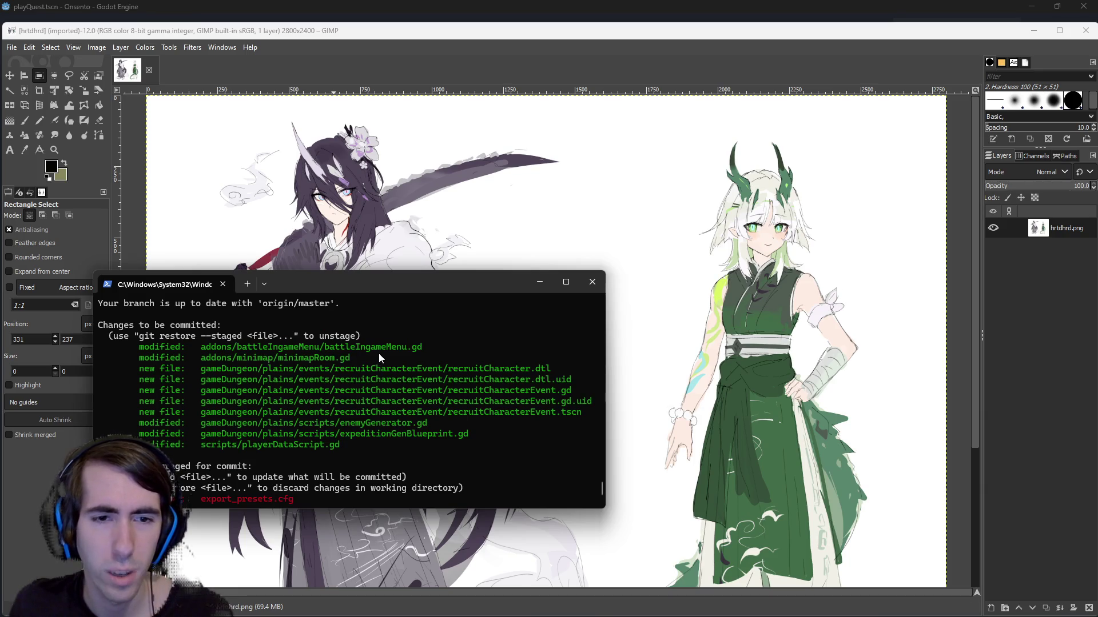
pyautogui.scroll(-3, 378, 353)
# Step: Commit with message "[MAD-224] RecruitCharacterEvent added" and attempt a git push
pyautogui.write('co')
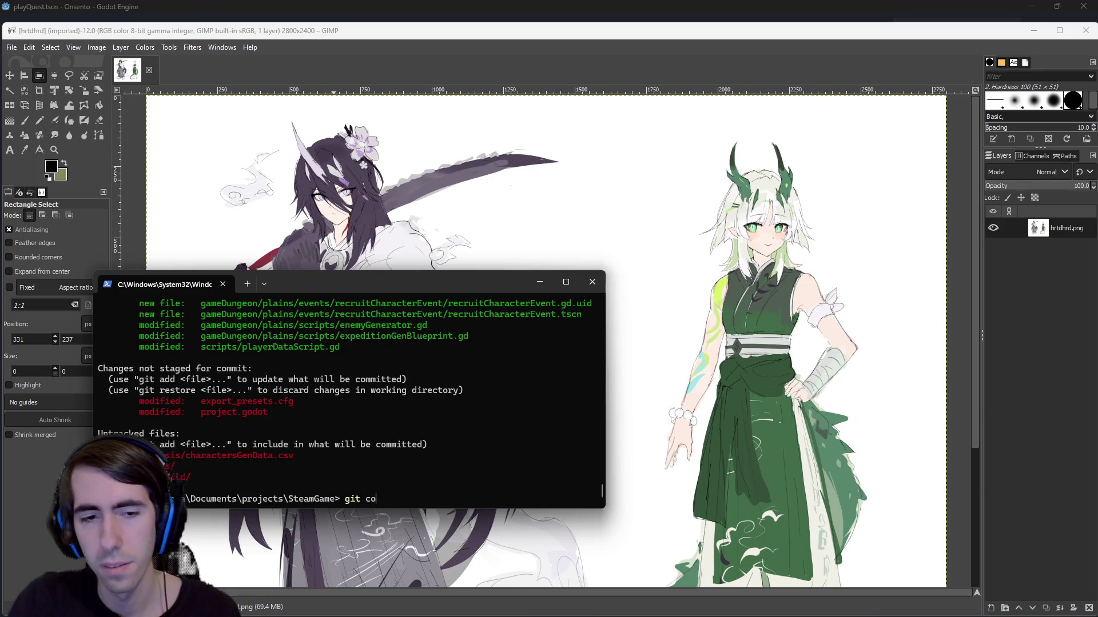
pyautogui.write('mmit -m ""')
pyautogui.press('Left')
pyautogui.write('MAD-')
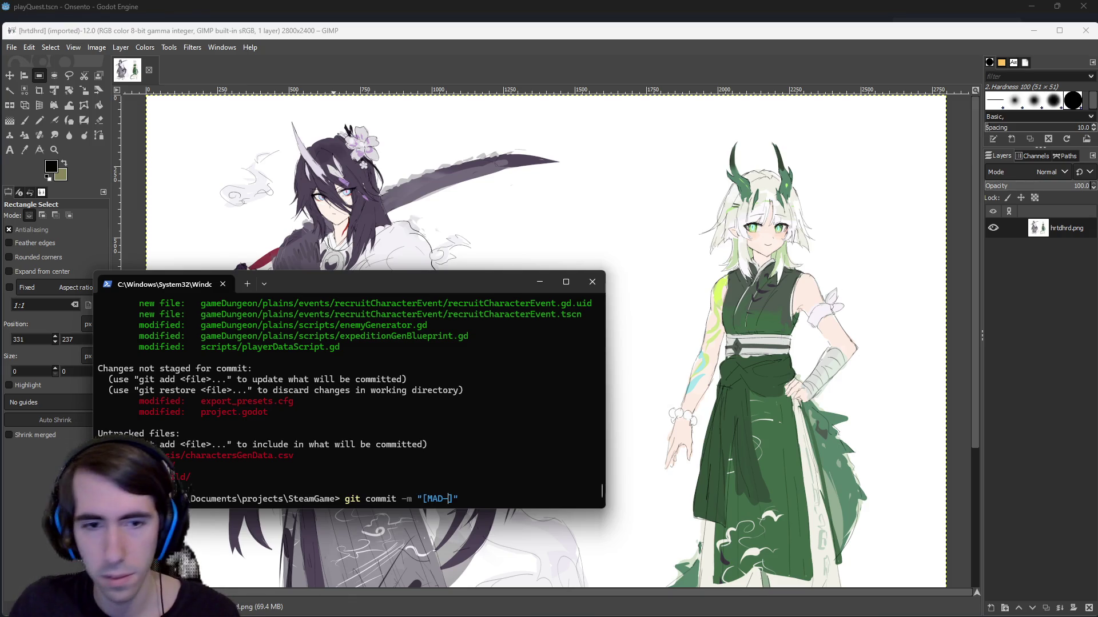
pyautogui.write('221')
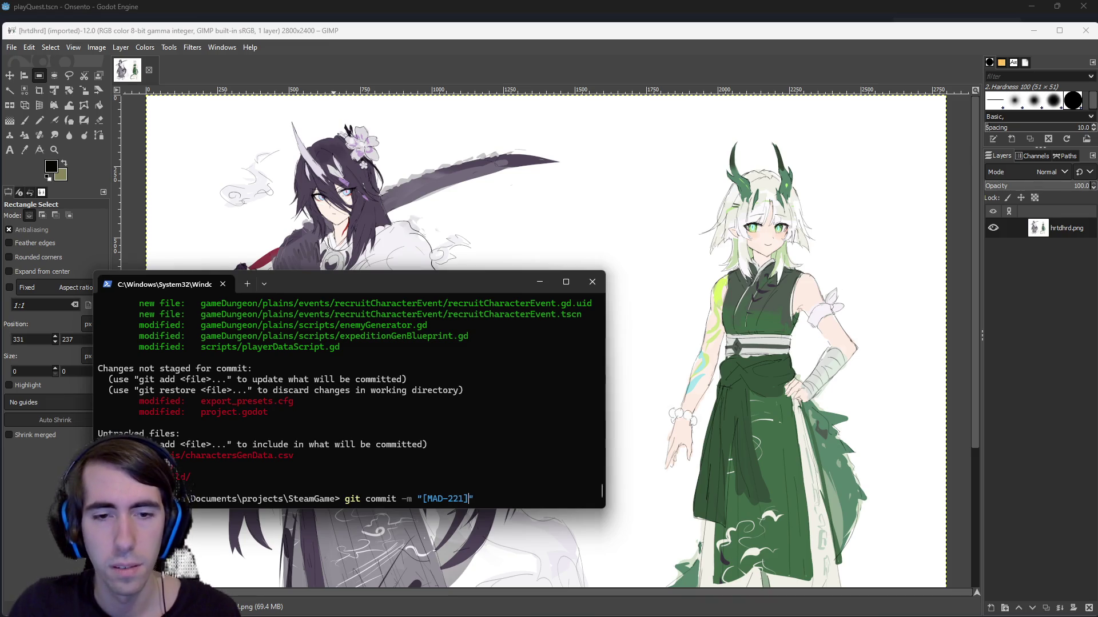
pyautogui.press('BackSpace')
pyautogui.write('4')
pyautogui.press('Right')
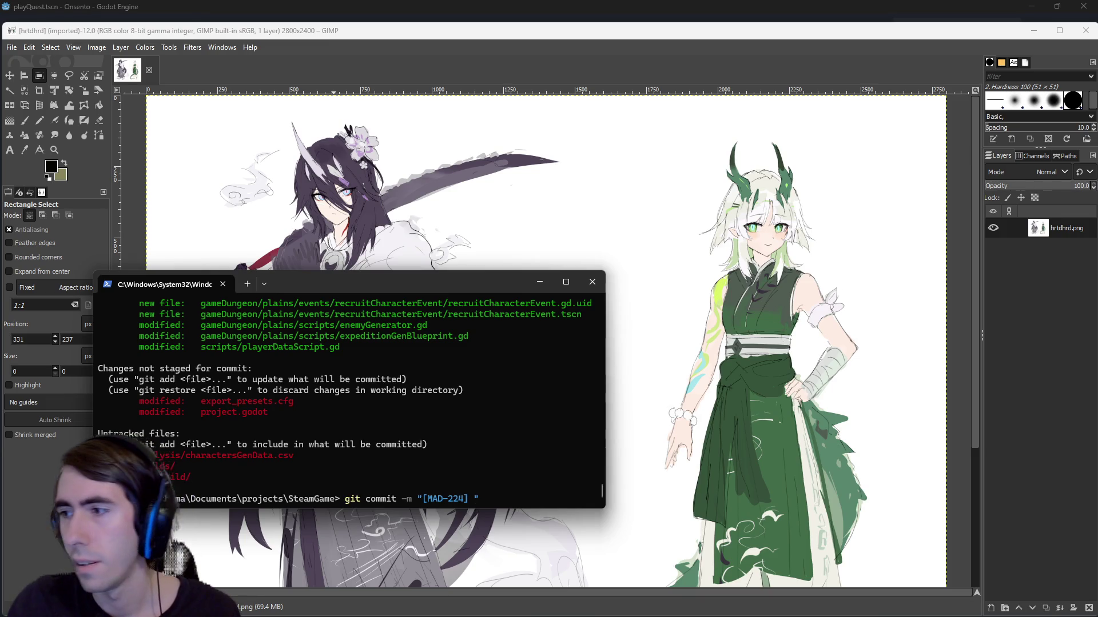
pyautogui.write('RecruitCharacterE')
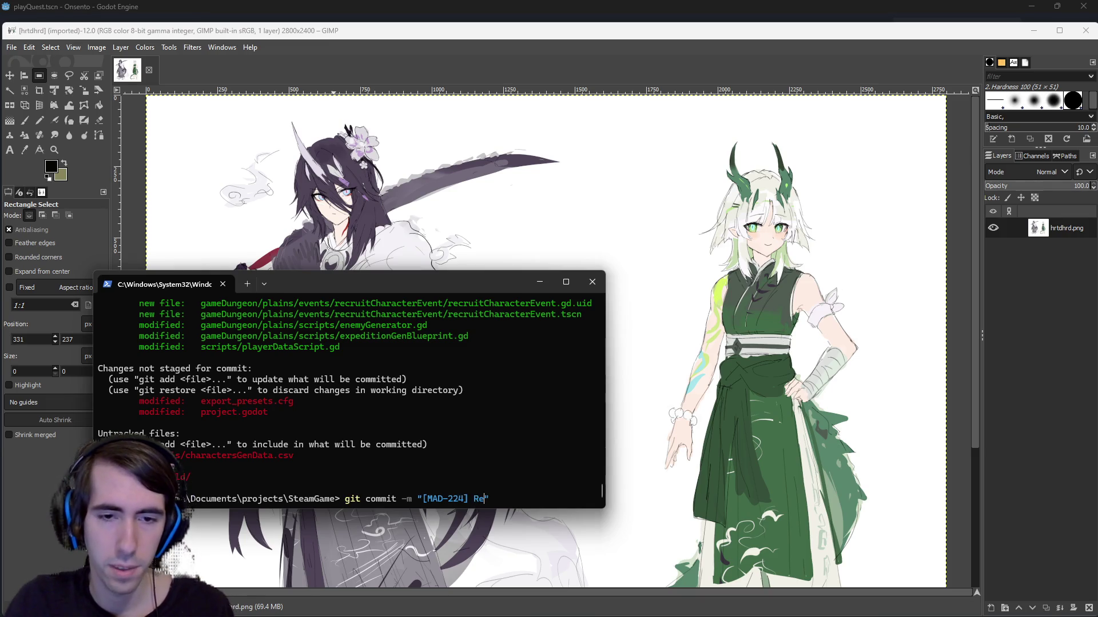
pyautogui.write('vent added')
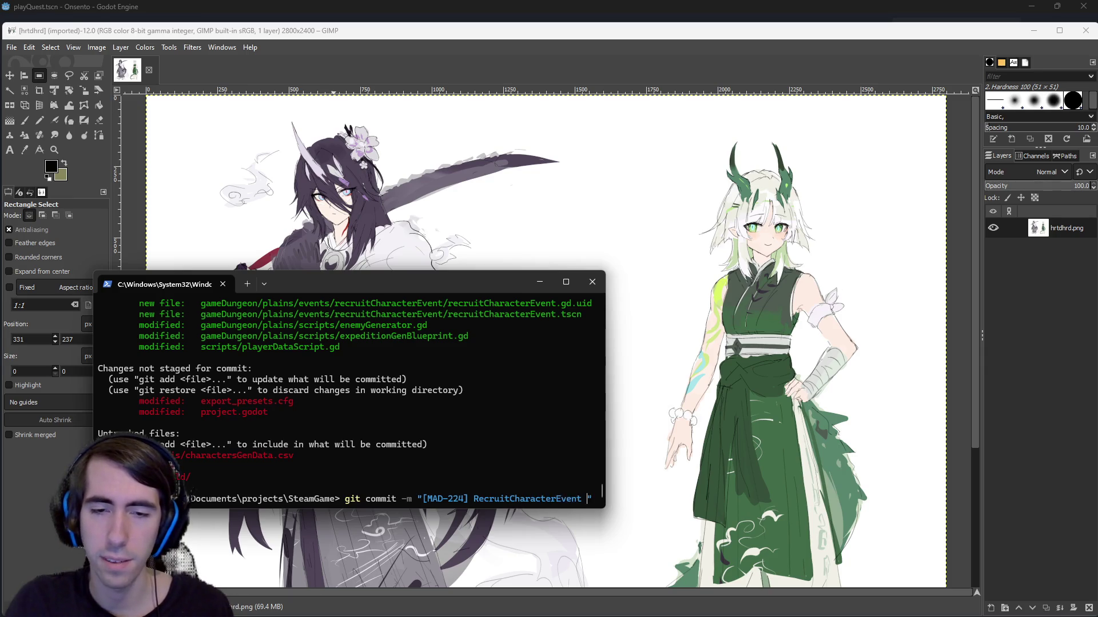
pyautogui.press('Return')
pyautogui.write('git pusyh')
pyautogui.press('Return')
# Step: Type git push, move the terminal aside to reveal the artwork, and choose Fuzzy Select
pyautogui.write('git push')
pyautogui.moveTo(354, 287); pyautogui.dragTo(1097, 263)
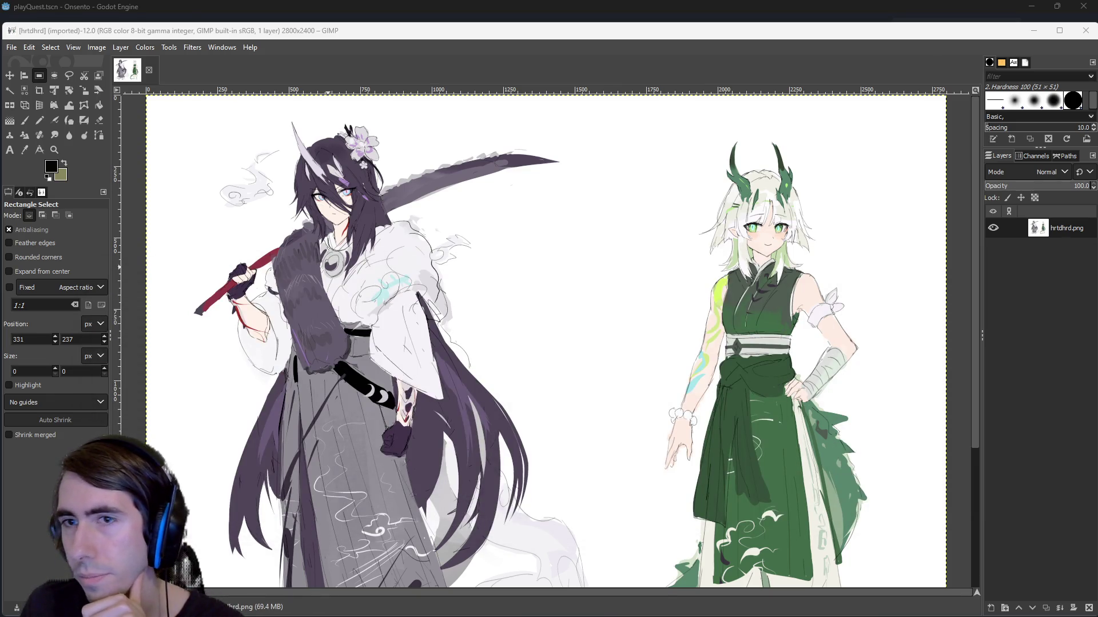
pyautogui.keyDown('ctrl'); pyautogui.scroll(-1, 631, 294); pyautogui.keyUp('ctrl')
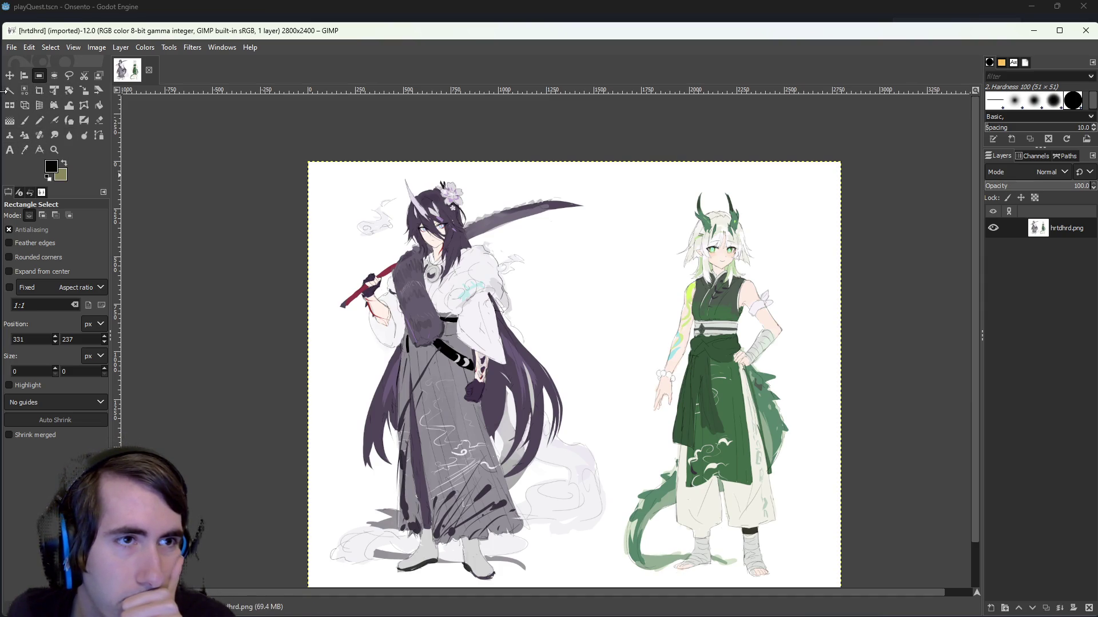
pyautogui.click(9, 91)
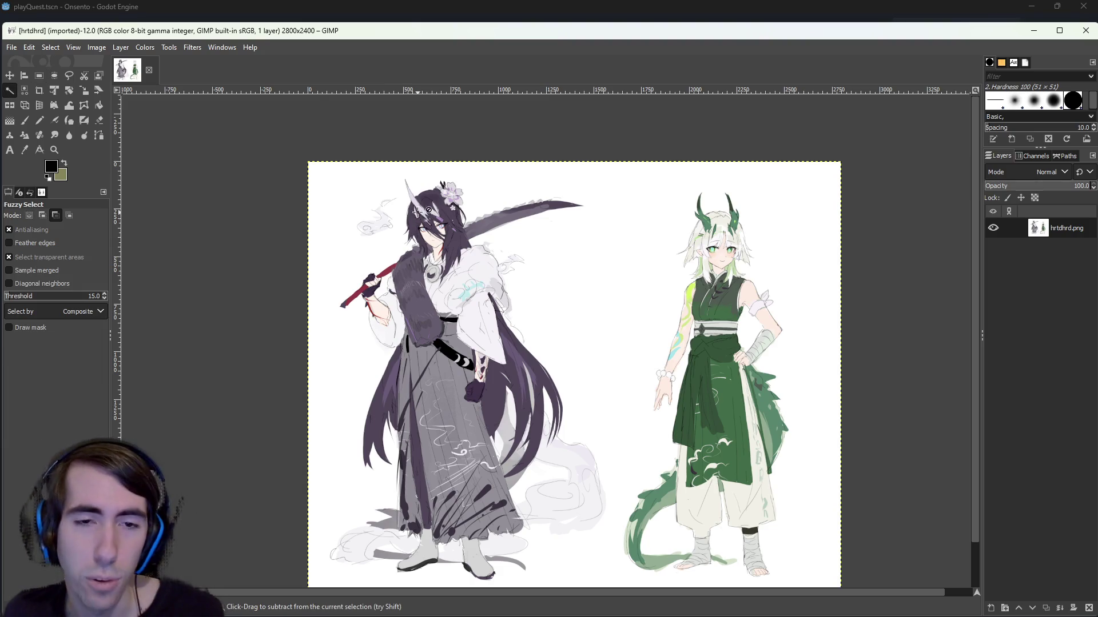
pyautogui.scroll(4, 417, 213)
pyautogui.scroll(-3, 519, 339)
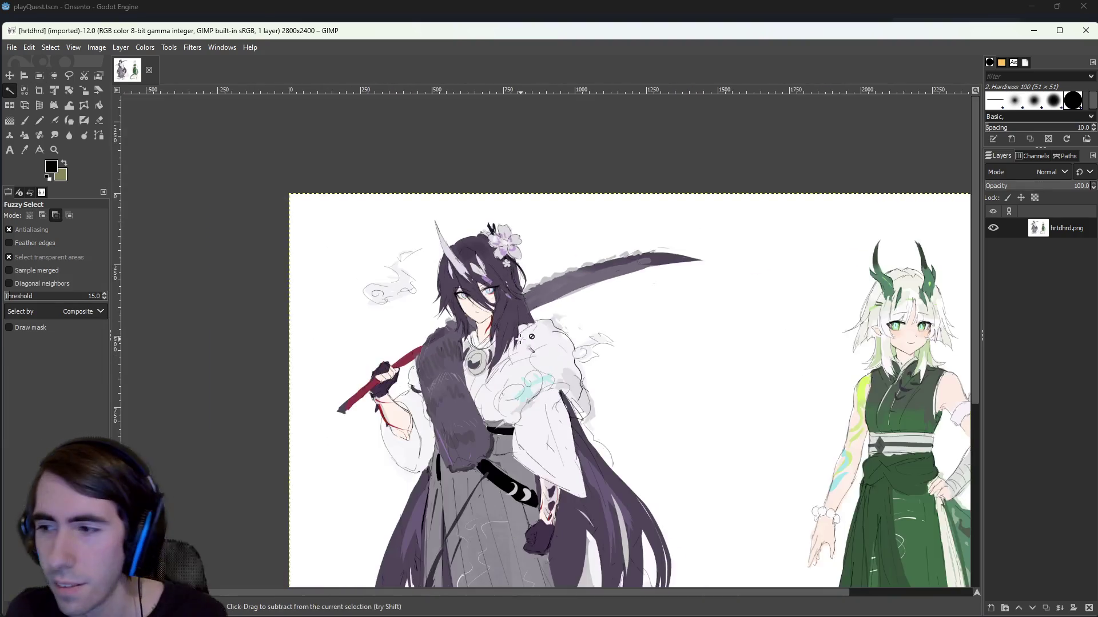
pyautogui.scroll(-2, 519, 339)
pyautogui.scroll(2, 543, 332)
pyautogui.scroll(-3, 566, 321)
# Step: Trial-delete the white background, subtract beside the green character, then undo the clear
pyautogui.click(566, 321)
pyautogui.click(729, 284)
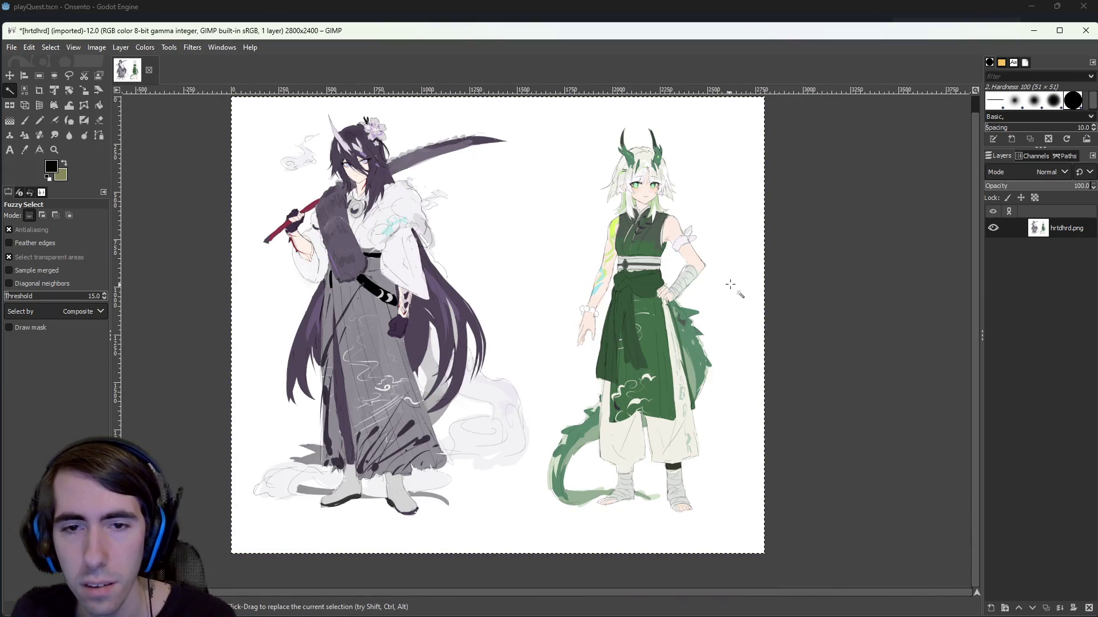
pyautogui.press('Delete')
pyautogui.click(829, 340)
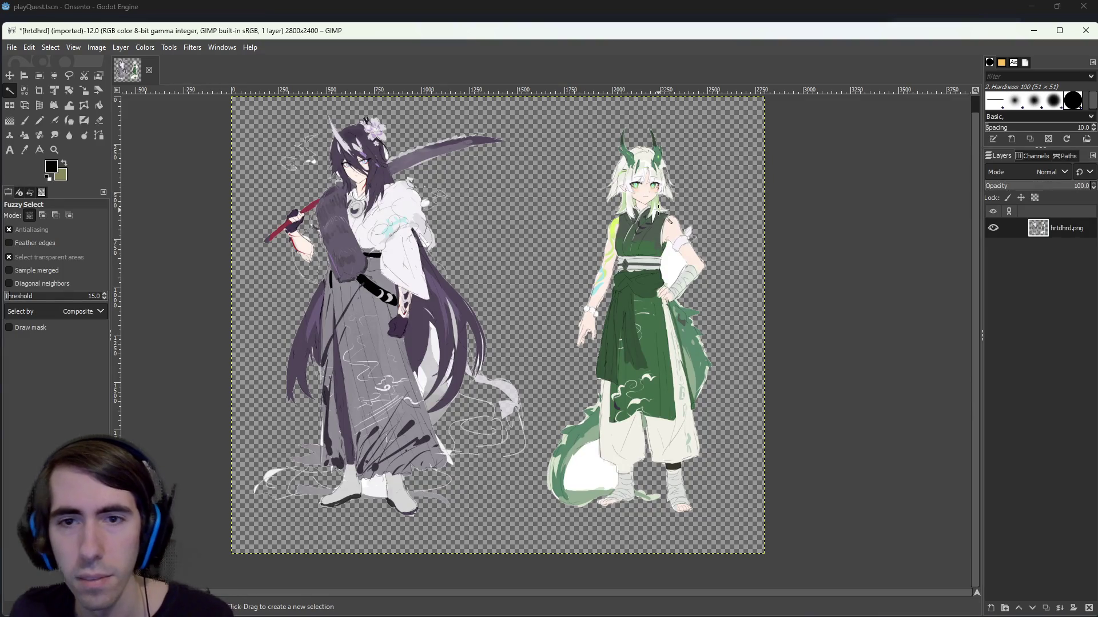
pyautogui.keyDown('ctrl'); pyautogui.scroll(5, 649, 241); pyautogui.keyUp('ctrl')
pyautogui.keyDown('ctrl'); pyautogui.scroll(-1, 649, 240); pyautogui.keyUp('ctrl')
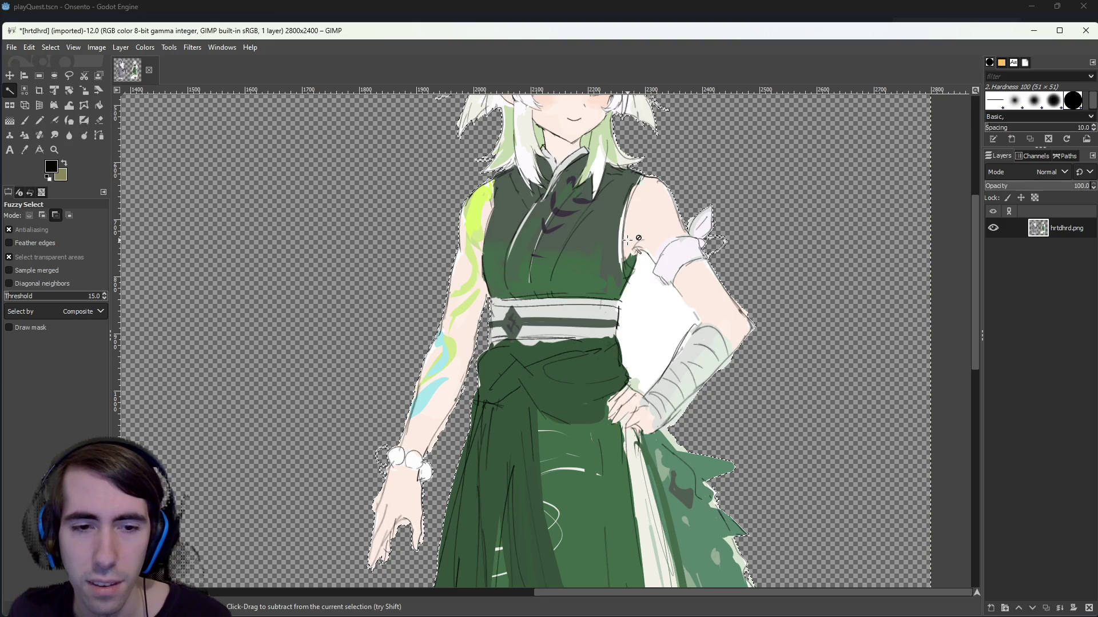
pyautogui.keyDown('ctrl'); pyautogui.click(628, 240); pyautogui.keyUp('ctrl')
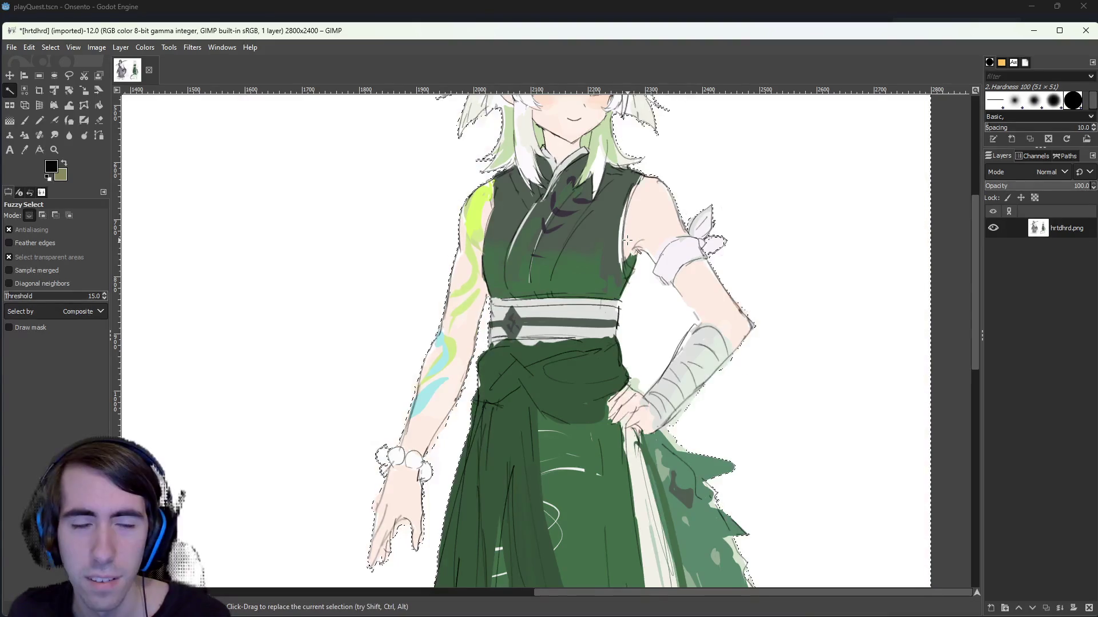
pyautogui.scroll(4, 617, 269)
pyautogui.hotkey('ctrl', 'z')
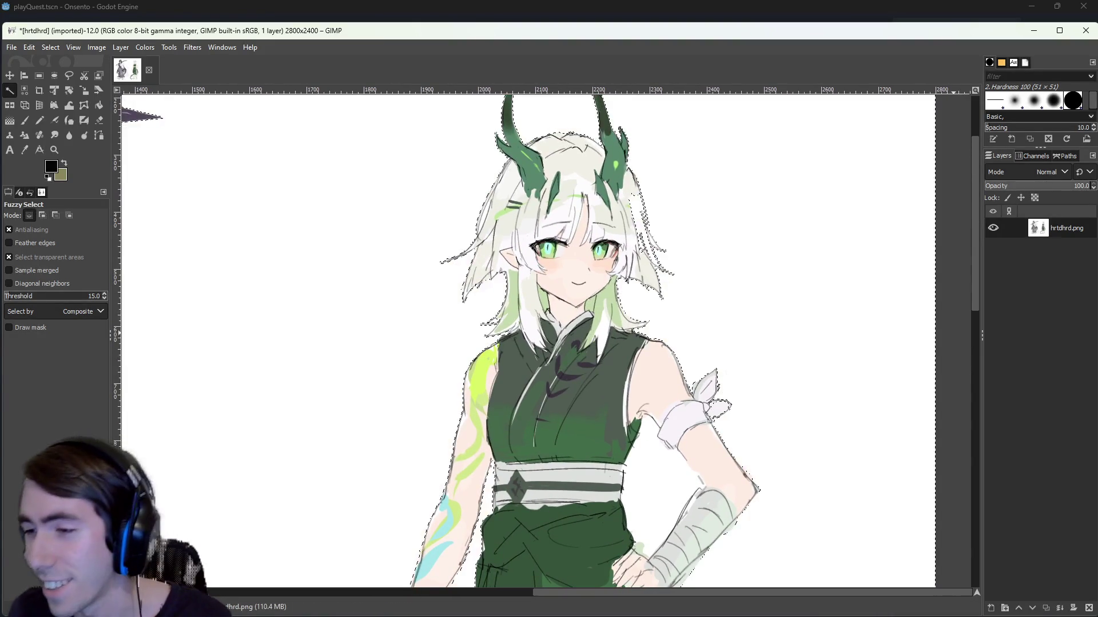
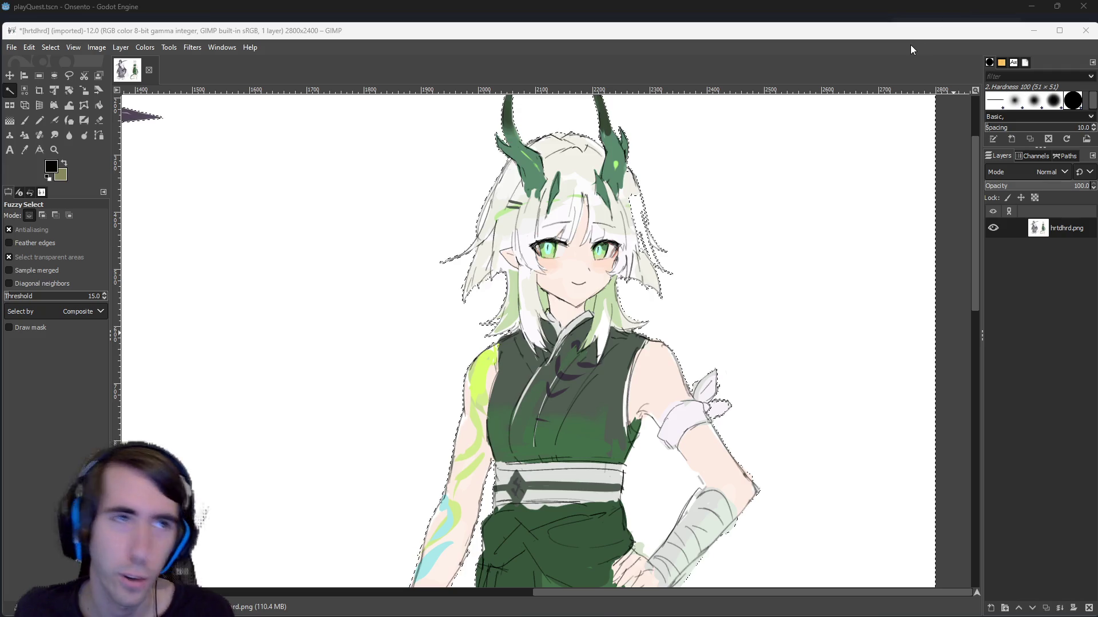
# Step: Maximize GIMP and delete the selected background around the character, then drop the selection
pyautogui.doubleClick(892, 30)
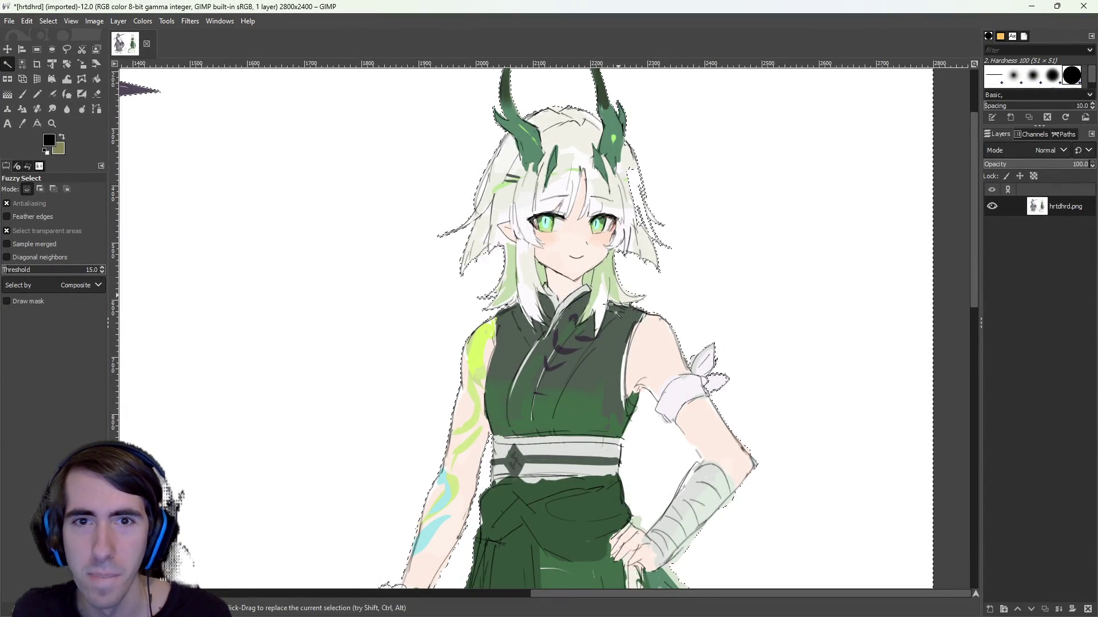
pyautogui.scroll(-2, 608, 303)
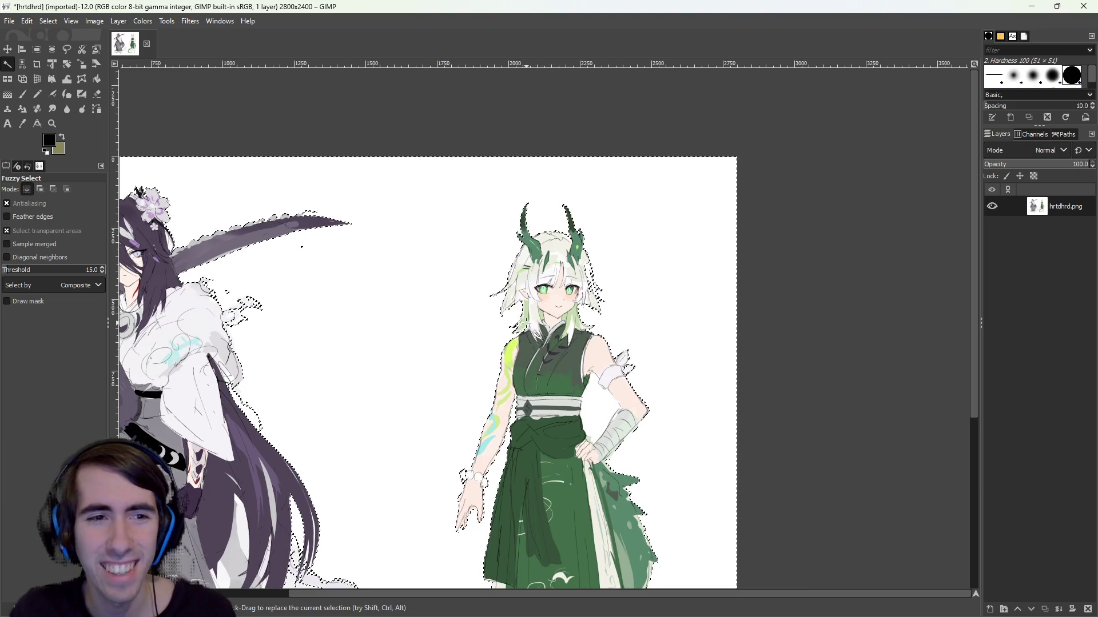
pyautogui.press('Delete')
pyautogui.scroll(-3, 492, 354)
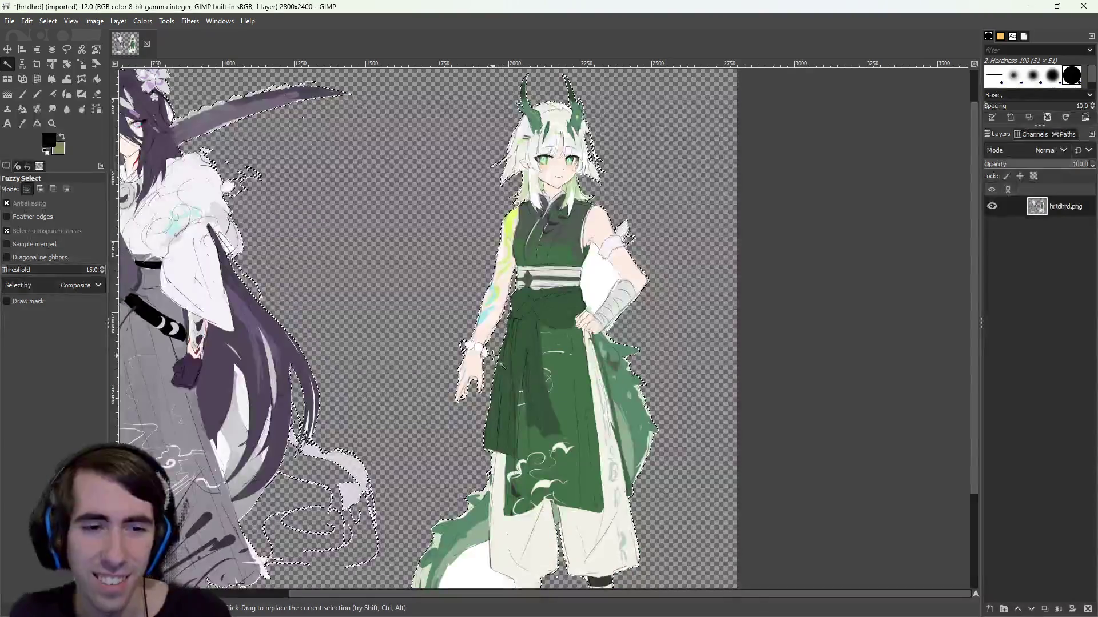
pyautogui.scroll(-3, 491, 353)
pyautogui.click(851, 368)
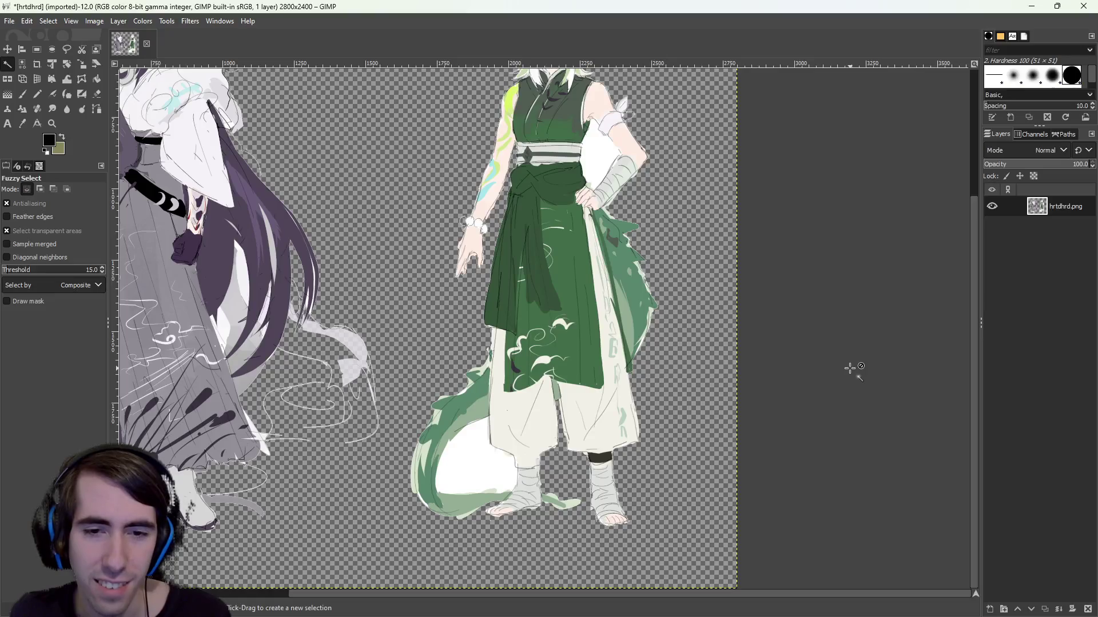
# Step: Fuzzy-select the background and the arm-torso gap with an adjusted threshold, then deselect
pyautogui.scroll(4, 593, 298)
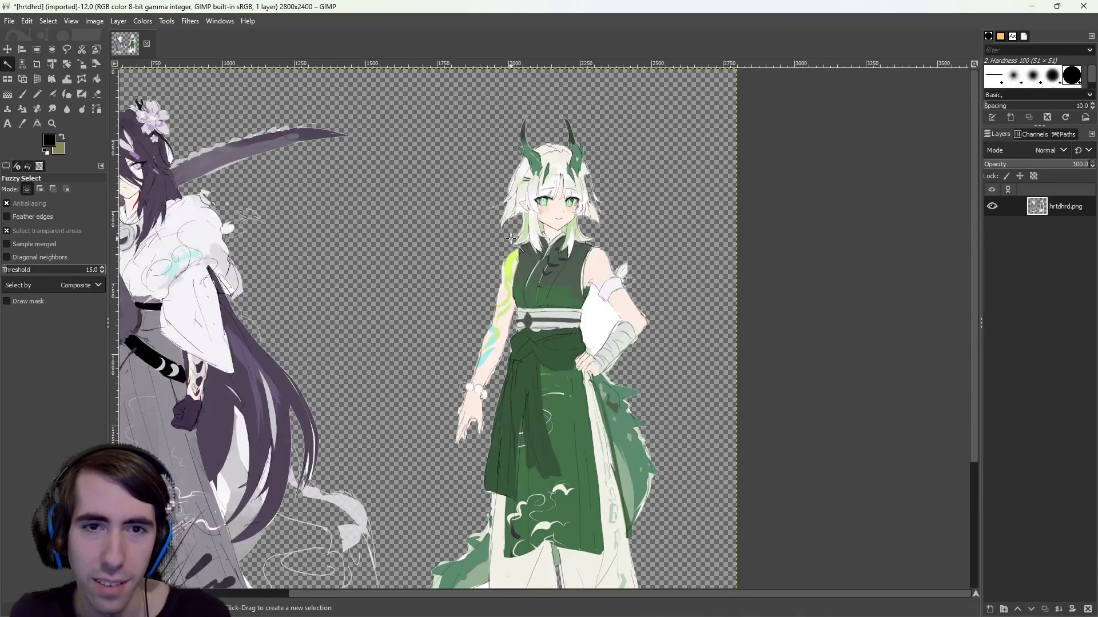
pyautogui.click(727, 361)
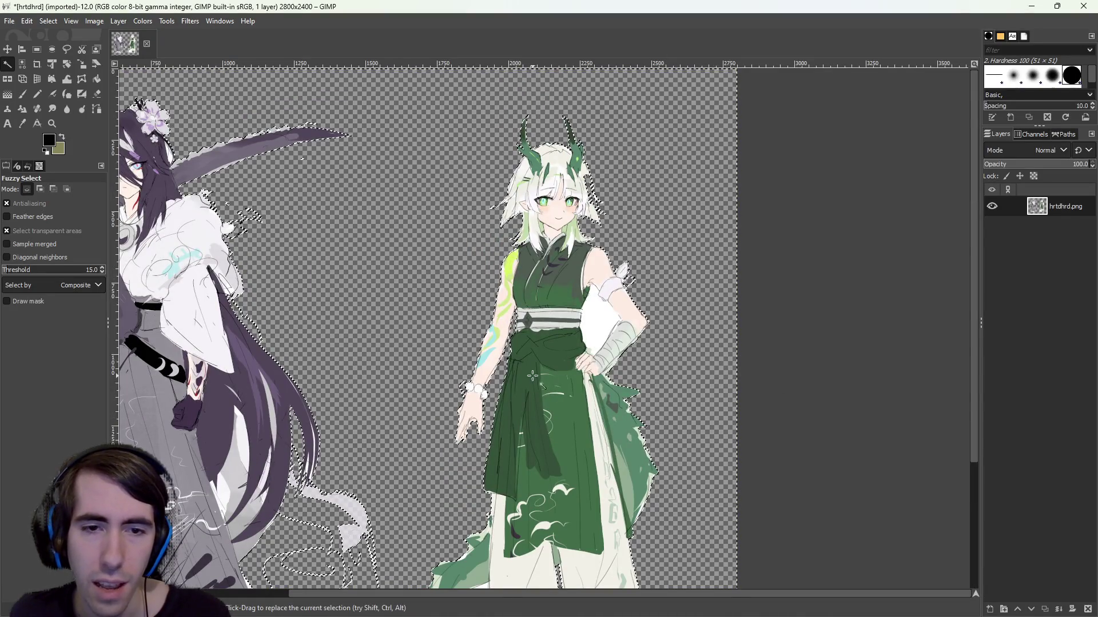
pyautogui.scroll(4, 470, 360)
pyautogui.scroll(-4, 512, 284)
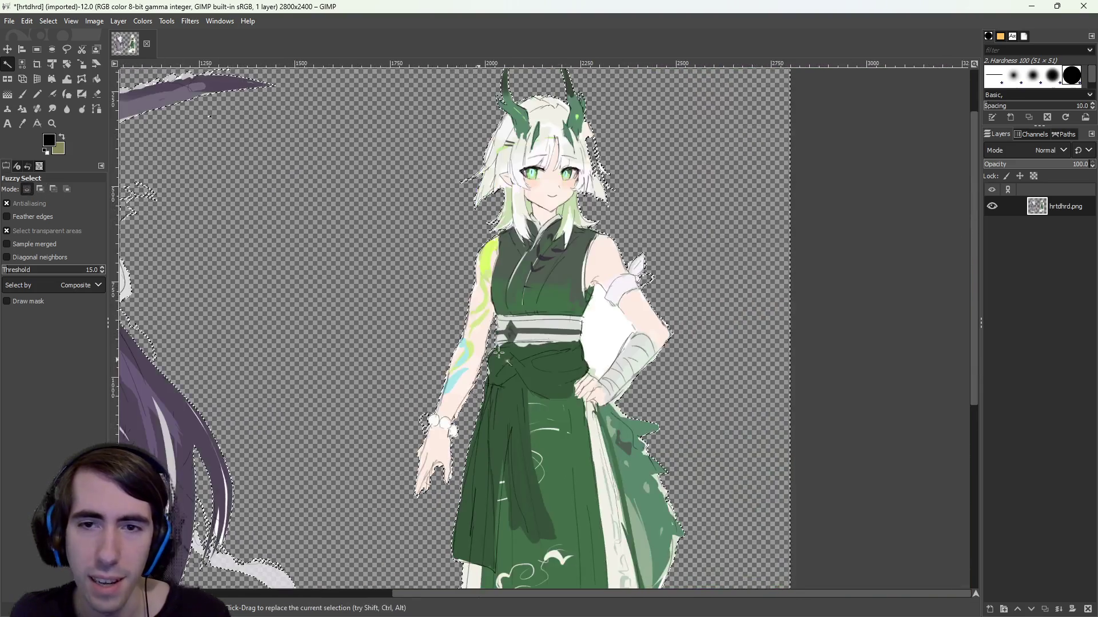
pyautogui.click(613, 341)
pyautogui.moveTo(613, 342); pyautogui.dragTo(636, 332)
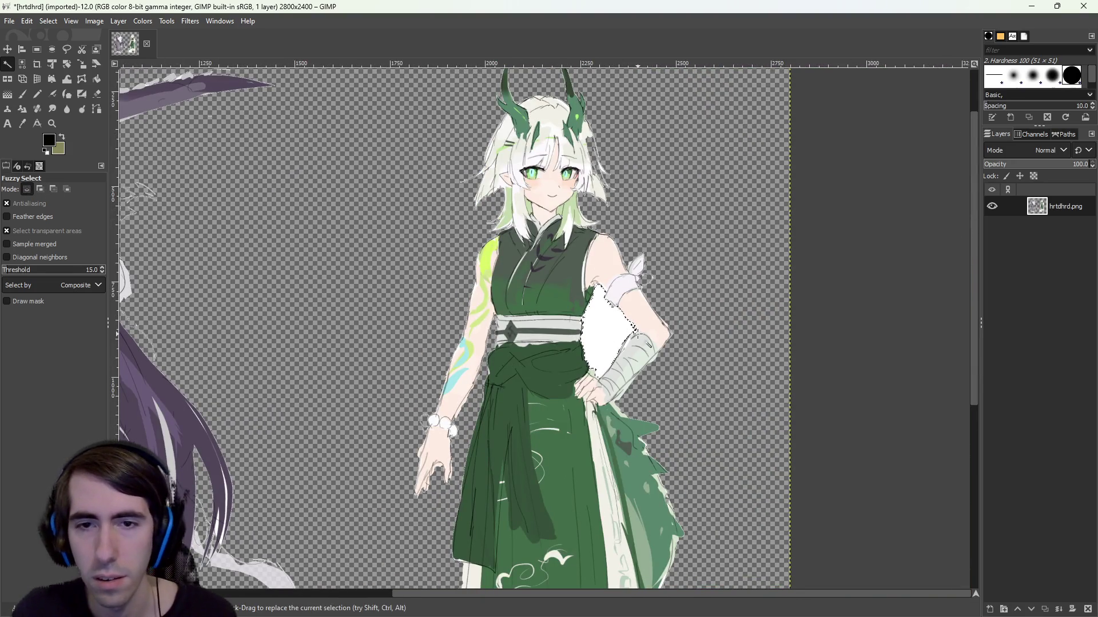
pyautogui.hotkey('ctrl', 'shift', 'a')
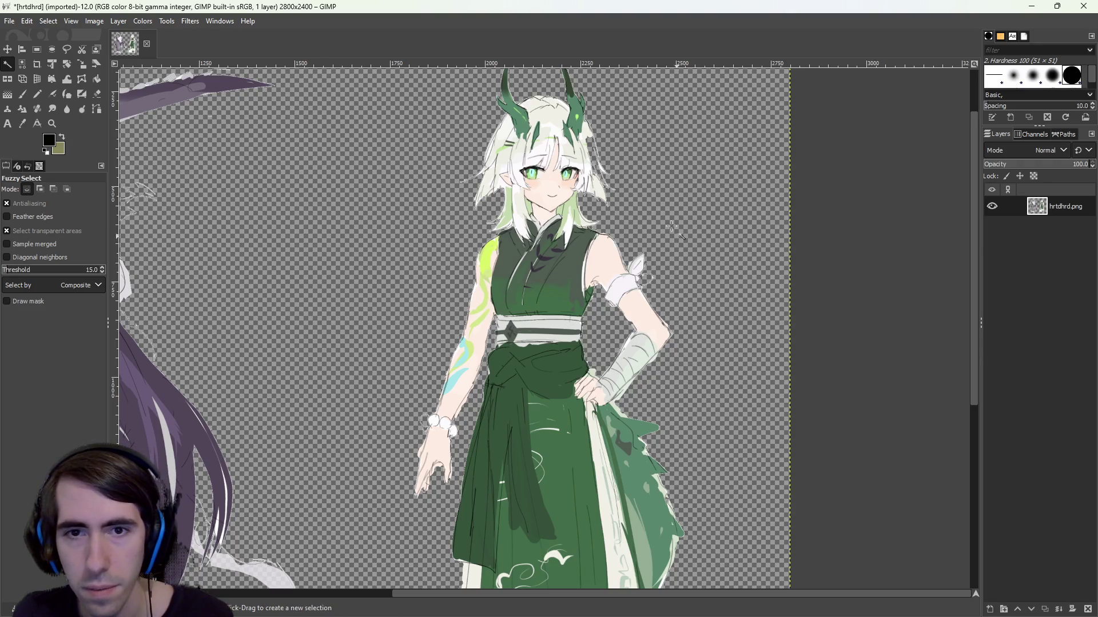
# Step: Select and clear the background around the character, then return to the Godot editor
pyautogui.scroll(2, 656, 282)
pyautogui.scroll(2, 644, 243)
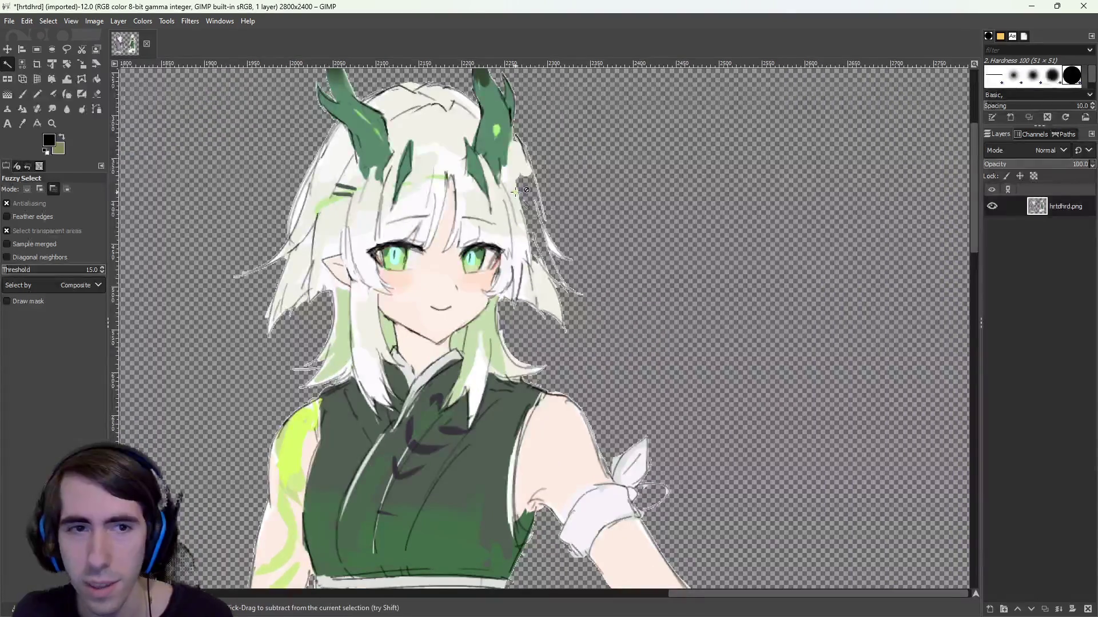
pyautogui.keyDown('ctrl'); pyautogui.click(532, 240); pyautogui.keyUp('ctrl')
pyautogui.keyDown('ctrl'); pyautogui.click(583, 297); pyautogui.keyUp('ctrl')
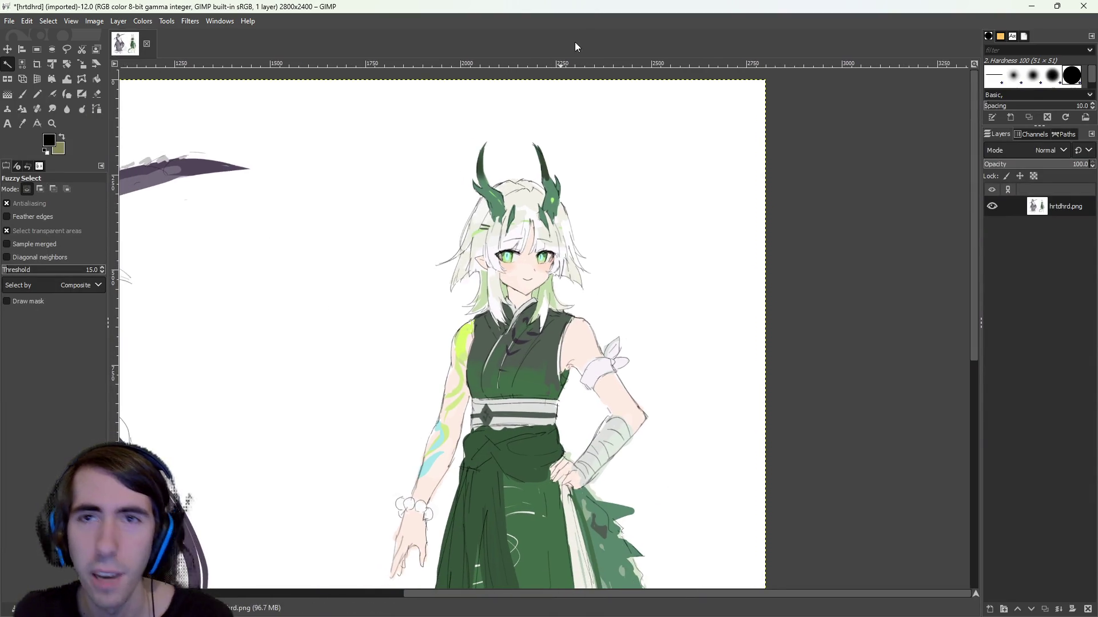
pyautogui.press('super+Down')
pyautogui.press('super+Down')
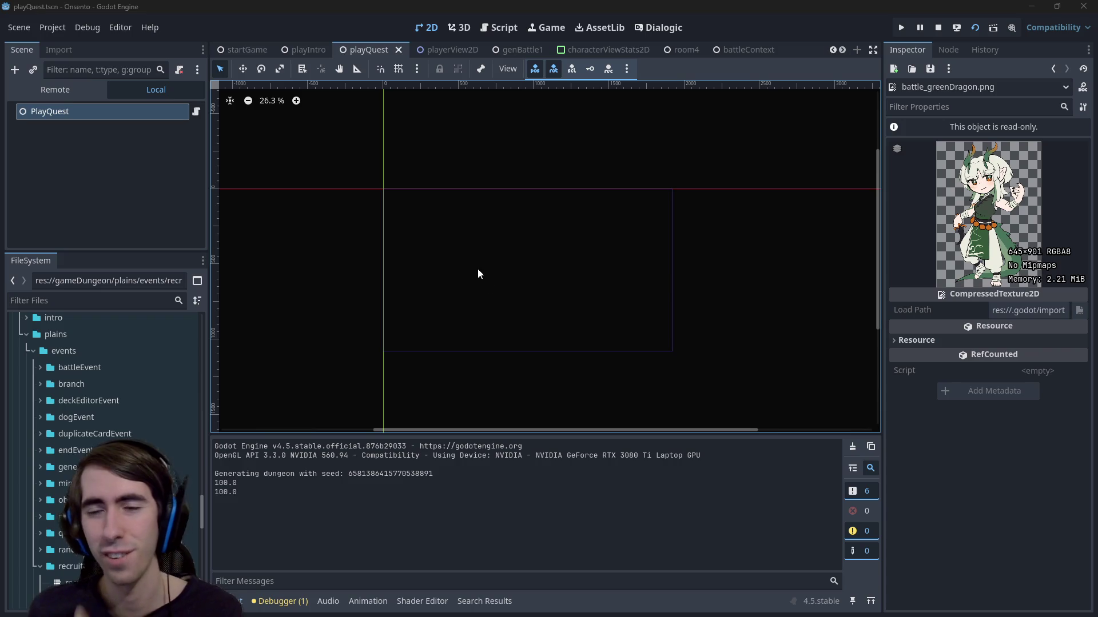
# Step: Relaunch the running game and show the ability system component in the Script workspace
pyautogui.scroll(-2, 475, 221)
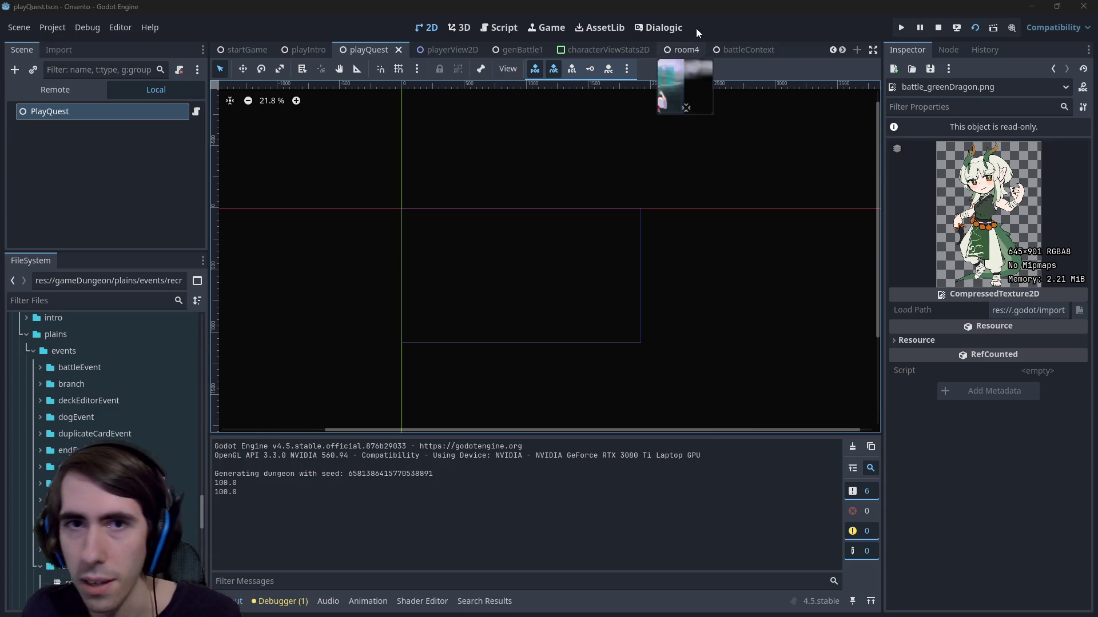
pyautogui.click(974, 28)
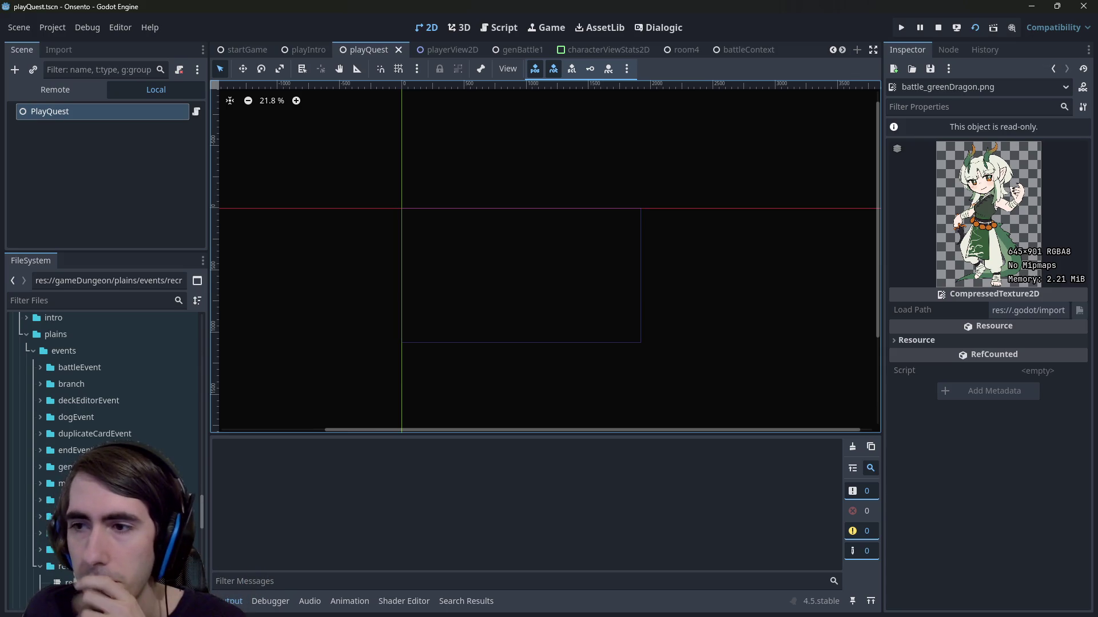
pyautogui.click(506, 32)
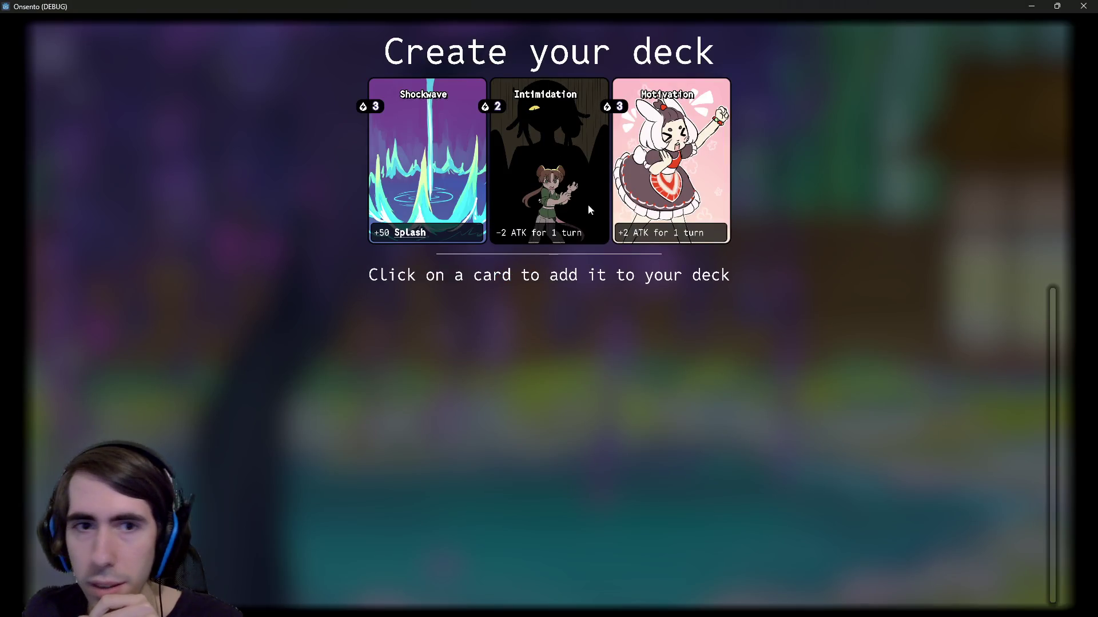
# Step: Fill the deck with offered cards and advance to the next map node
pyautogui.click(464, 180)
pyautogui.click(464, 180)
pyautogui.click(464, 180)
pyautogui.click(465, 180)
pyautogui.click(464, 180)
pyautogui.click(464, 180)
pyautogui.click(464, 180)
pyautogui.click(464, 181)
pyautogui.click(464, 180)
pyautogui.click(465, 180)
pyautogui.click(464, 180)
pyautogui.click(465, 180)
pyautogui.click(464, 180)
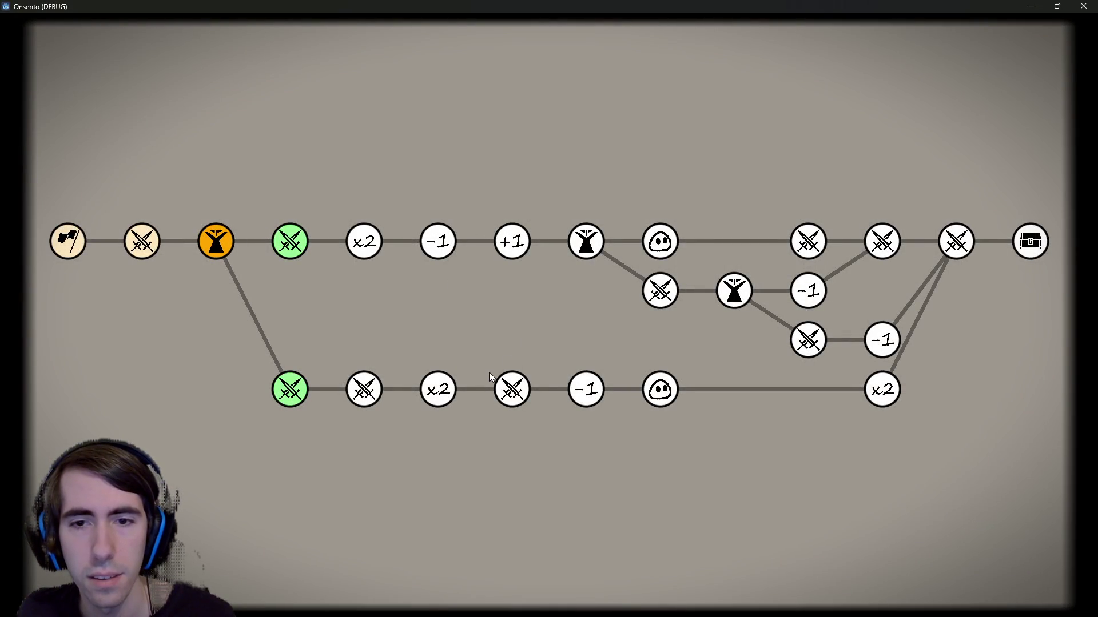
pyautogui.click(290, 390)
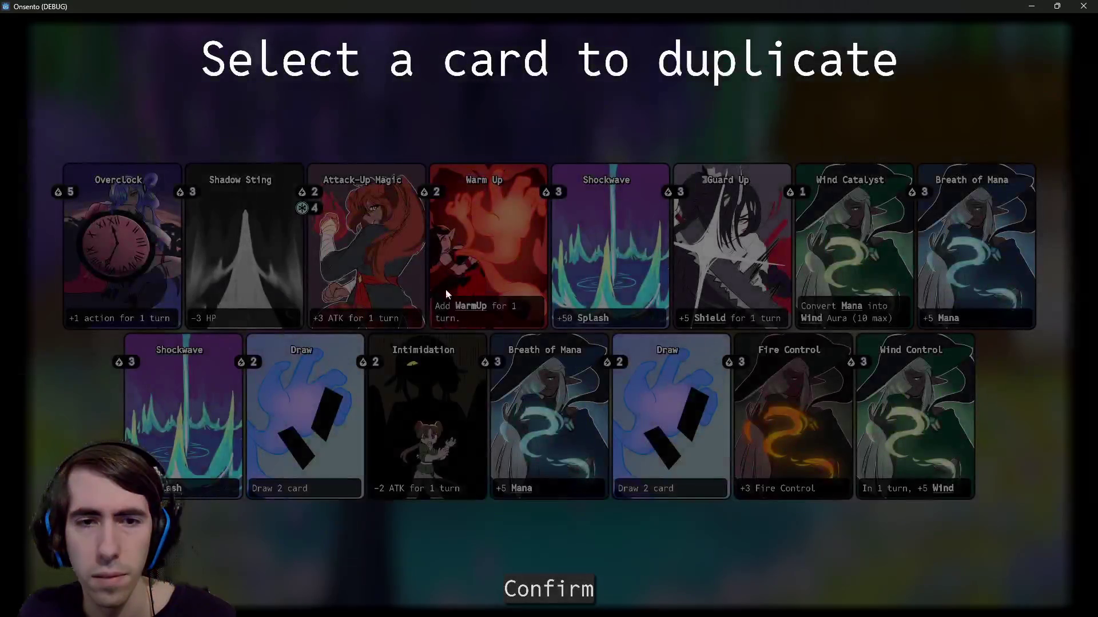
# Step: Duplicate the Warm Up card and remove the Shockwave card
pyautogui.click(446, 288)
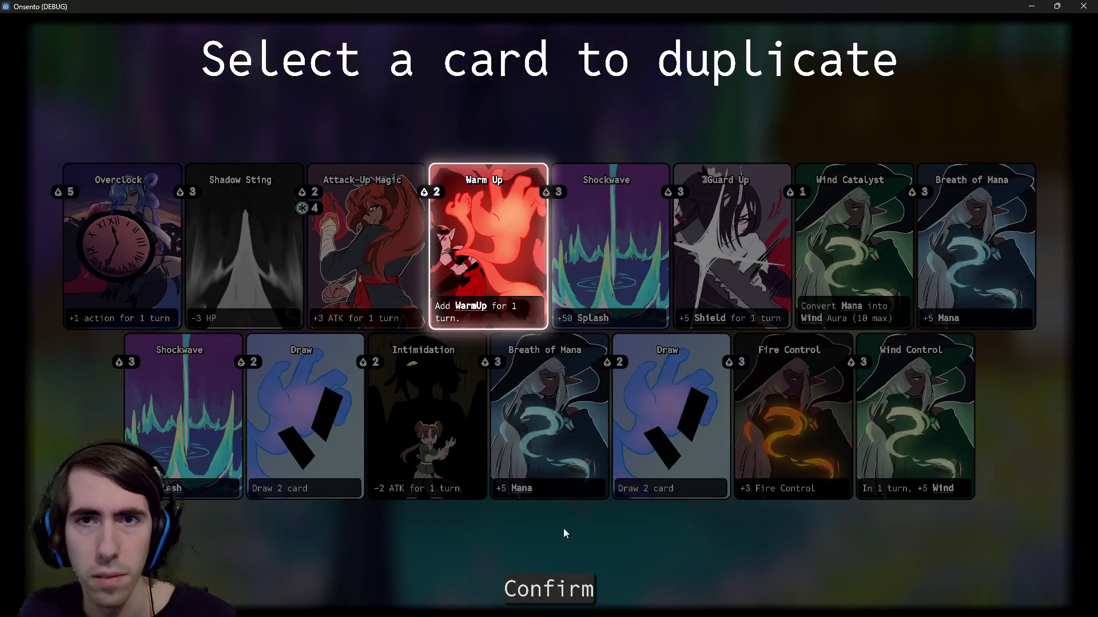
pyautogui.click(548, 587)
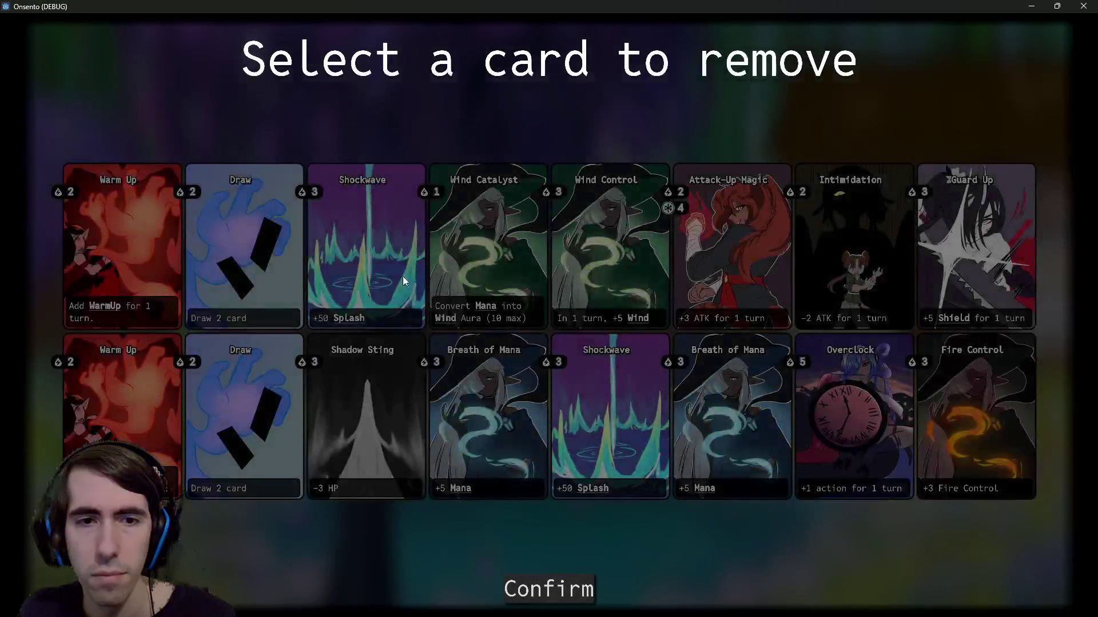
pyautogui.click(402, 277)
pyautogui.click(555, 588)
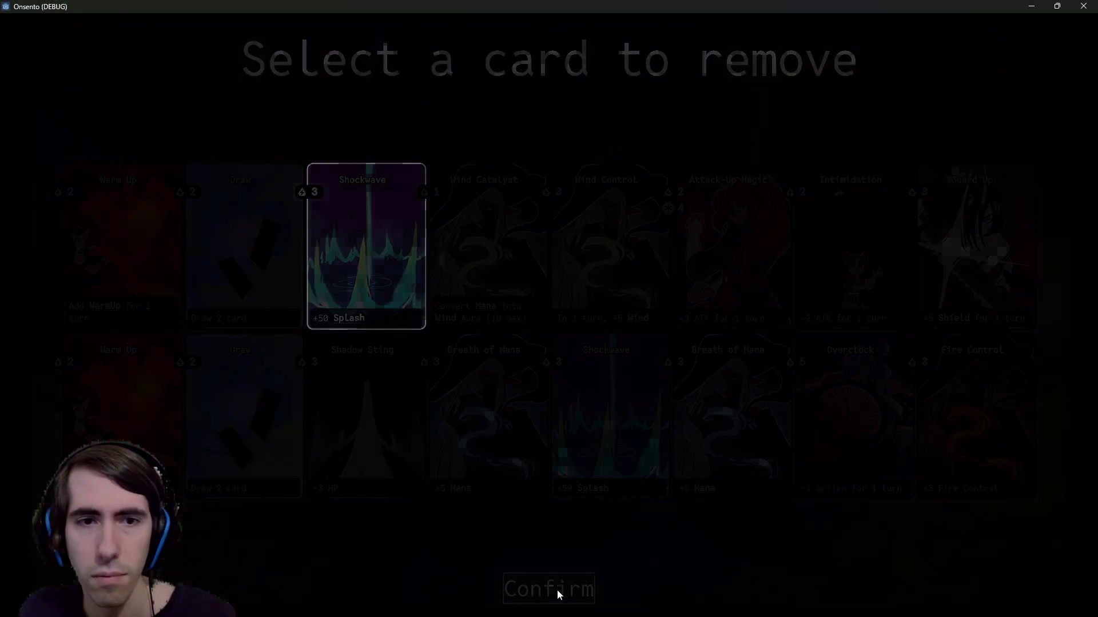
# Step: Accept the monster into the team, duplicate Wind Control, and close the game window
pyautogui.click(636, 334)
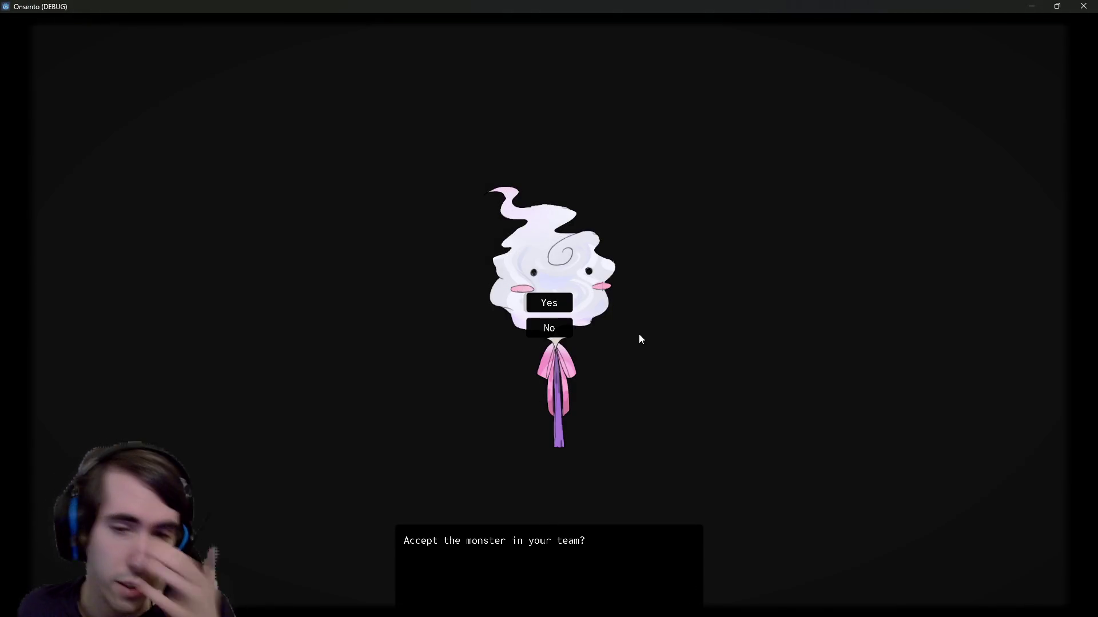
pyautogui.click(537, 301)
pyautogui.click(555, 296)
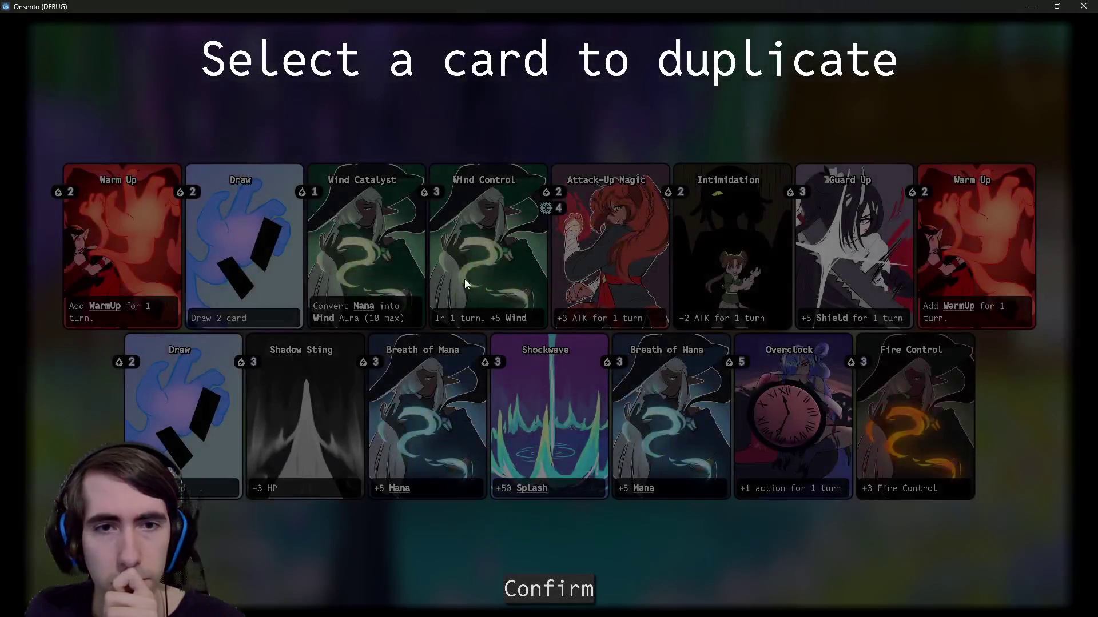
pyautogui.click(464, 279)
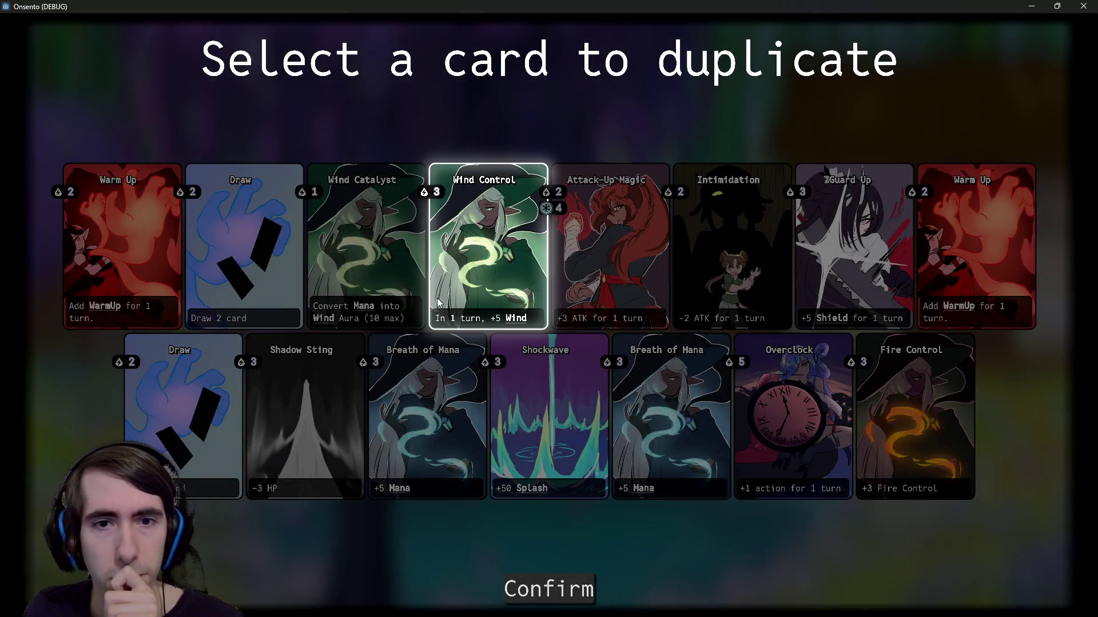
pyautogui.click(549, 589)
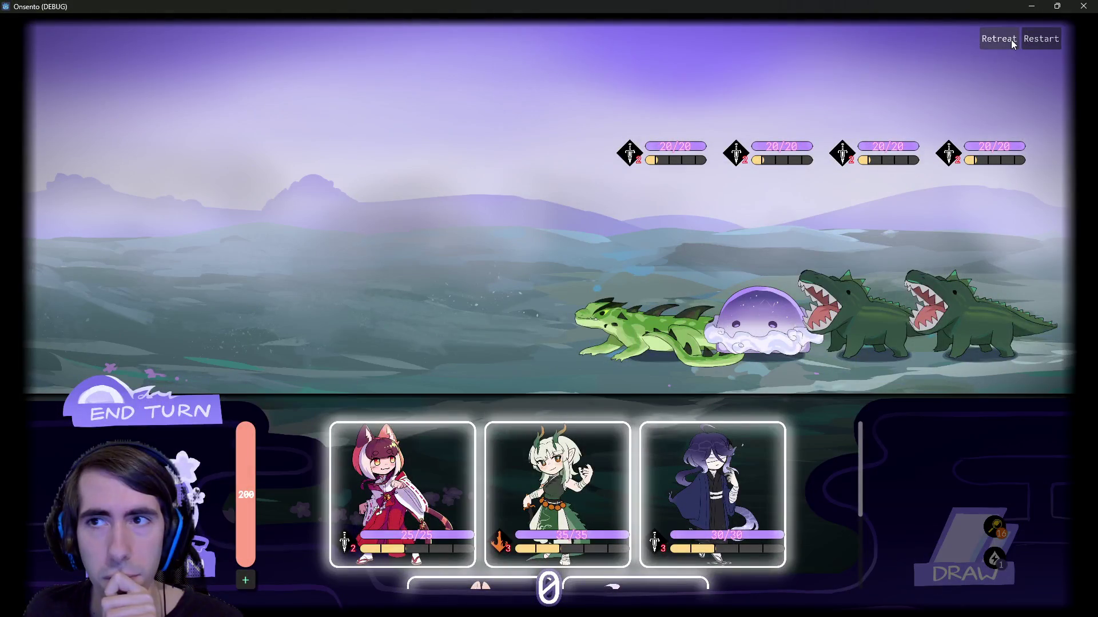
pyautogui.click(1084, 5)
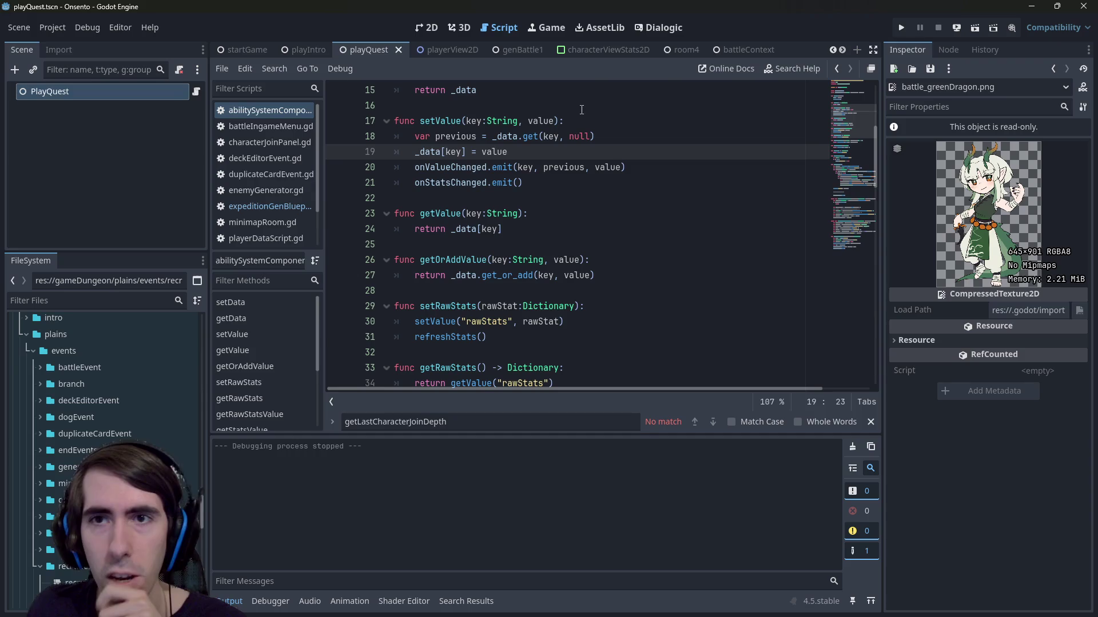
# Step: Open enemyGenerator.gd through quick file search for 'enemy'
pyautogui.scroll(-2, 694, 50)
pyautogui.scroll(-4, 693, 50)
pyautogui.click(583, 182)
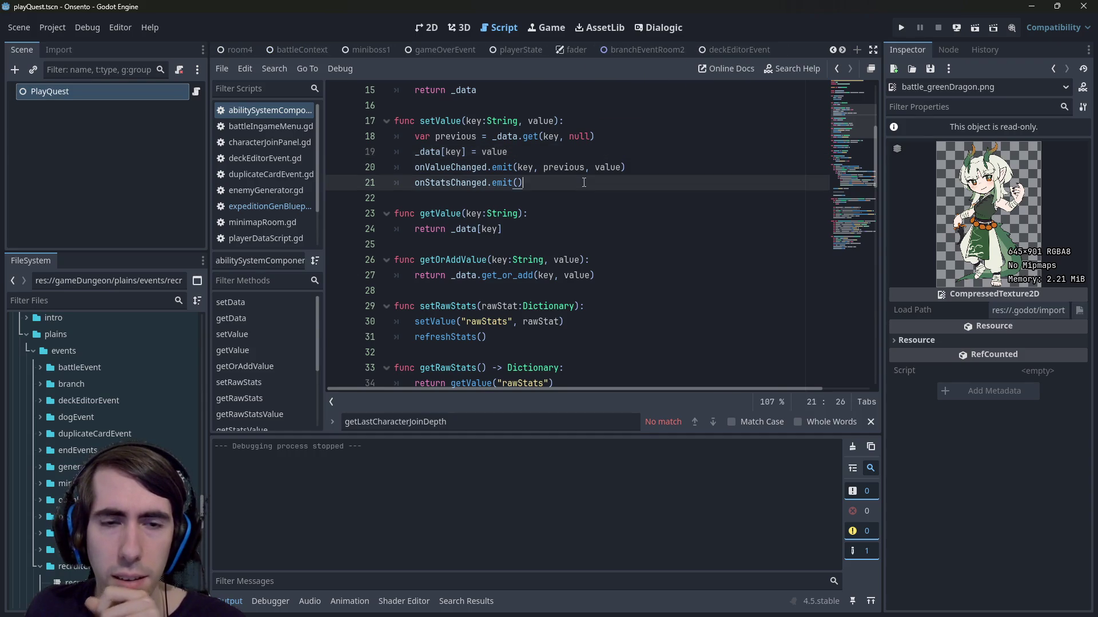
pyautogui.scroll(5, 584, 182)
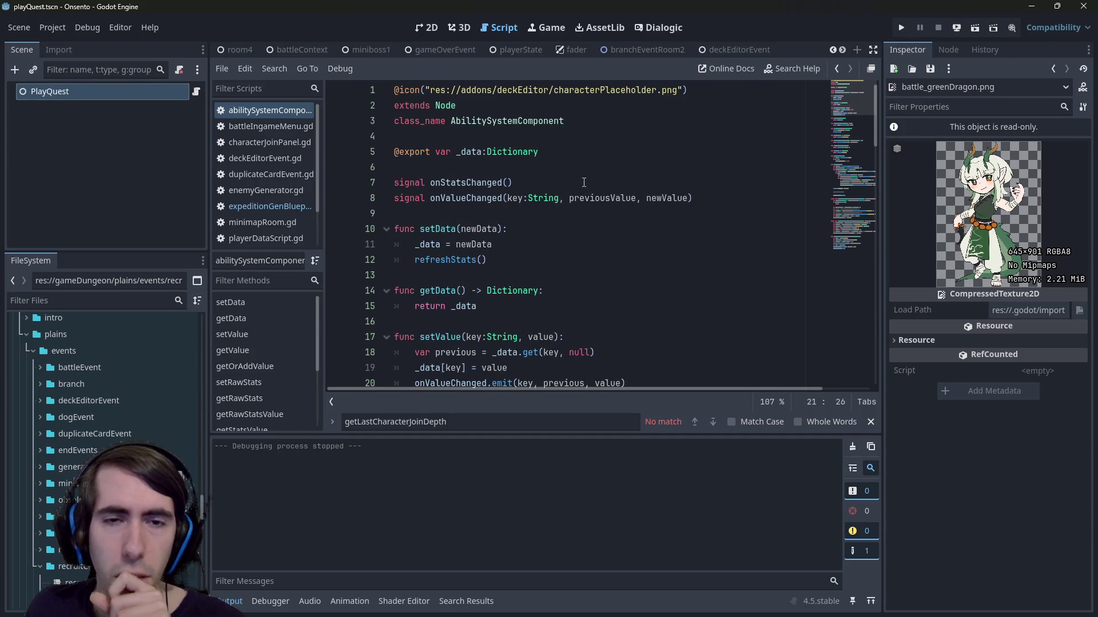
pyautogui.hotkey('shift', 'alt', 'o')
pyautogui.write('enemy')
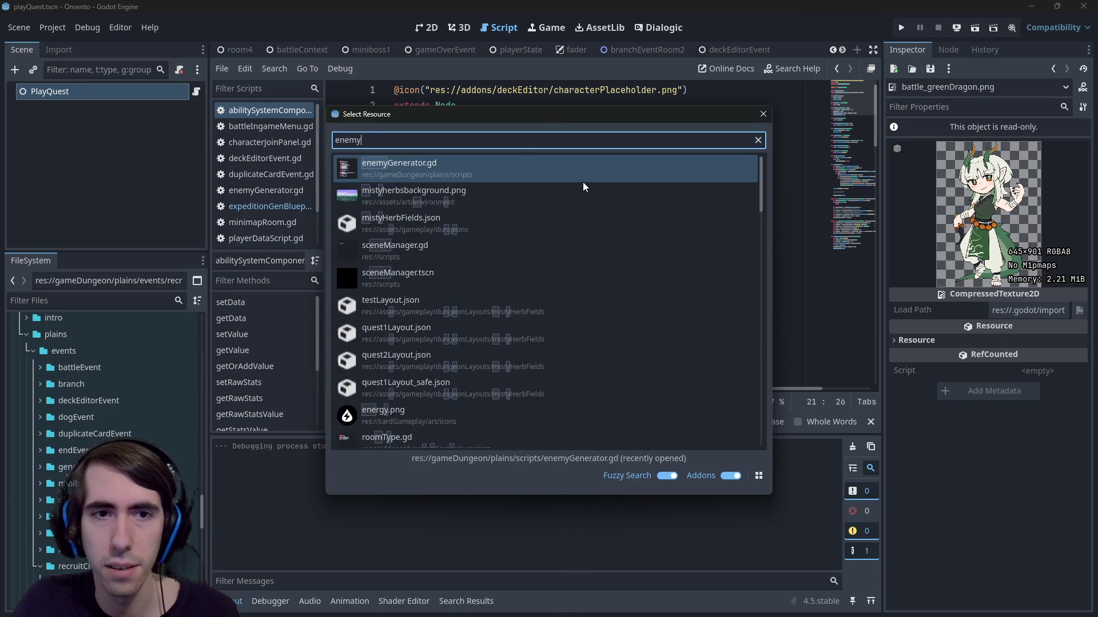
pyautogui.press('Return')
pyautogui.scroll(4, 582, 184)
pyautogui.scroll(-5, 581, 184)
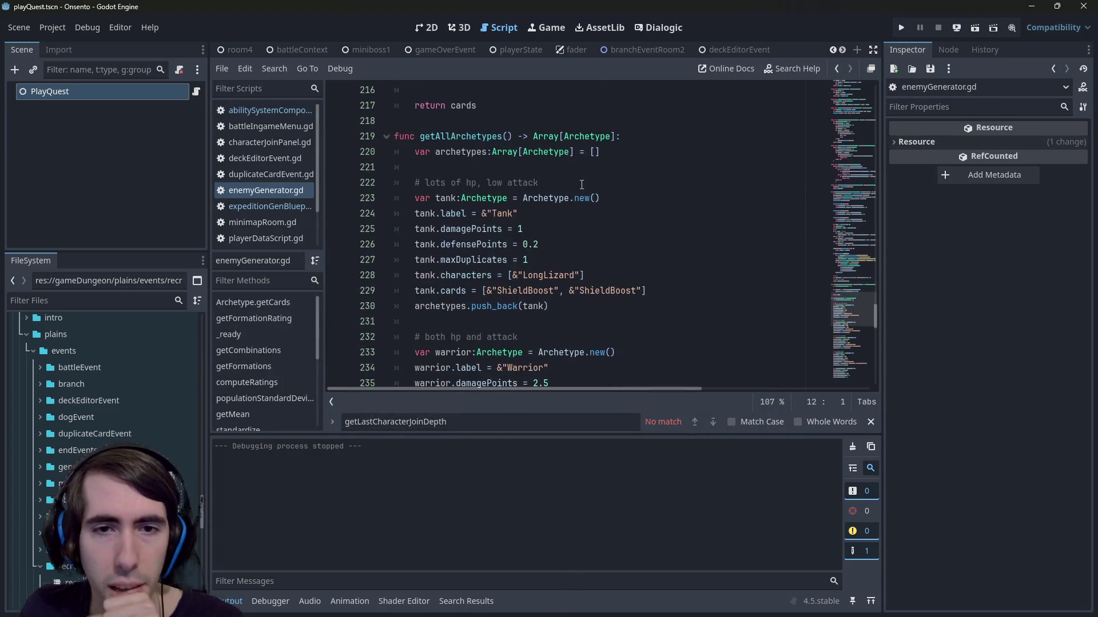
pyautogui.scroll(-1, 581, 184)
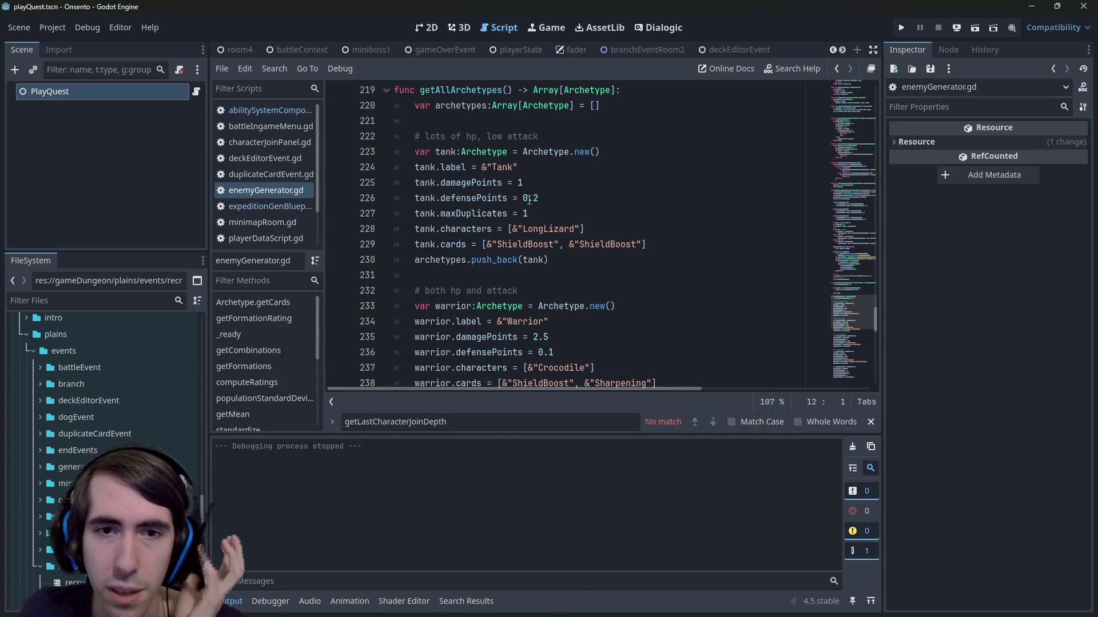
# Step: Review the LongLizard, KnifeReptile and MistElemental archetypes in enemyGenerator.gd
pyautogui.doubleClick(549, 229)
pyautogui.scroll(-1, 537, 228)
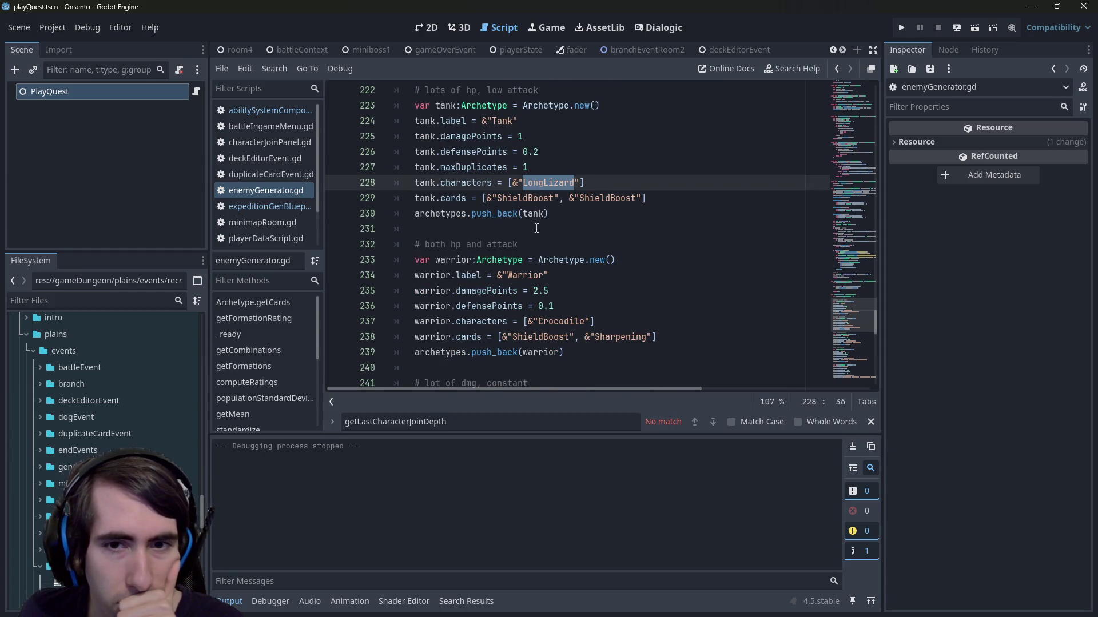
pyautogui.scroll(-1, 537, 228)
pyautogui.scroll(2, 536, 228)
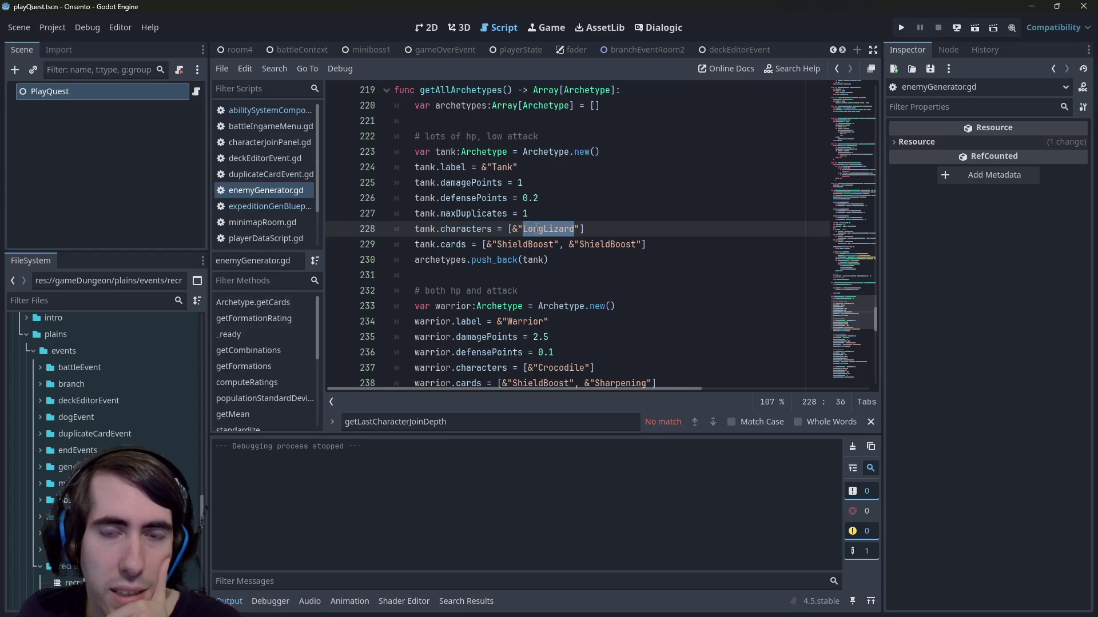
pyautogui.scroll(-1, 536, 229)
pyautogui.scroll(1, 536, 228)
pyautogui.scroll(3, 526, 299)
pyautogui.scroll(-8, 526, 298)
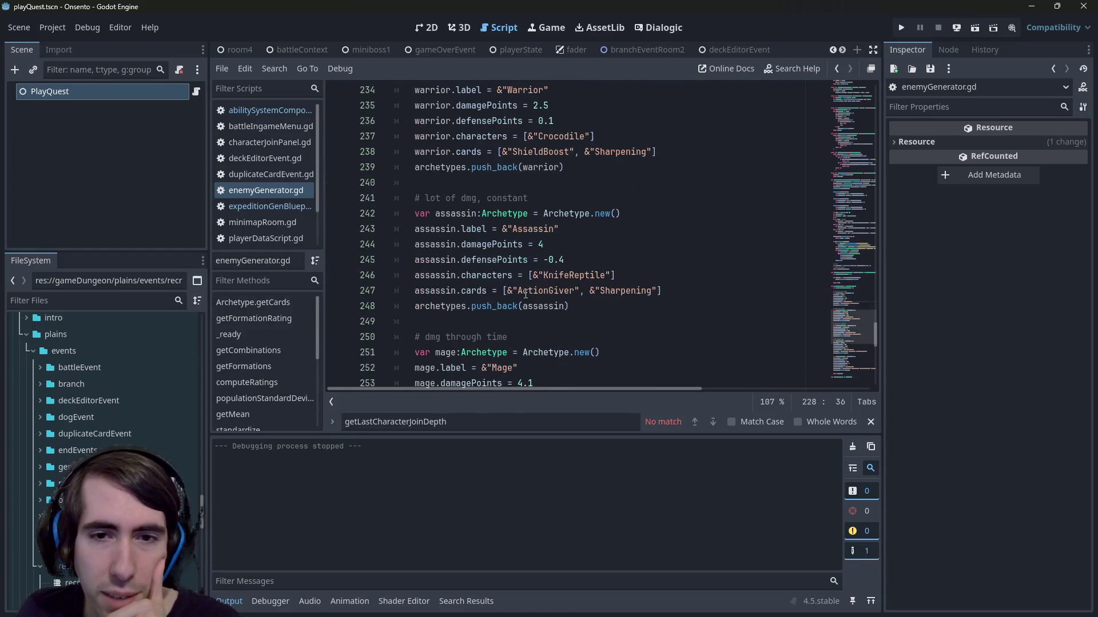
pyautogui.scroll(-1, 526, 294)
pyautogui.doubleClick(560, 228)
pyautogui.scroll(-2, 560, 230)
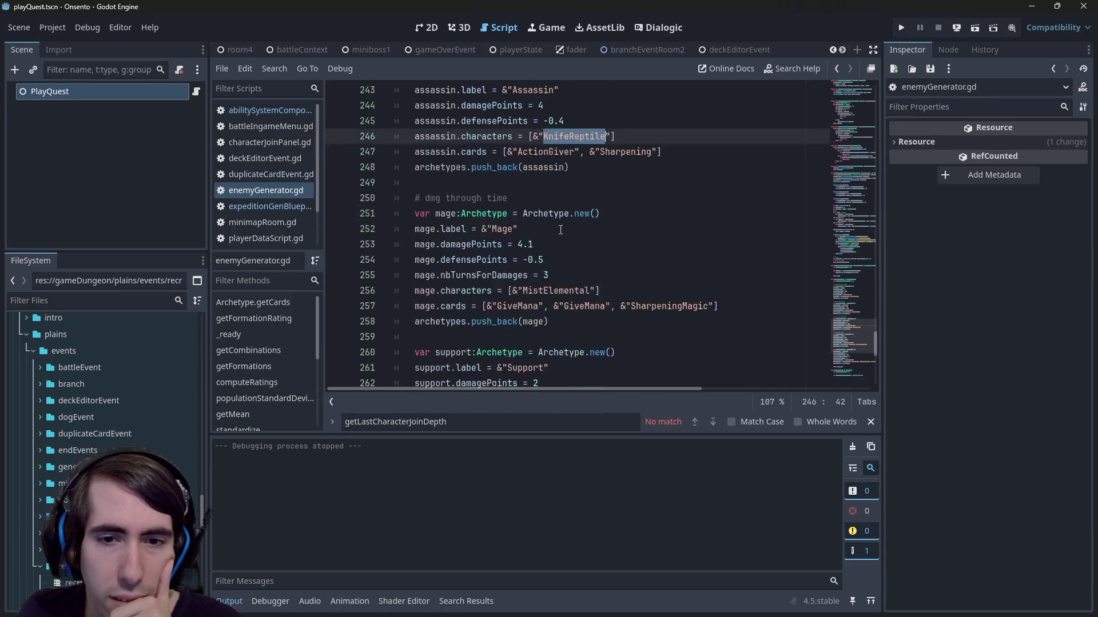
pyautogui.doubleClick(554, 290)
pyautogui.scroll(-3, 550, 297)
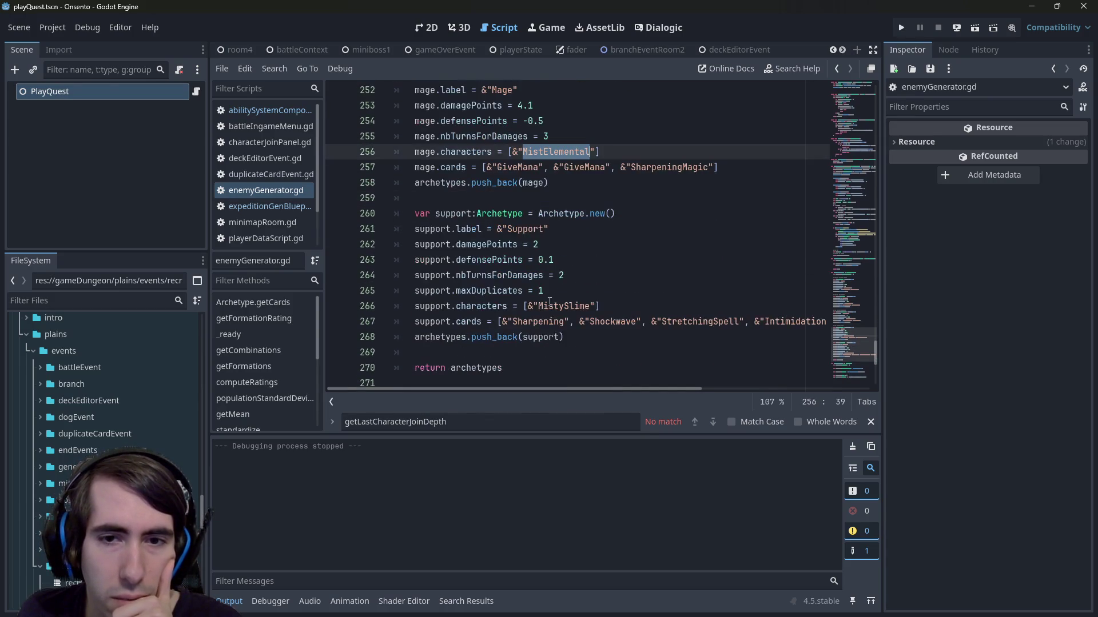
pyautogui.scroll(1, 550, 302)
pyautogui.click(663, 121)
pyautogui.scroll(1, 664, 137)
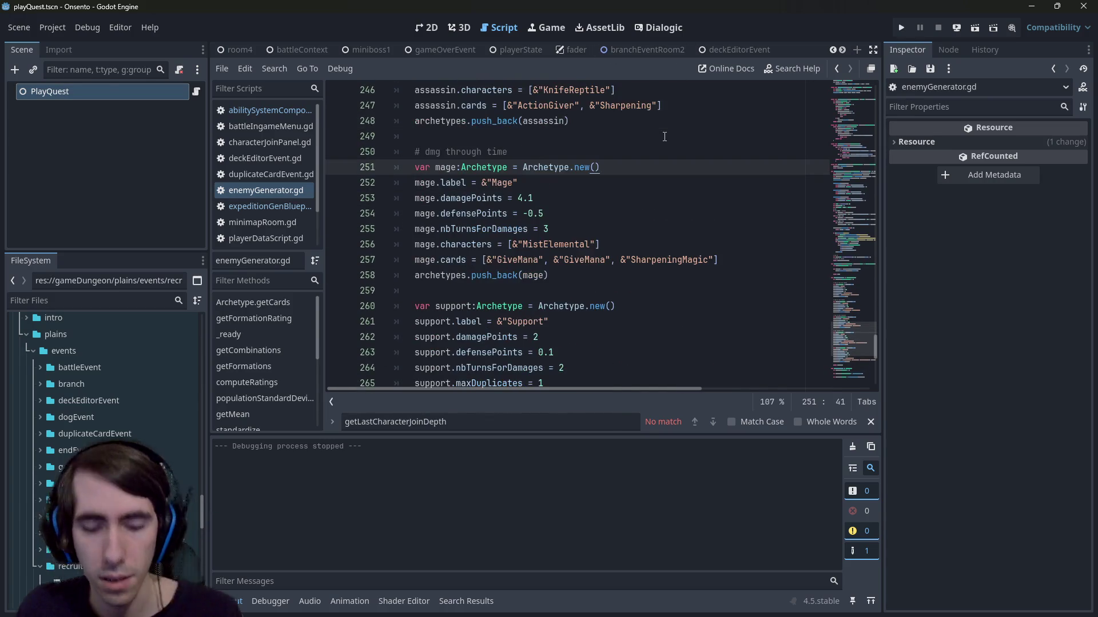
# Step: Quick-open recruitCharacterEvent.tscn via 'recruitchar' and run it as the current scene
pyautogui.hotkey('ctrl', 'shift', 'o')
pyautogui.write('recruitchar')
pyautogui.press('Down')
pyautogui.press('Down')
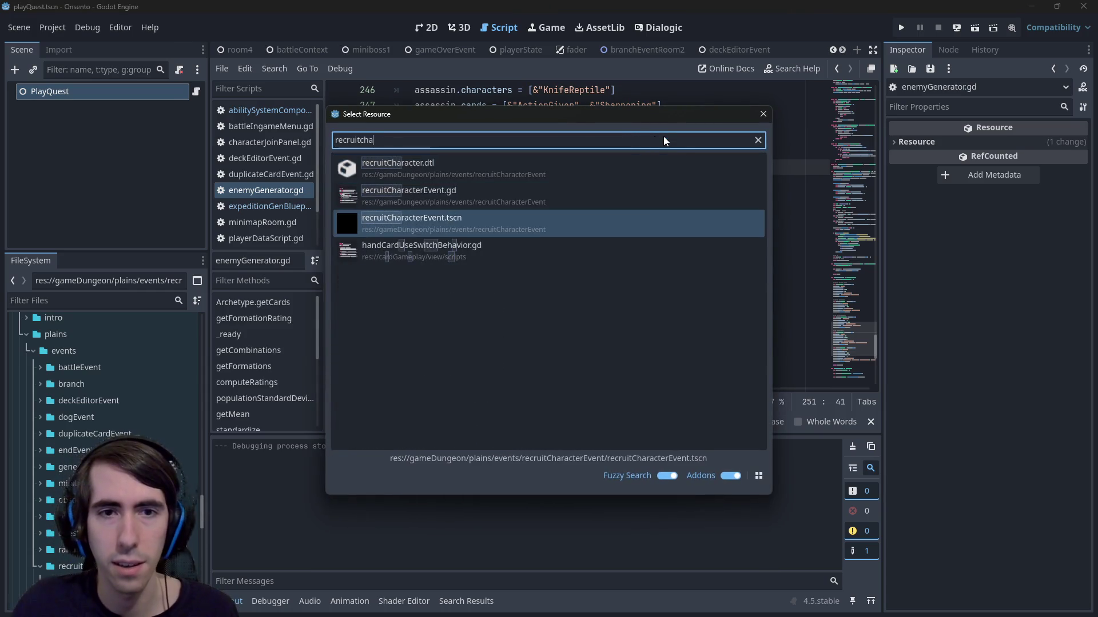
pyautogui.press('Return')
pyautogui.click(975, 28)
pyautogui.scroll(4, 574, 294)
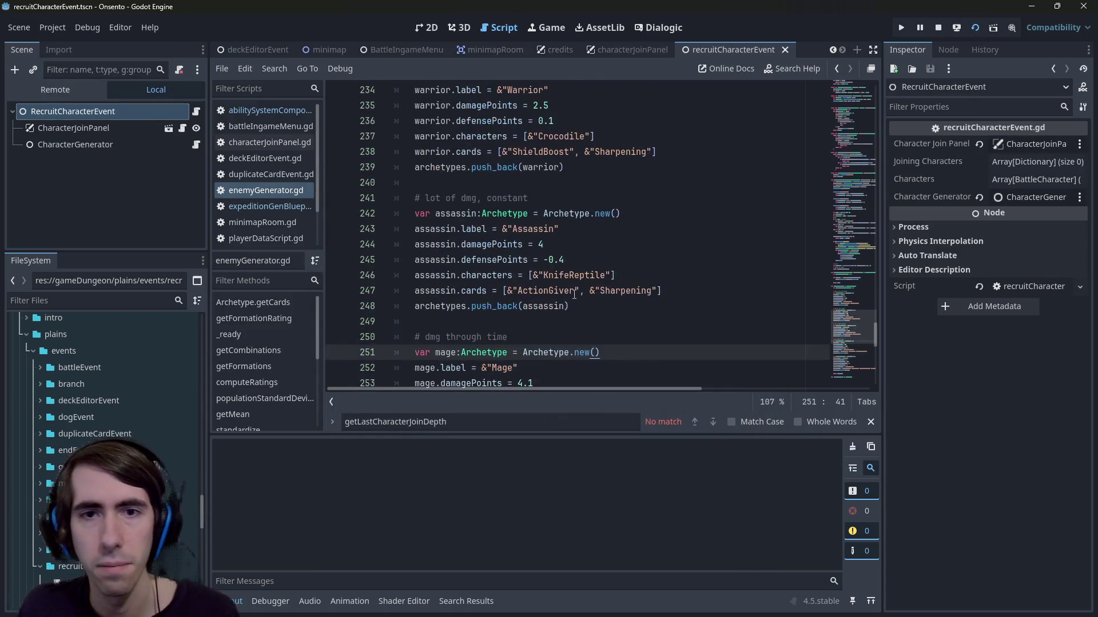
pyautogui.scroll(1, 574, 294)
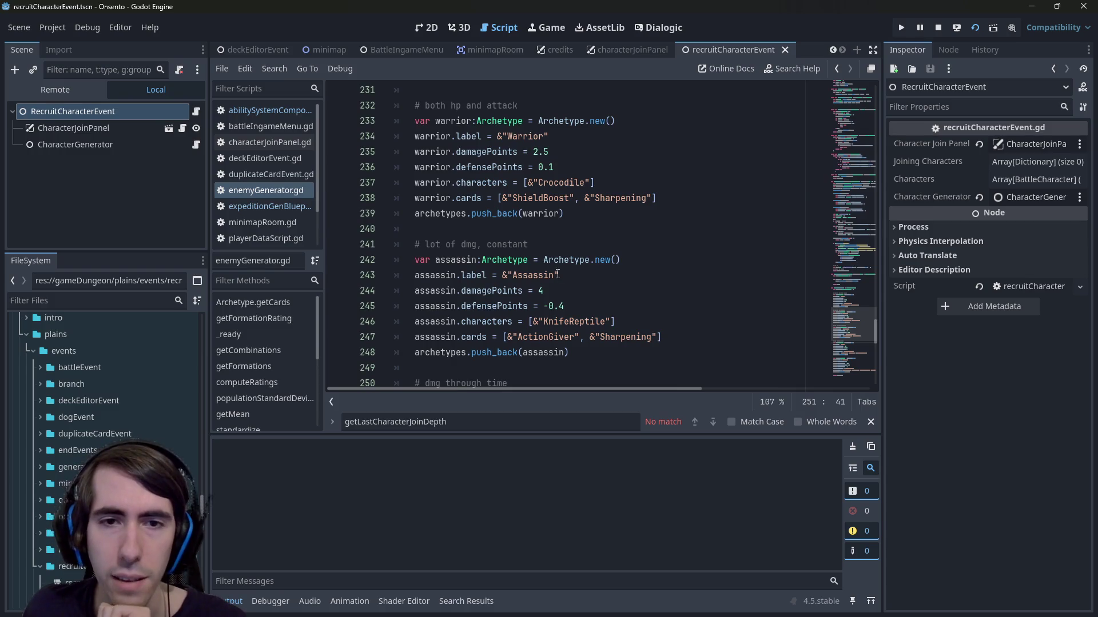
pyautogui.scroll(2, 591, 311)
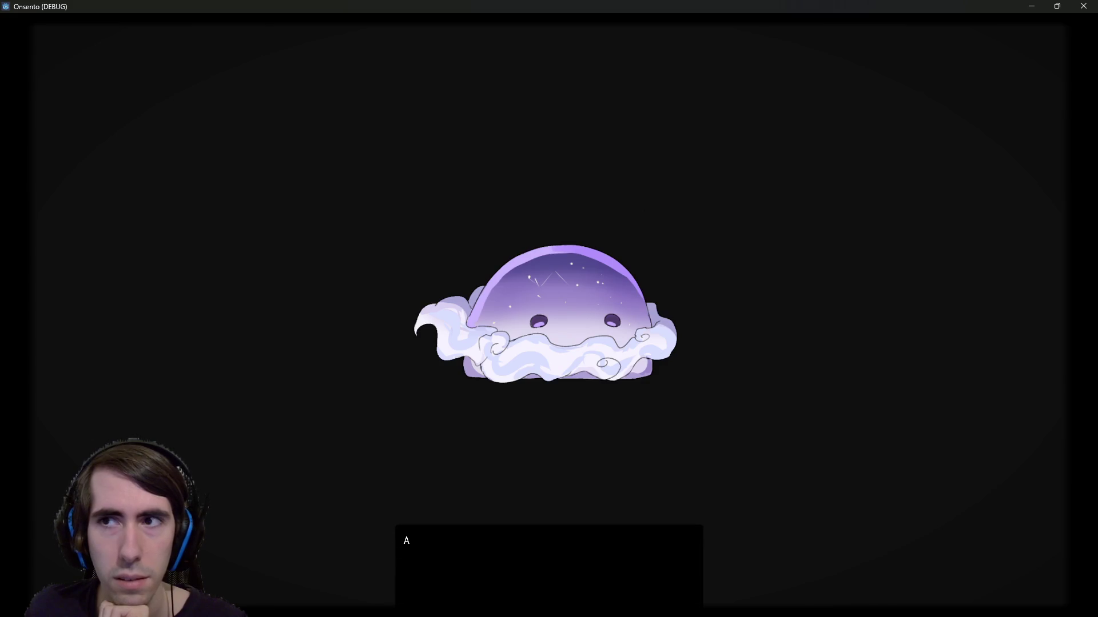
# Step: Restart the recruit scene, advance the dialogue, and accept the knife-carrying reptile
pyautogui.click(1081, 7)
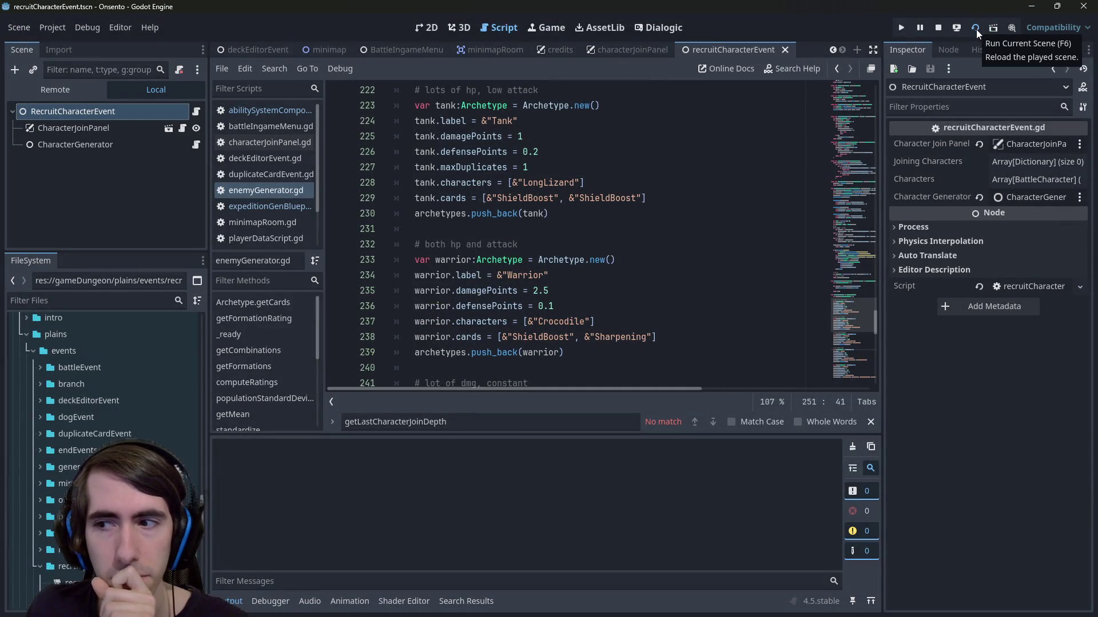
pyautogui.click(976, 29)
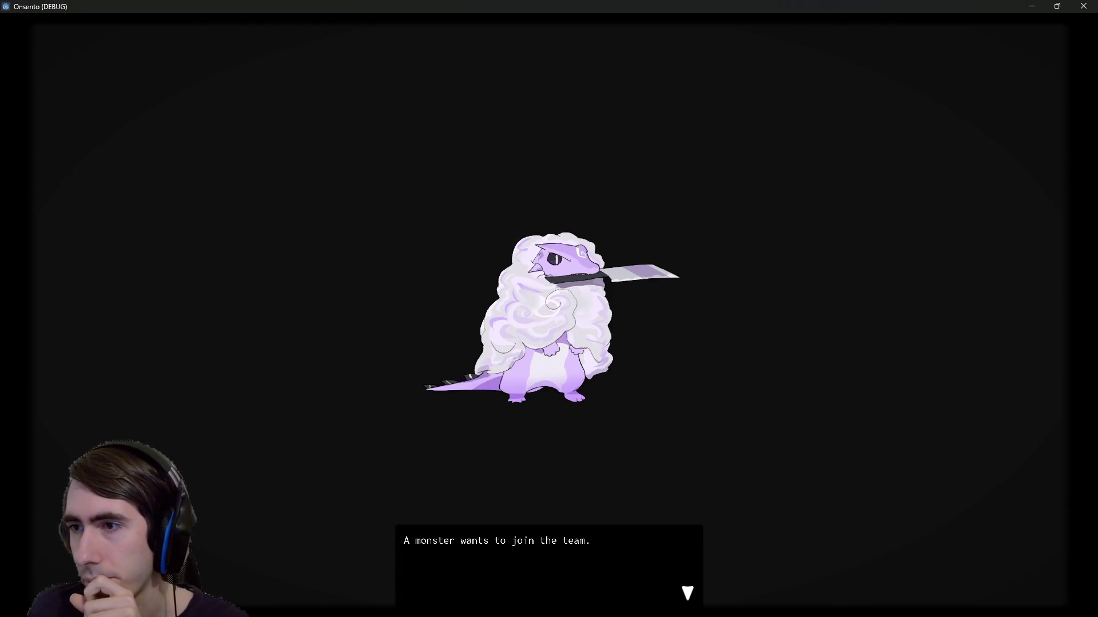
pyautogui.click(663, 255)
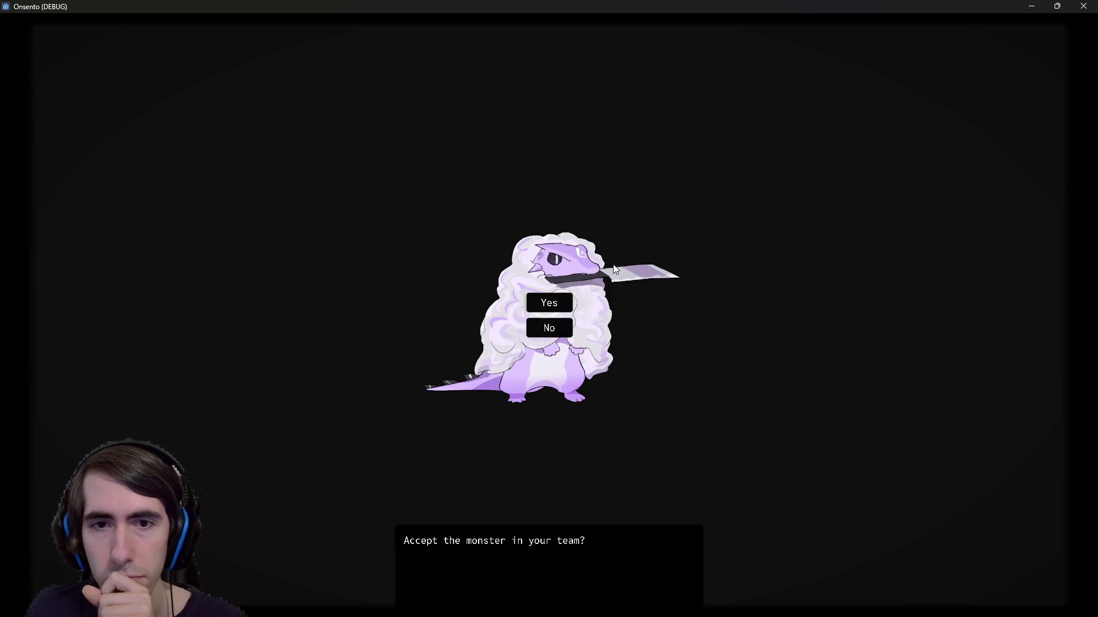
pyautogui.click(550, 302)
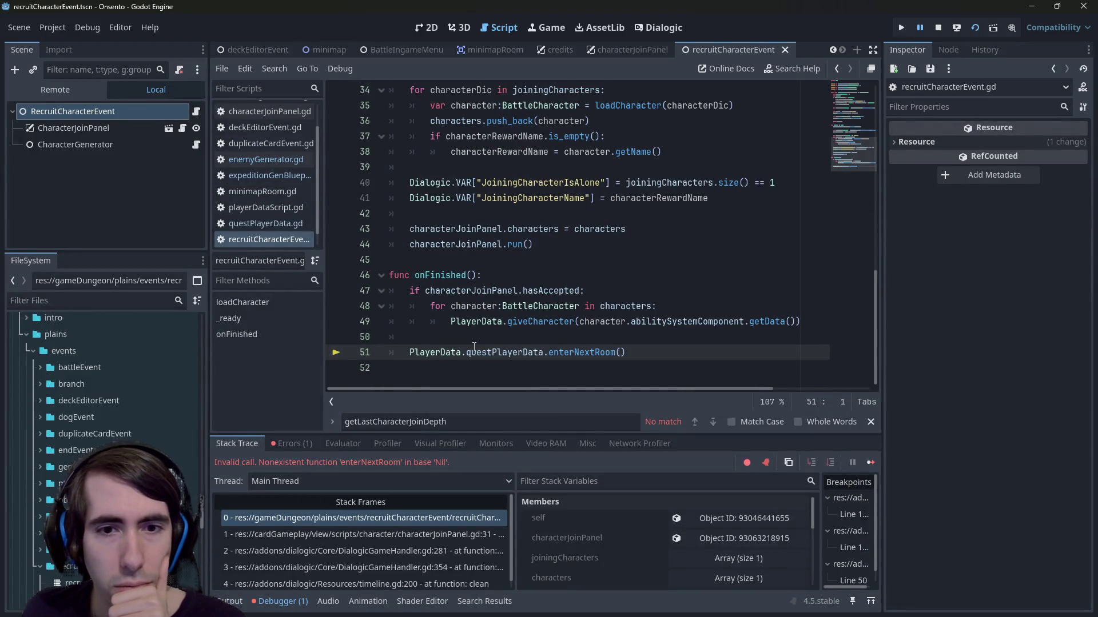
# Step: Copy PlayerData.questPlayerData from failing line 51 and open an empty line above it
pyautogui.doubleClick(506, 350)
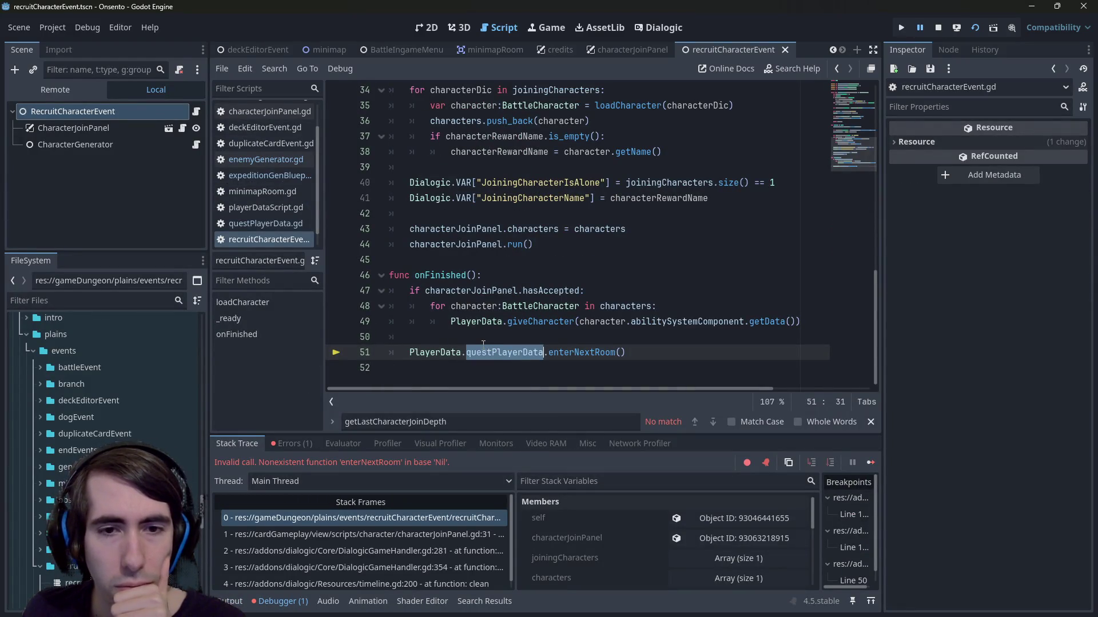
pyautogui.click(437, 352)
pyautogui.moveTo(412, 352); pyautogui.dragTo(544, 356)
pyautogui.hotkey('ctrl', 'c')
pyautogui.press('Home')
pyautogui.press('Return')
pyautogui.press('Up')
# Step: Wrap the enterNextRoom call in 'if PlayerData.questPlayerData != null:'
pyautogui.write('if')
pyautogui.hotkey('ctrl', 'v')
pyautogui.write('!= null:')
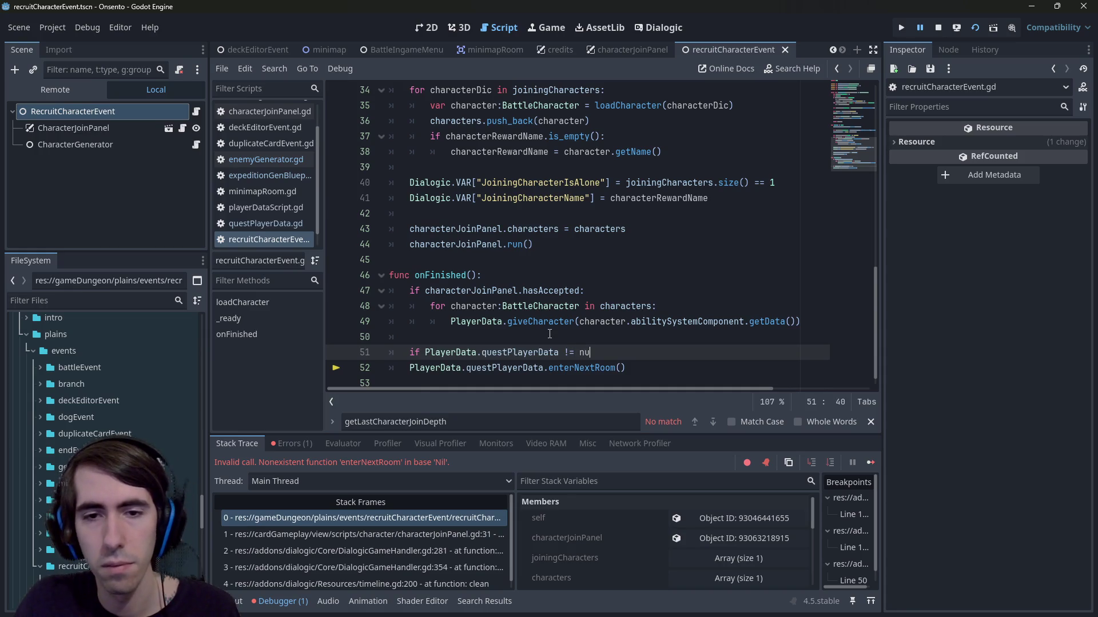
pyautogui.press('Down')
pyautogui.press('Home')
pyautogui.press('Tab')
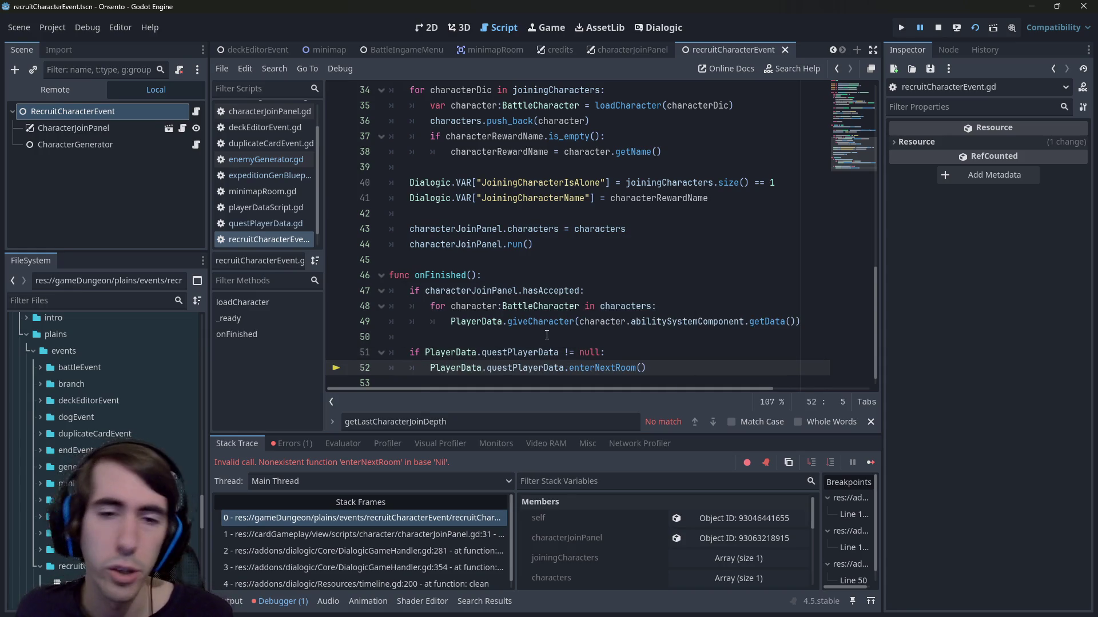
# Step: Jump to the giveCharacter definition and inspect its characters.append line
pyautogui.click(540, 323)
pyautogui.keyDown('ctrl'); pyautogui.click(540, 324); pyautogui.keyUp('ctrl')
pyautogui.scroll(-1, 589, 284)
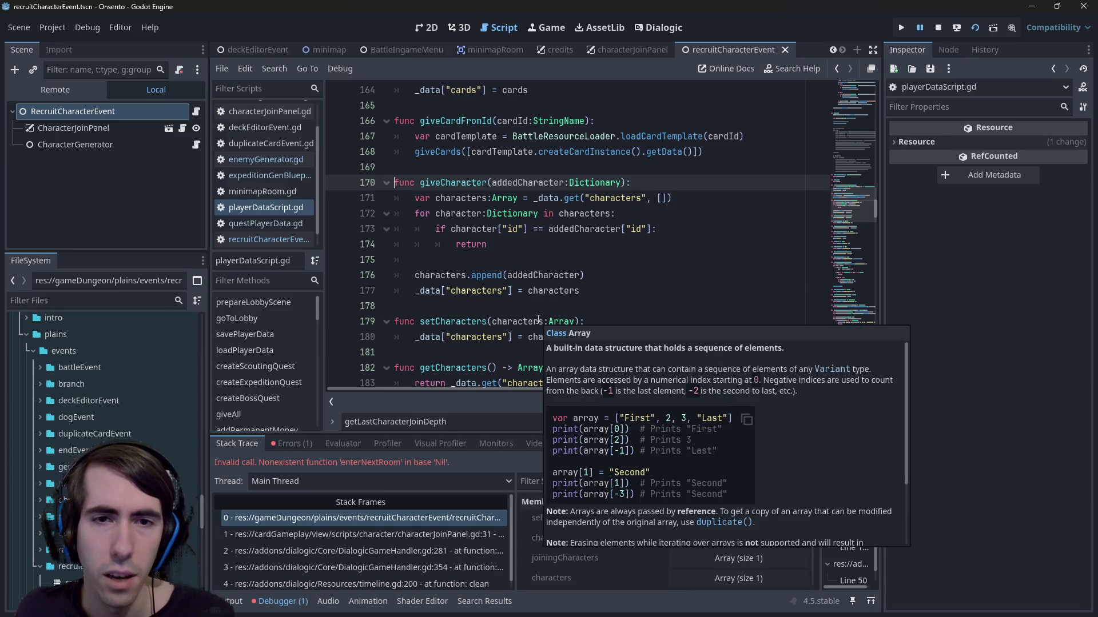
pyautogui.click(589, 277)
pyautogui.scroll(-2, 484, 296)
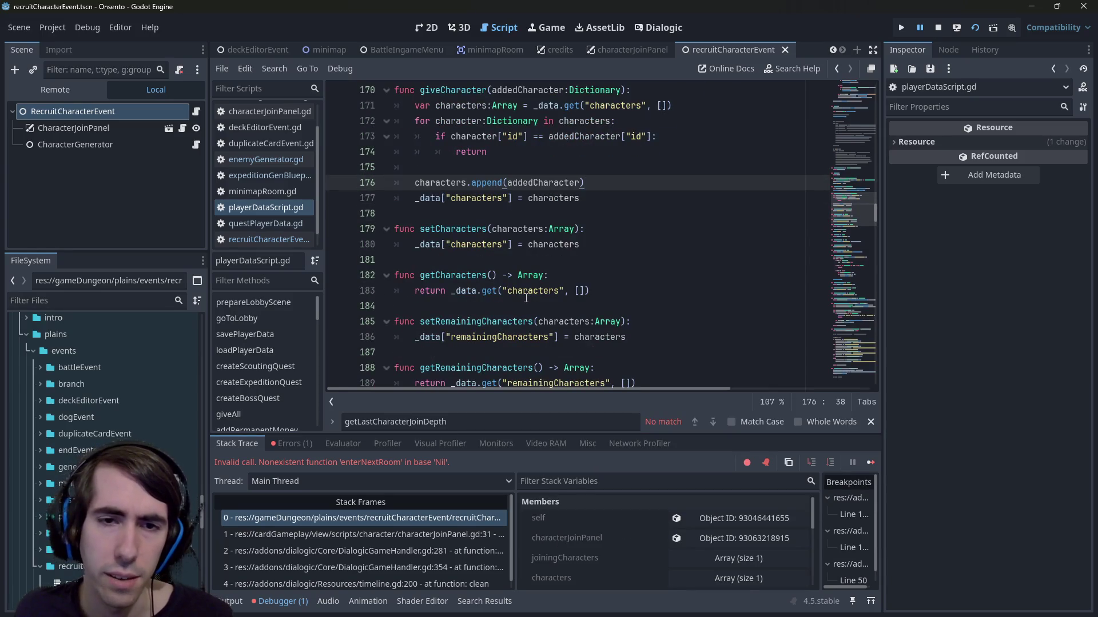
pyautogui.scroll(-1, 526, 298)
pyautogui.scroll(5, 520, 286)
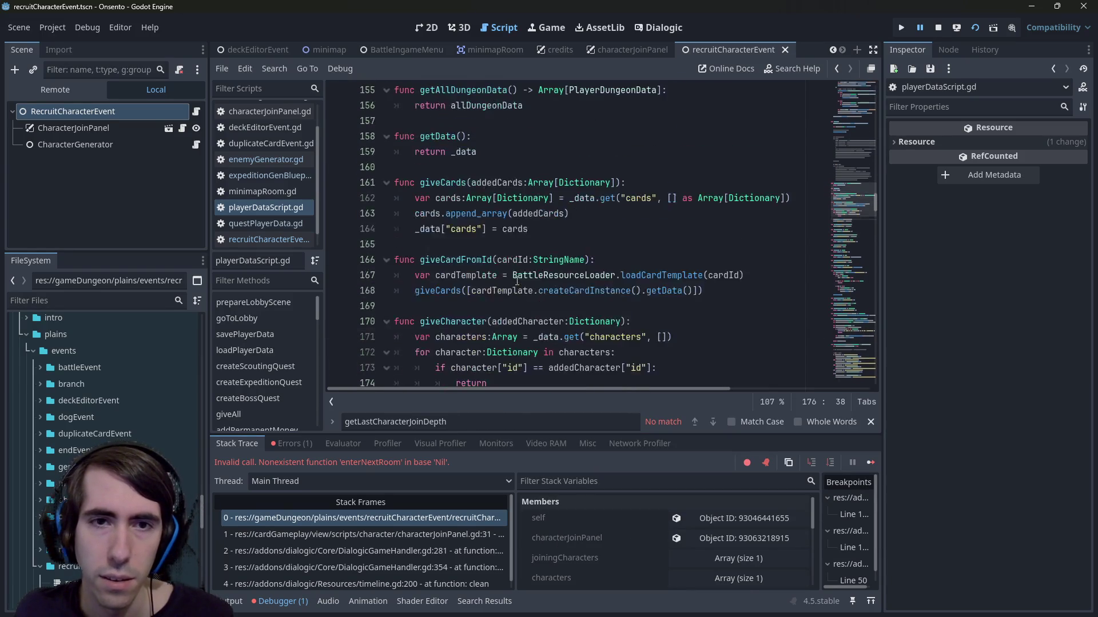
pyautogui.scroll(-1, 517, 281)
pyautogui.scroll(2, 517, 281)
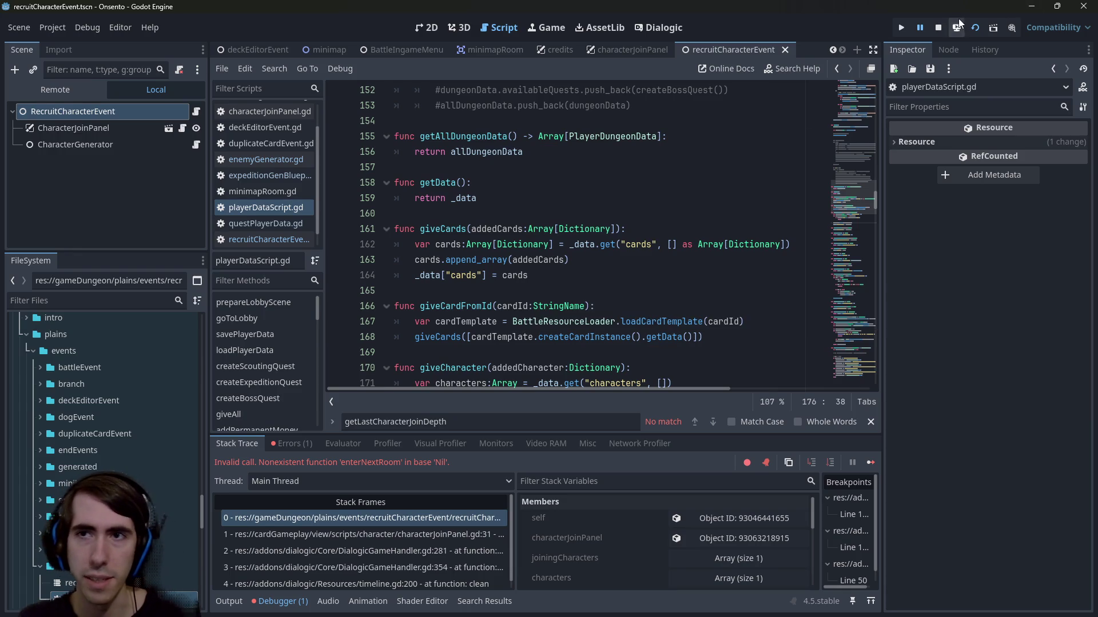
# Step: Stop the crashed debug session and relaunch the game to test the fix
pyautogui.click(937, 27)
pyautogui.moveTo(726, 244)
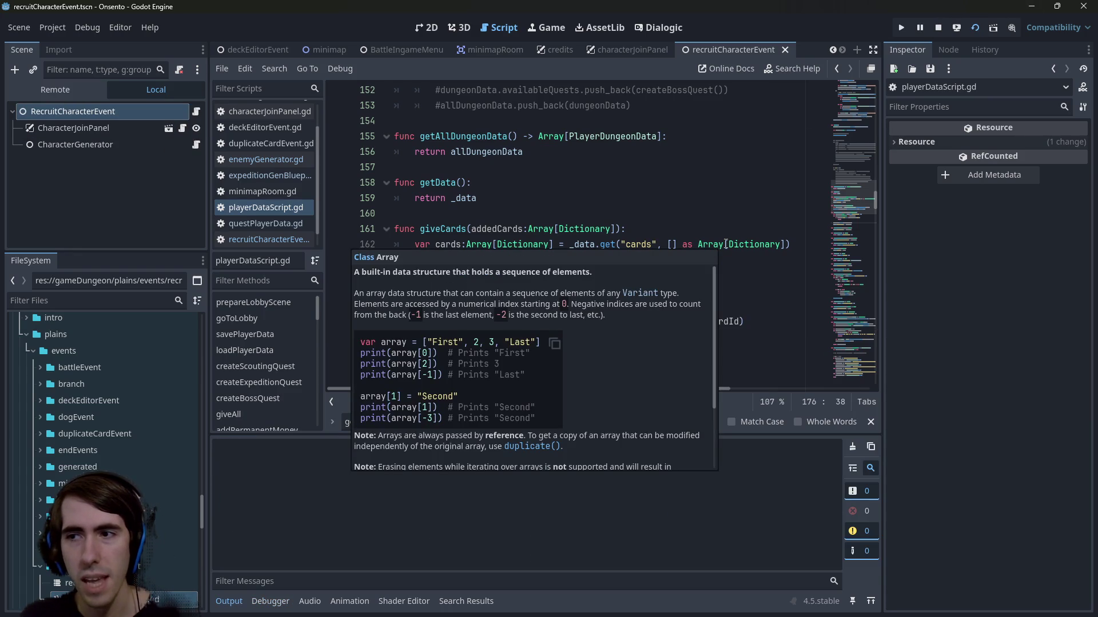
pyautogui.press('F5')
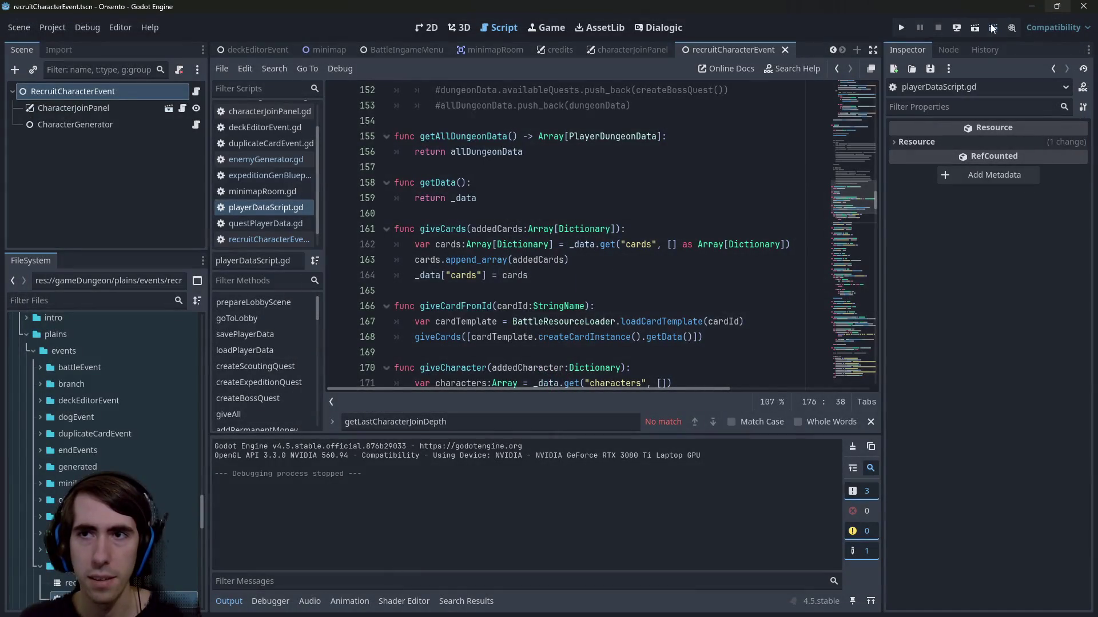
pyautogui.click(977, 27)
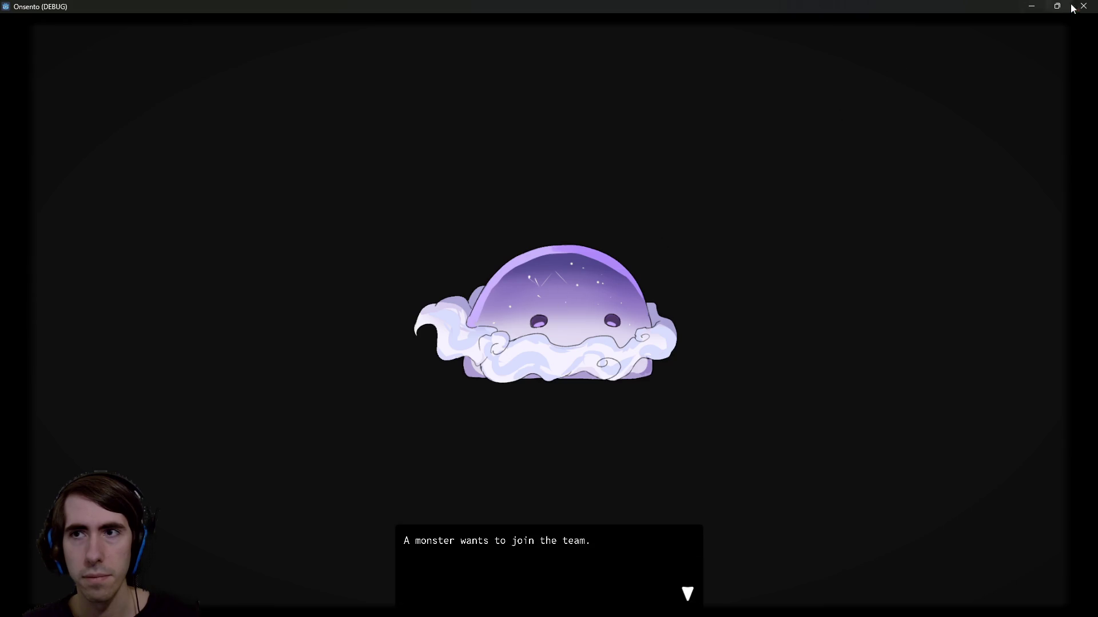
pyautogui.click(1084, 7)
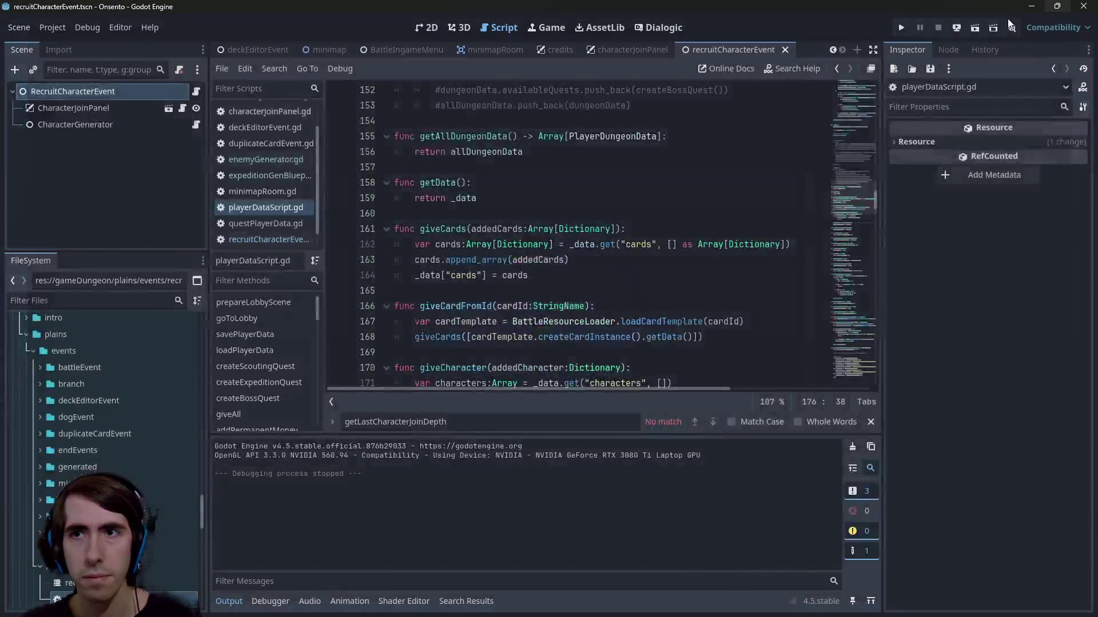
pyautogui.click(976, 26)
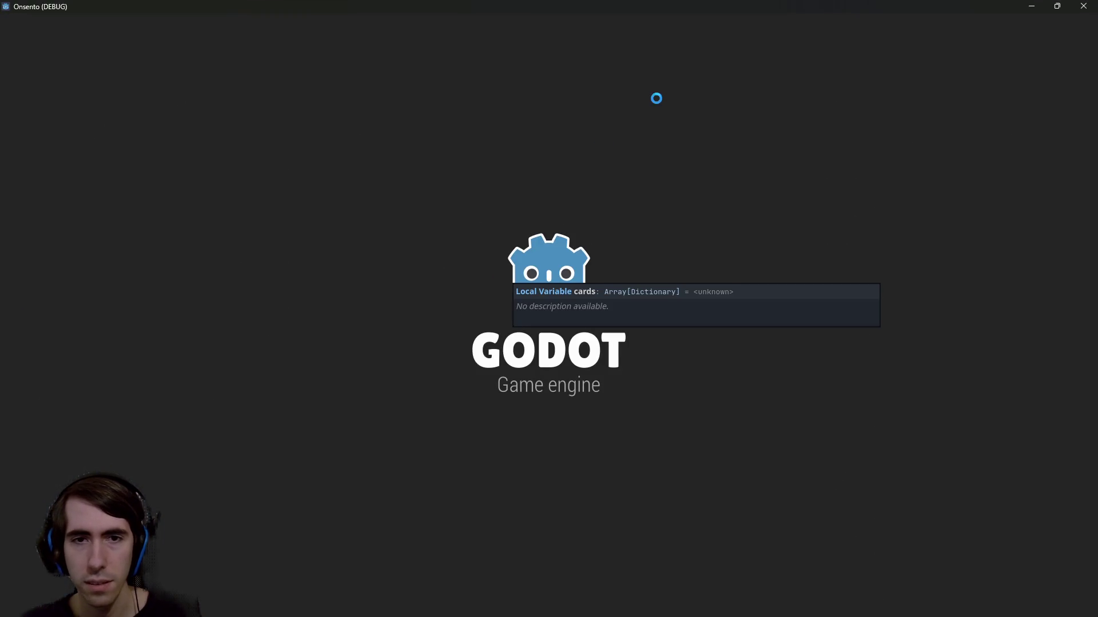
pyautogui.press('F8')
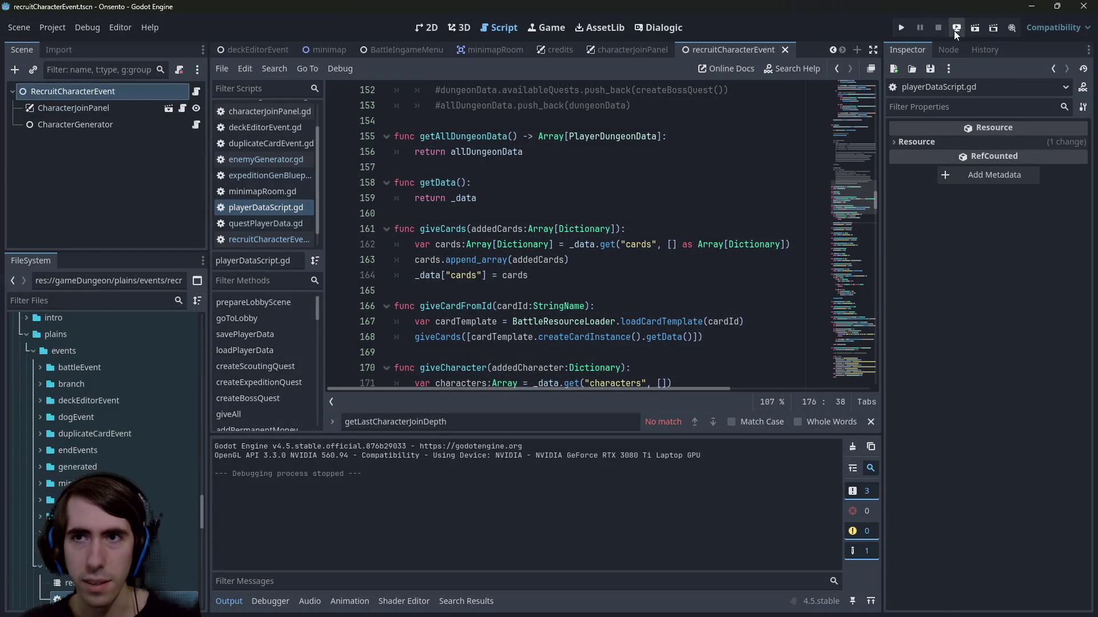
pyautogui.click(972, 26)
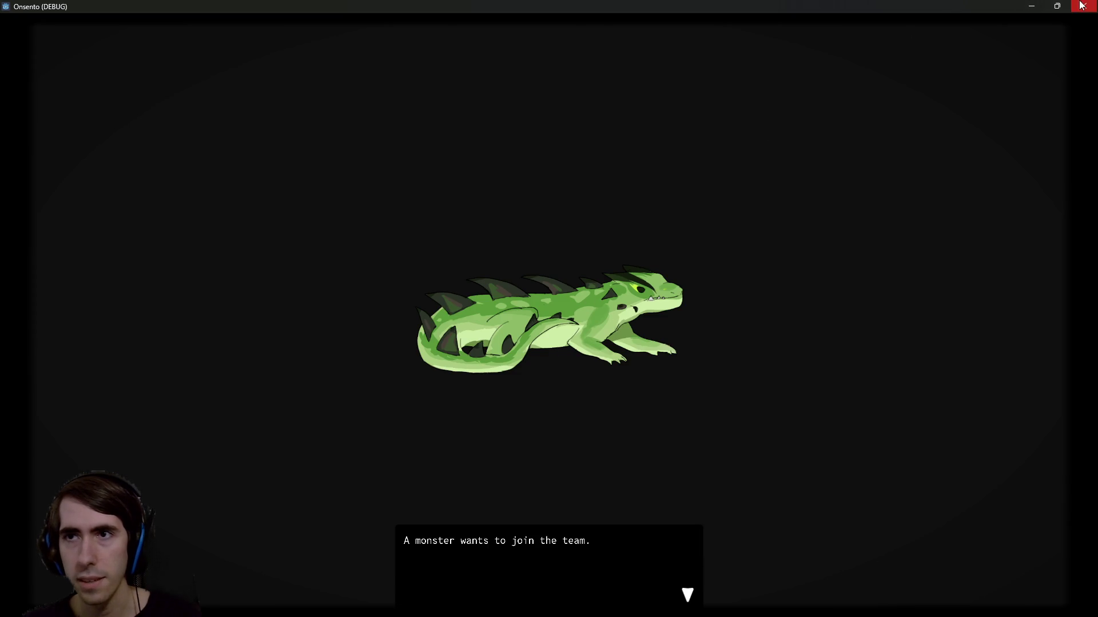
pyautogui.click(1078, 7)
pyautogui.click(976, 26)
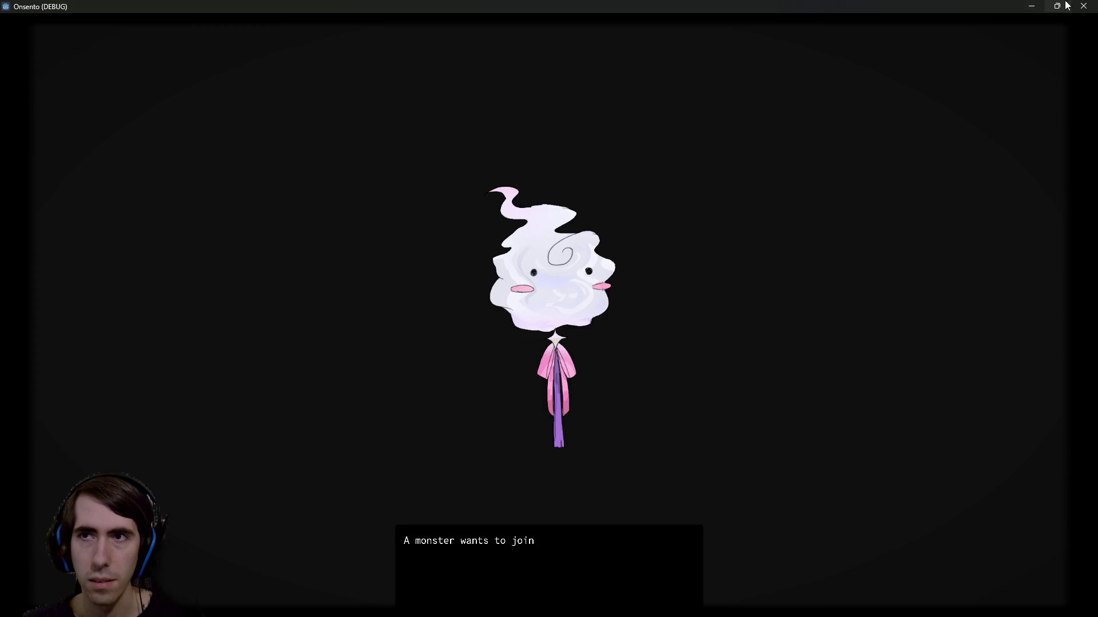
pyautogui.click(1083, 5)
pyautogui.click(979, 34)
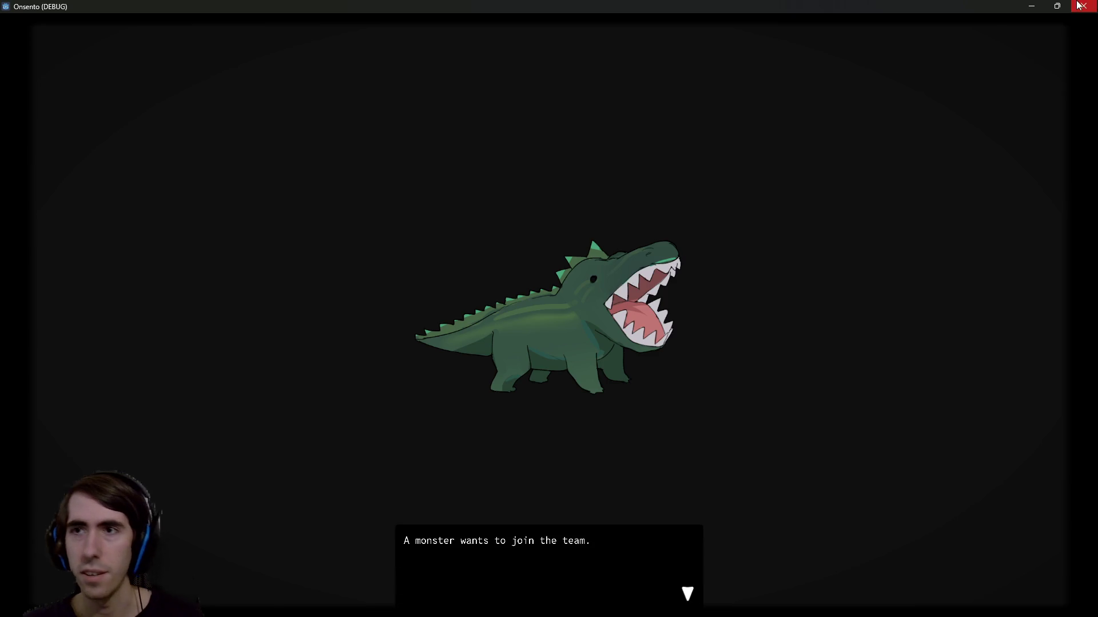
pyautogui.click(1083, 6)
pyautogui.scroll(-10, 55, 381)
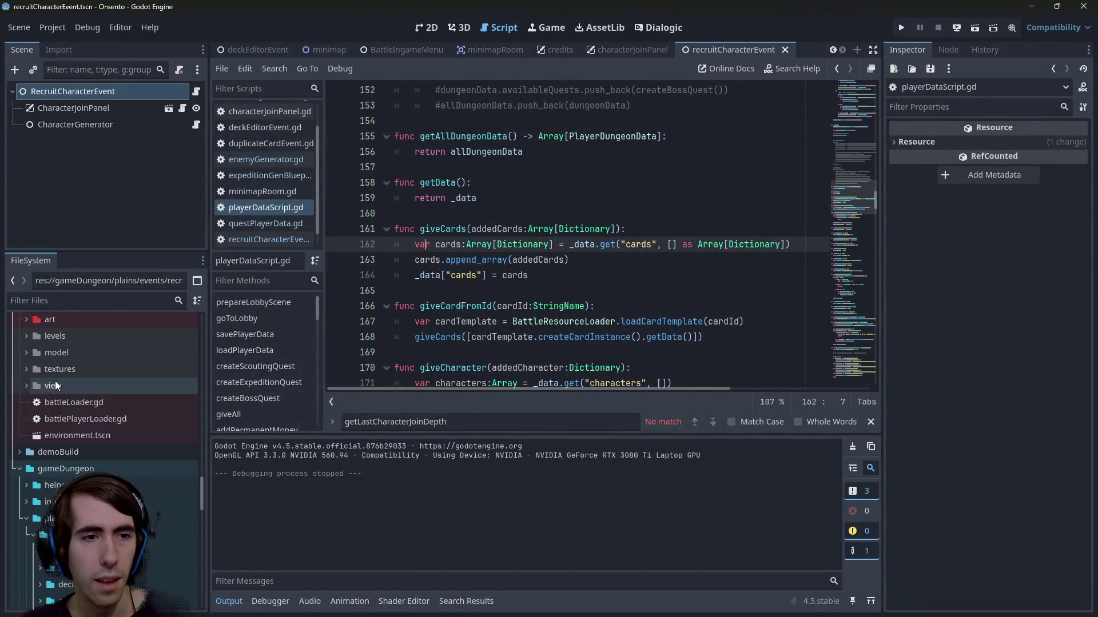
# Step: Quick-open playQuest.tscn via 'playqu', run it, and add the first offered card
pyautogui.scroll(-8, 54, 373)
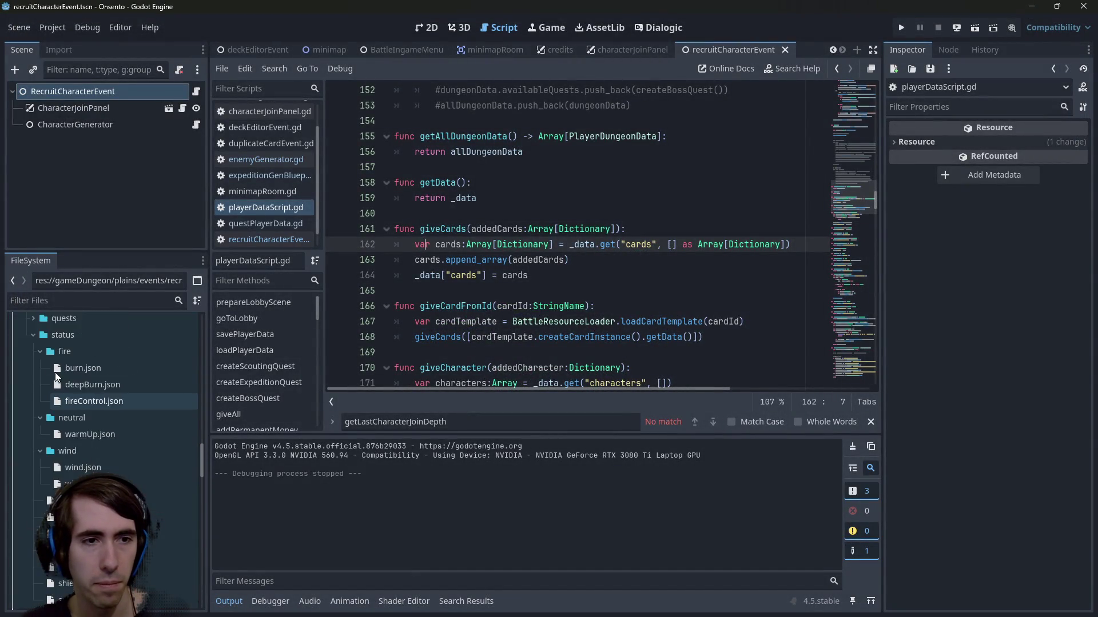
pyautogui.scroll(20, 75, 372)
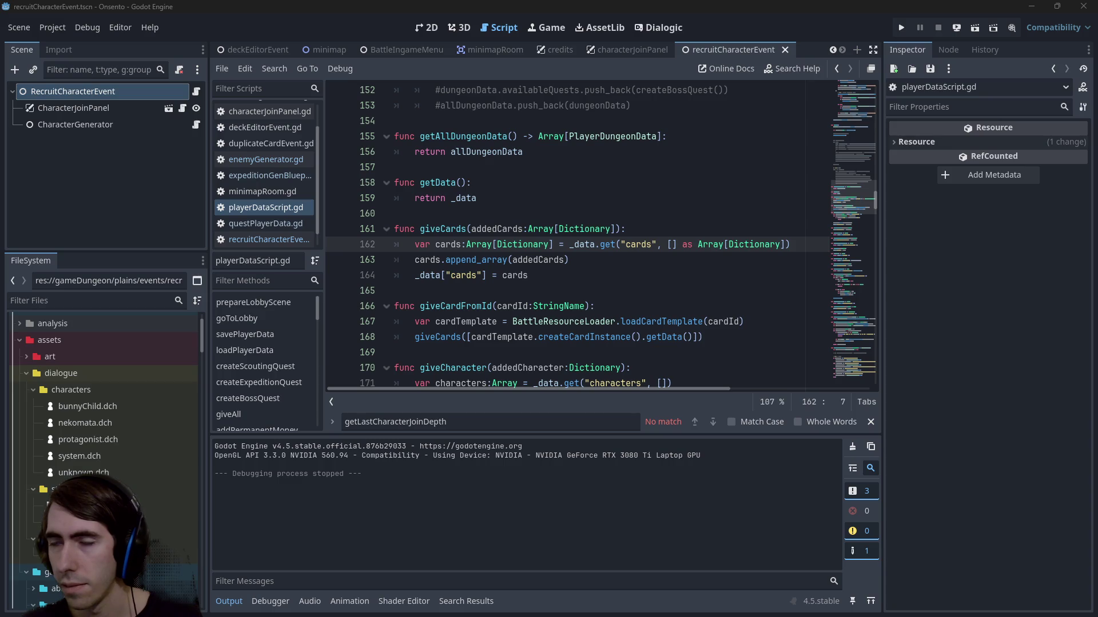
pyautogui.click(692, 6)
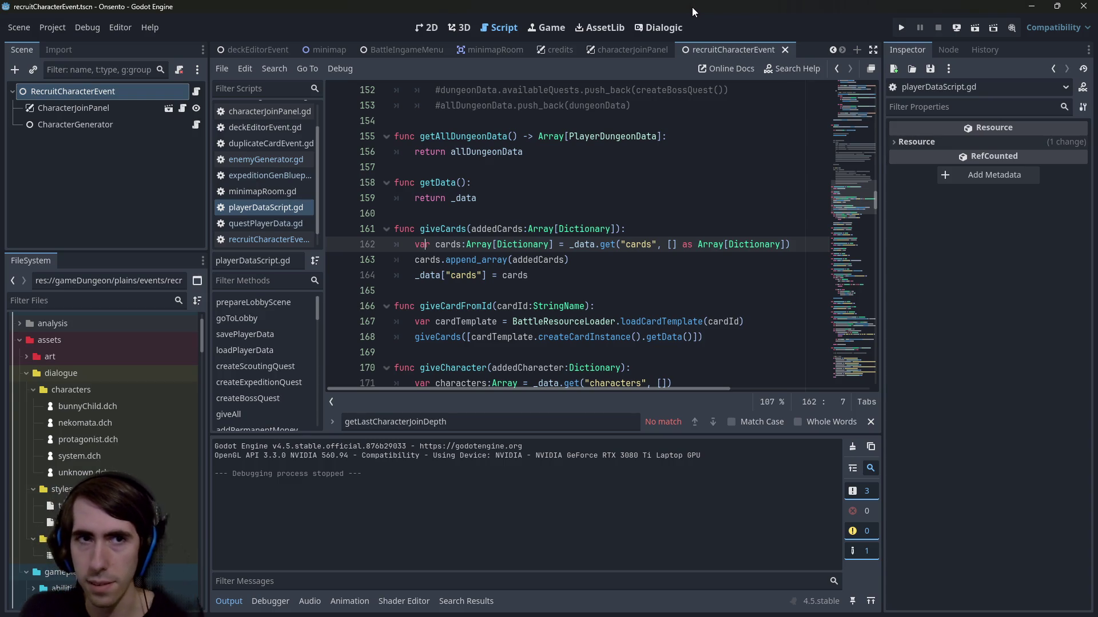
pyautogui.hotkey('shift', 'alt', 'o')
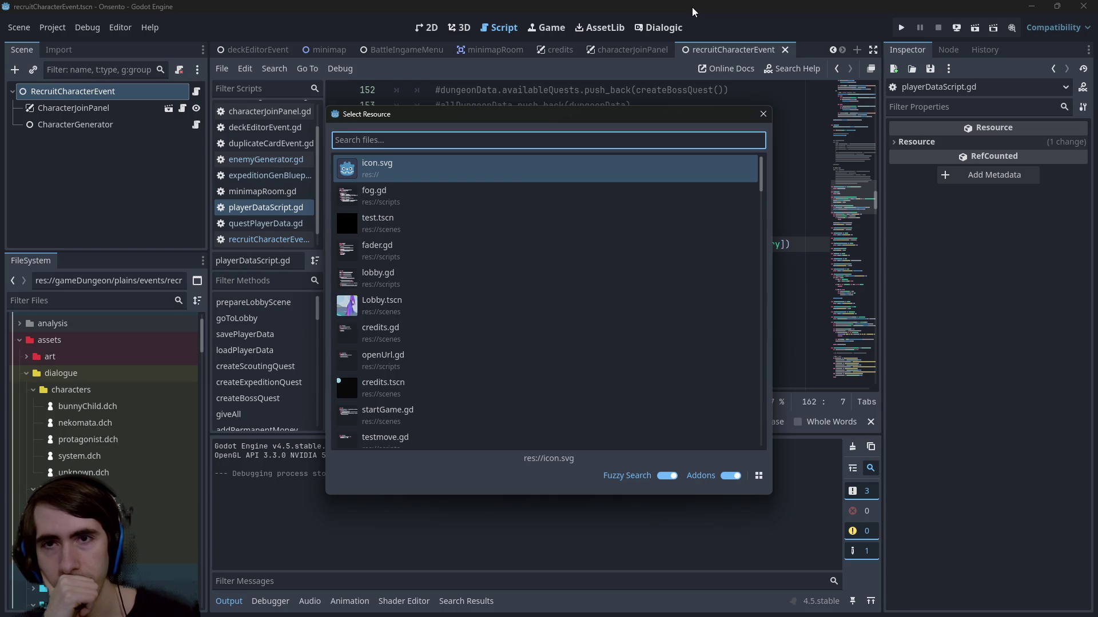
pyautogui.write('playqu')
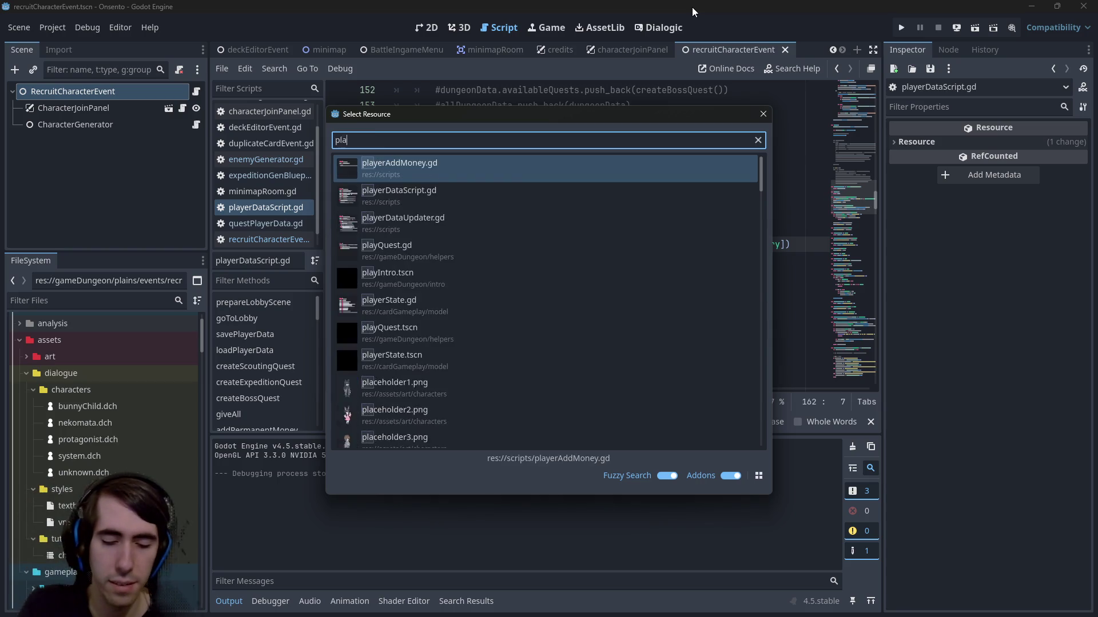
pyautogui.press('Down')
pyautogui.press('Return')
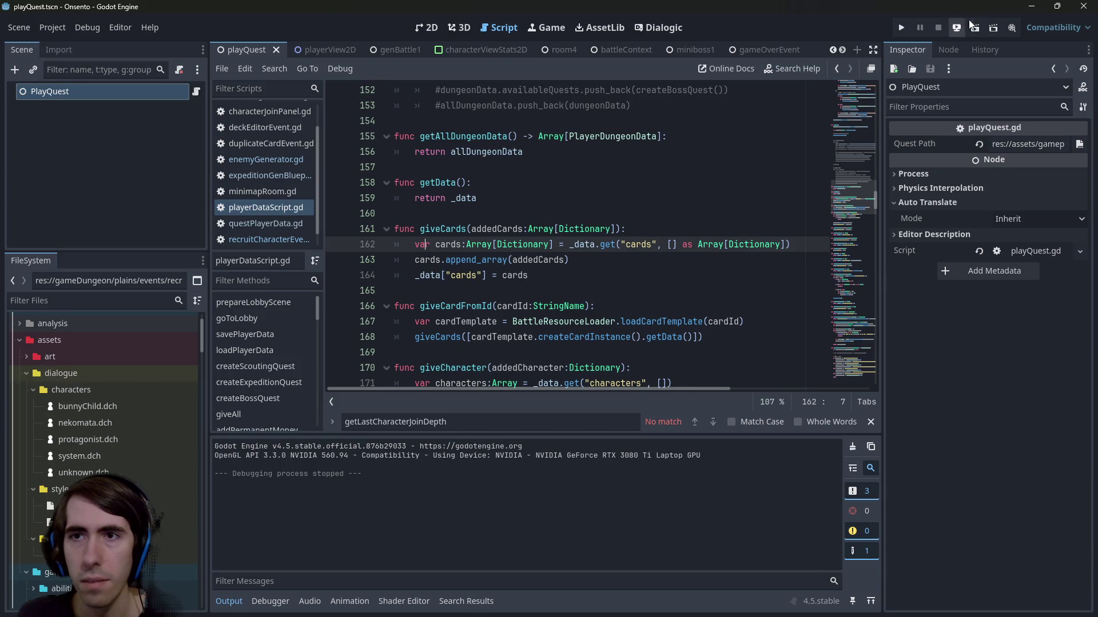
pyautogui.click(971, 27)
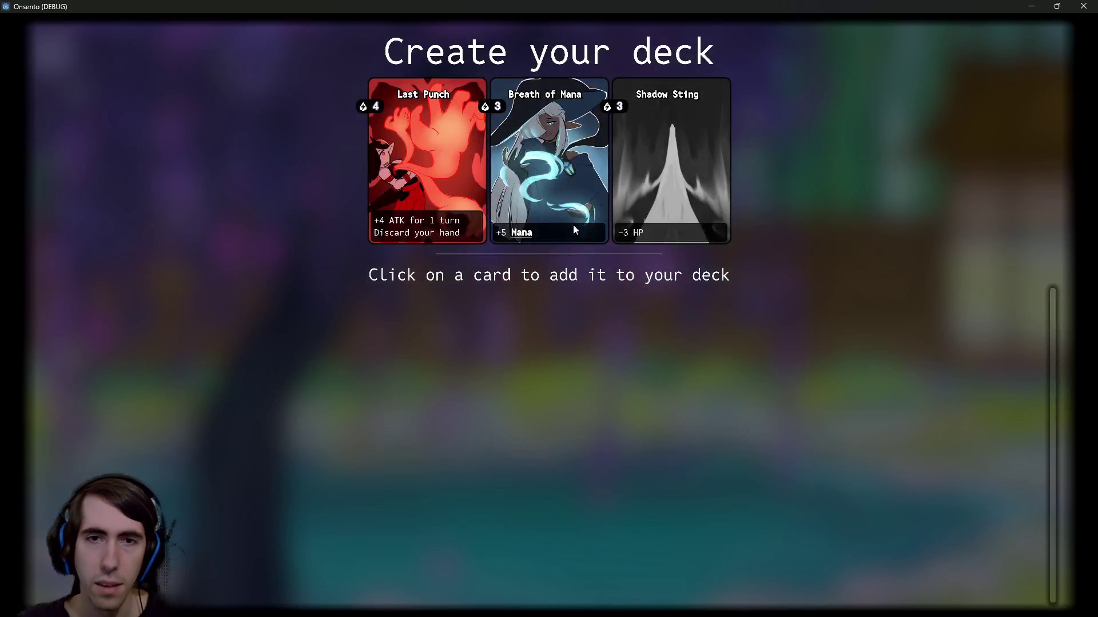
pyautogui.doubleClick(431, 156)
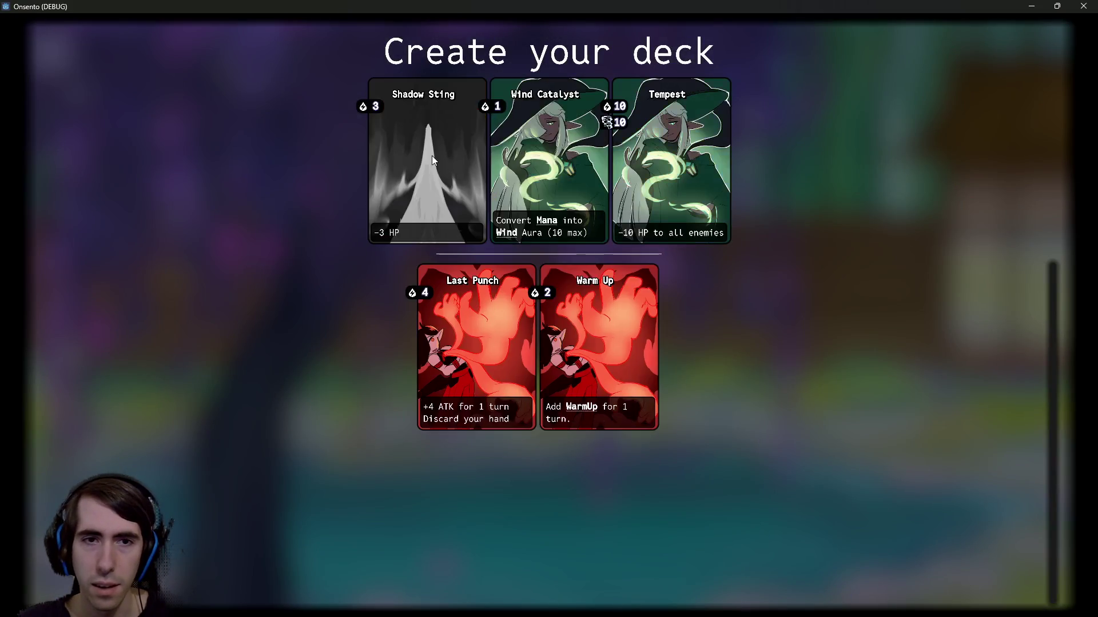
# Step: Add offered cards until the deck is full and the battle starts
pyautogui.doubleClick(431, 155)
pyautogui.click(431, 155)
pyautogui.doubleClick(431, 155)
pyautogui.doubleClick(431, 156)
pyautogui.doubleClick(433, 160)
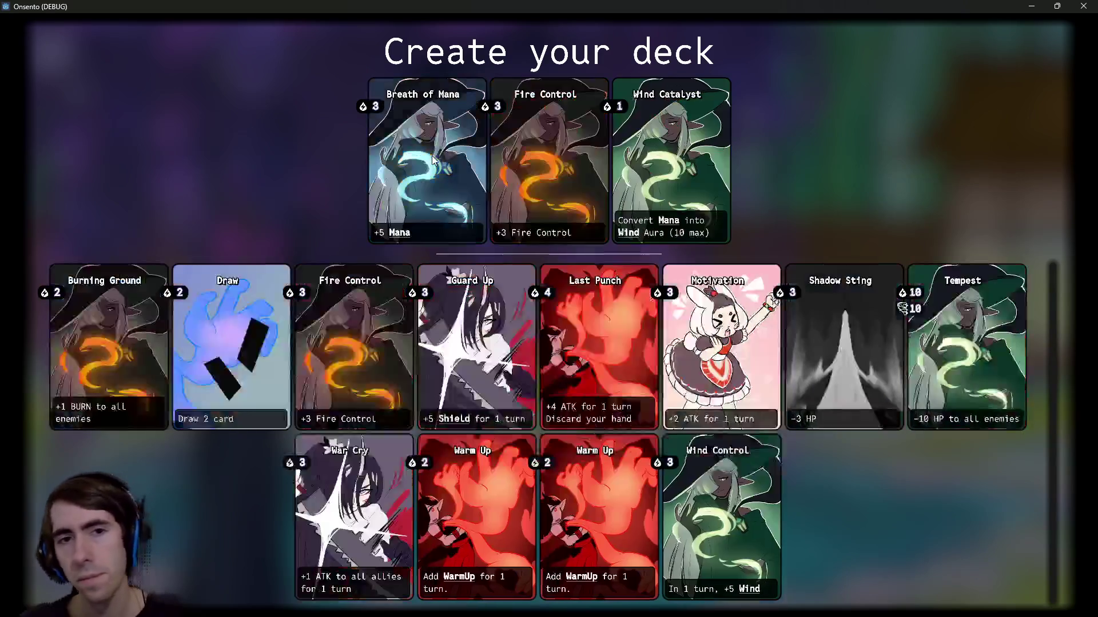
pyautogui.doubleClick(432, 160)
pyautogui.click(433, 160)
# Step: Look over the four-enemy battle, close the game, and start a quick file search
pyautogui.scroll(-3, 623, 493)
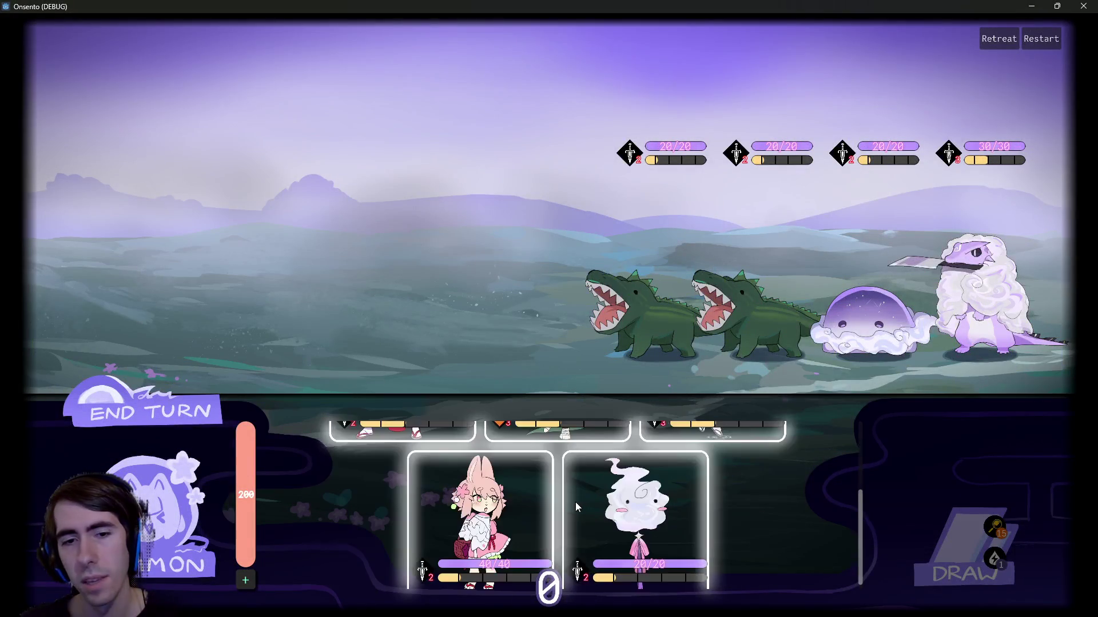
pyautogui.scroll(3, 623, 493)
pyautogui.scroll(-3, 622, 493)
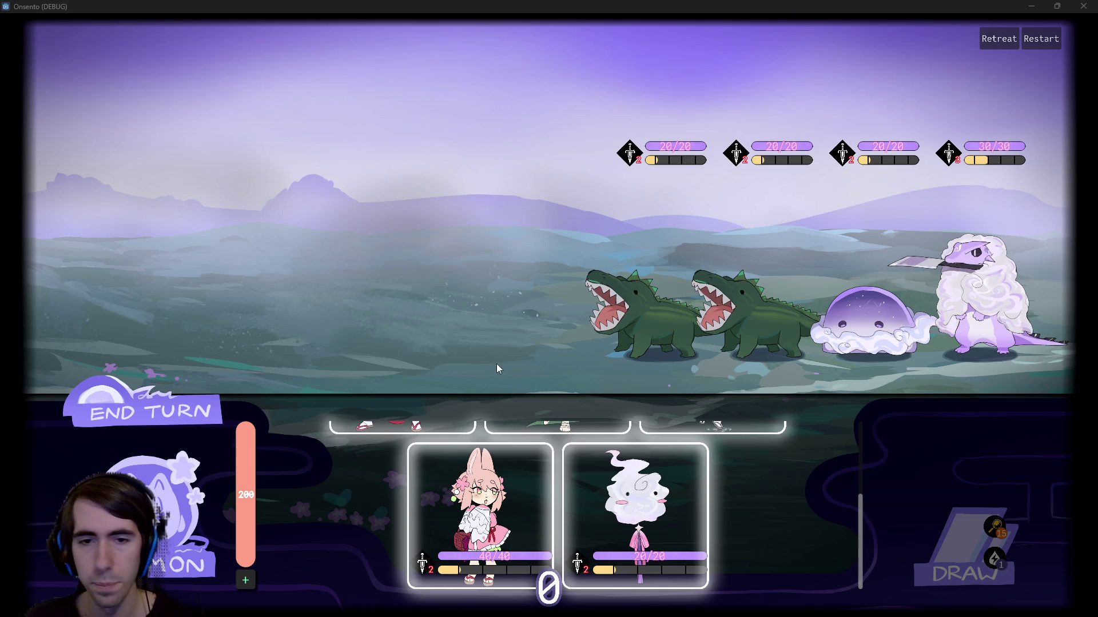
pyautogui.scroll(2, 505, 505)
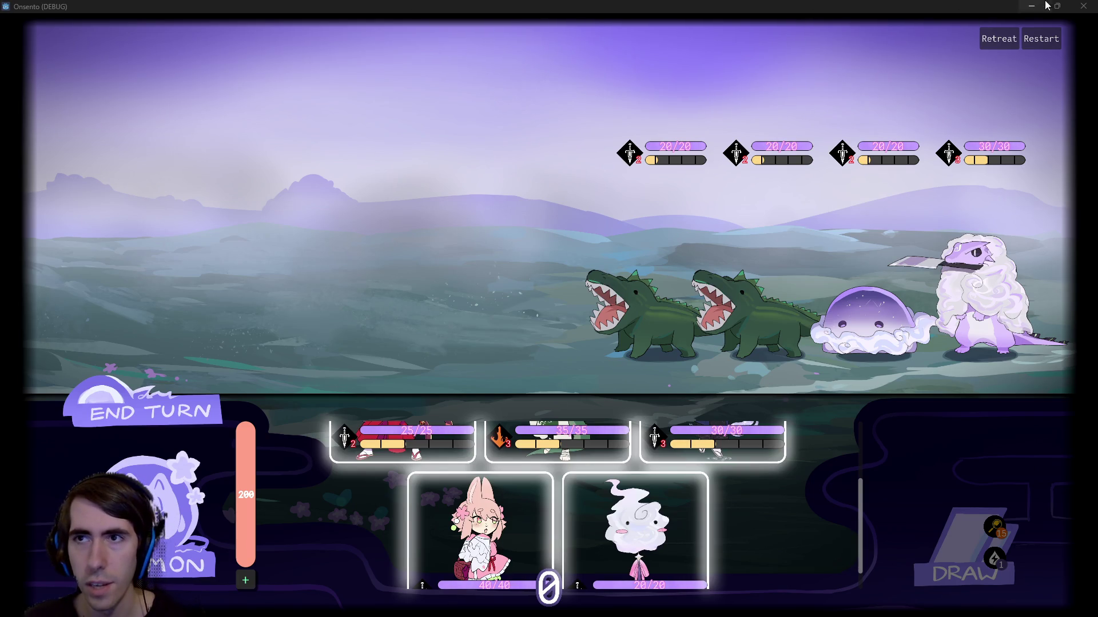
pyautogui.click(1084, 6)
pyautogui.hotkey('alt', 'shift', 'o')
# Step: Open the playerView2D scene from the quick search results
pyautogui.write('playerview')
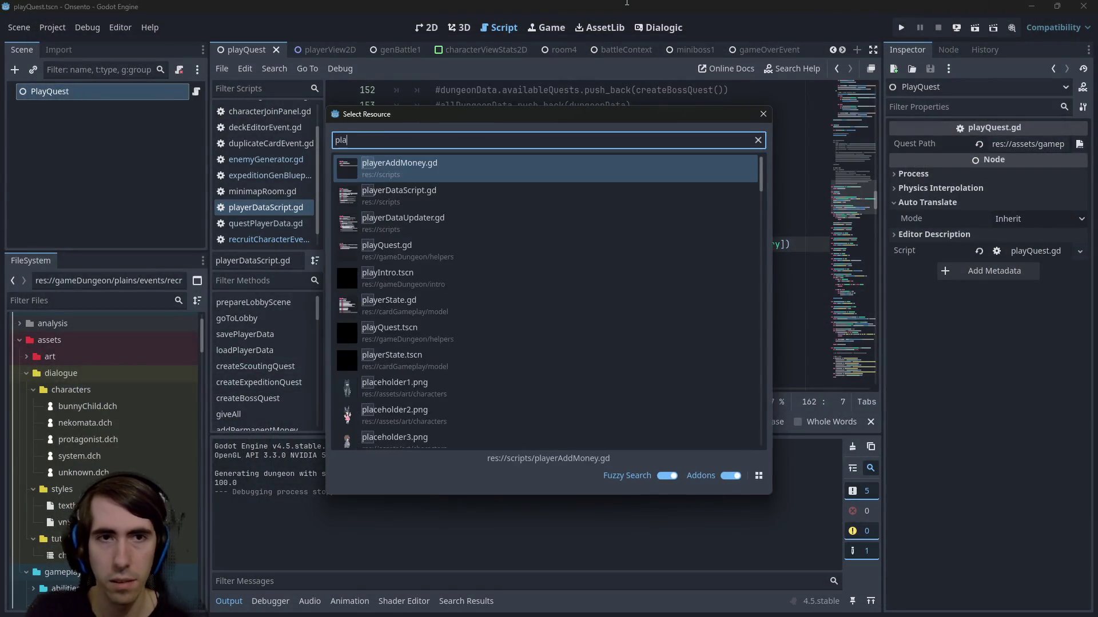
pyautogui.press('Down')
pyautogui.press('Down')
pyautogui.press('Down')
pyautogui.press('Up')
pyautogui.press('Up')
pyautogui.press('Down')
pyautogui.press('Down')
pyautogui.press('Down')
pyautogui.press('Up')
pyautogui.press('Up')
pyautogui.press('Return')
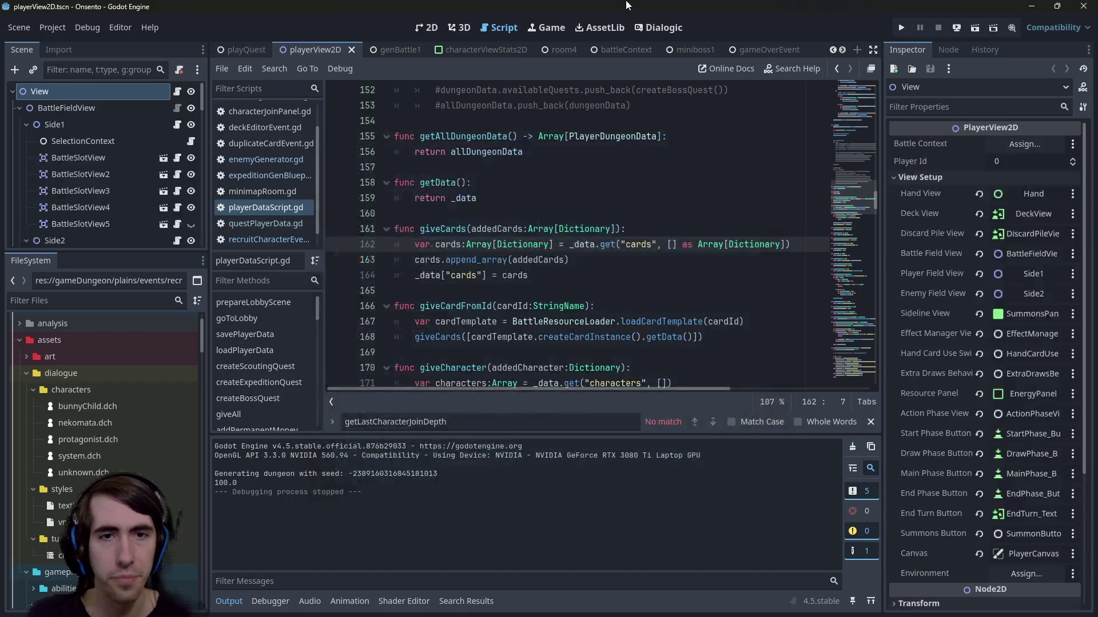
pyautogui.hscroll(-5, 476, 259)
pyautogui.scroll(2, 475, 259)
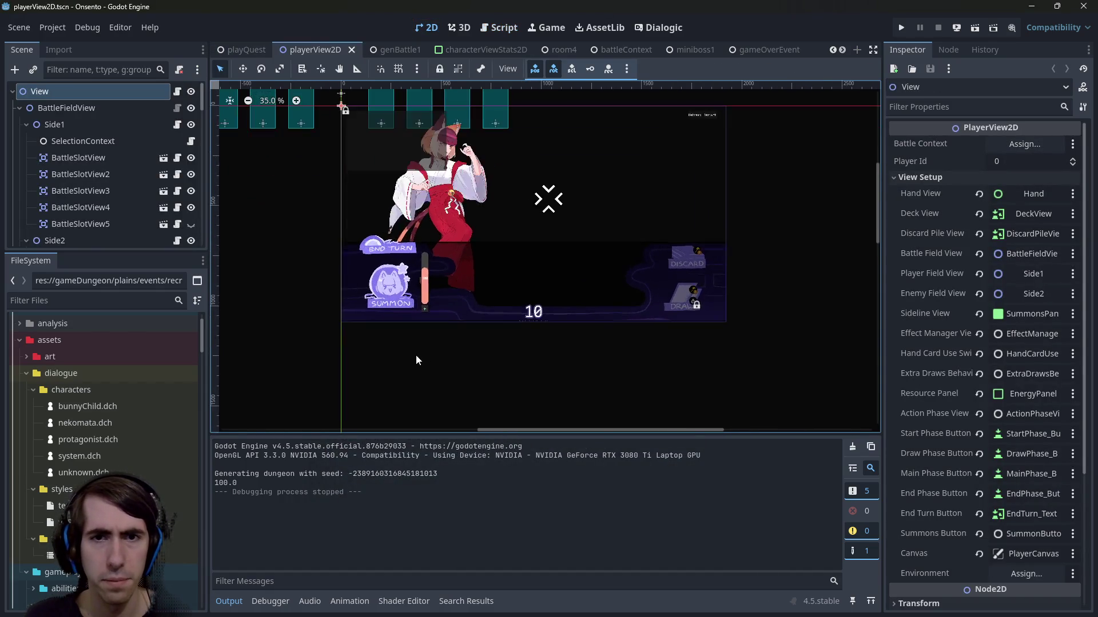
# Step: Enlarge the scene tree panel and expand Side1's Slots array to inspect the battle slots
pyautogui.click(618, 228)
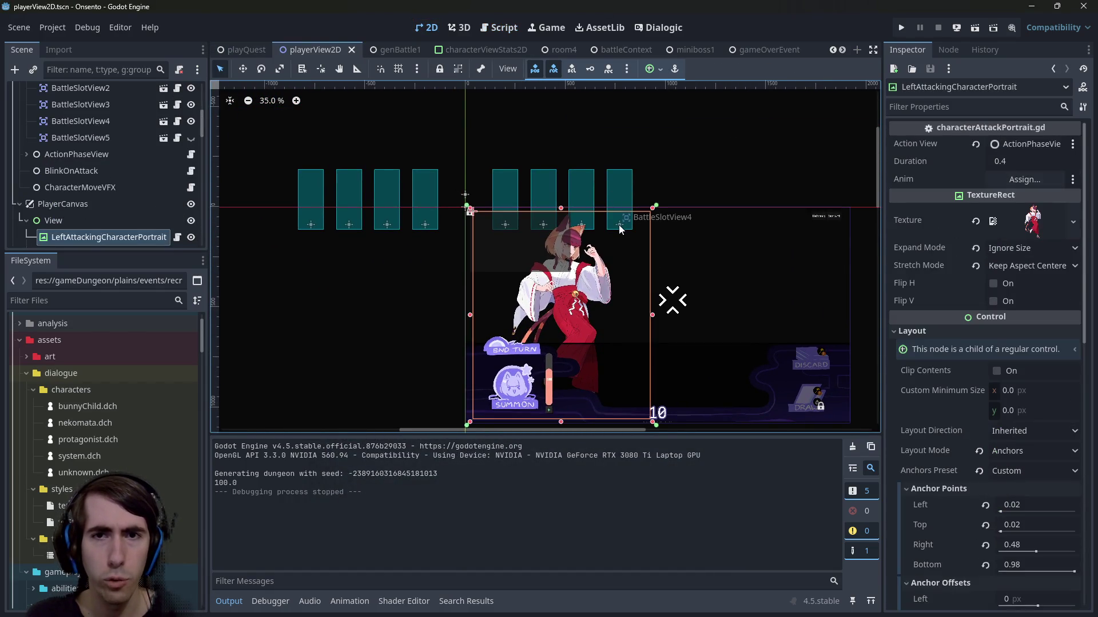
pyautogui.click(626, 198)
pyautogui.scroll(2, 446, 279)
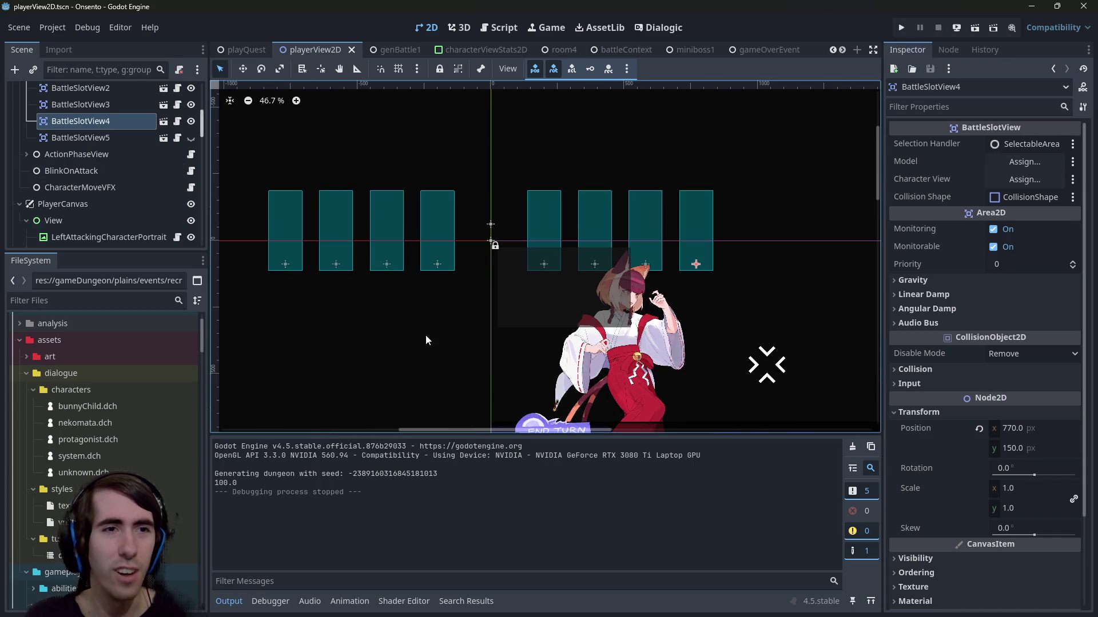
pyautogui.scroll(3, 103, 172)
pyautogui.click(80, 219)
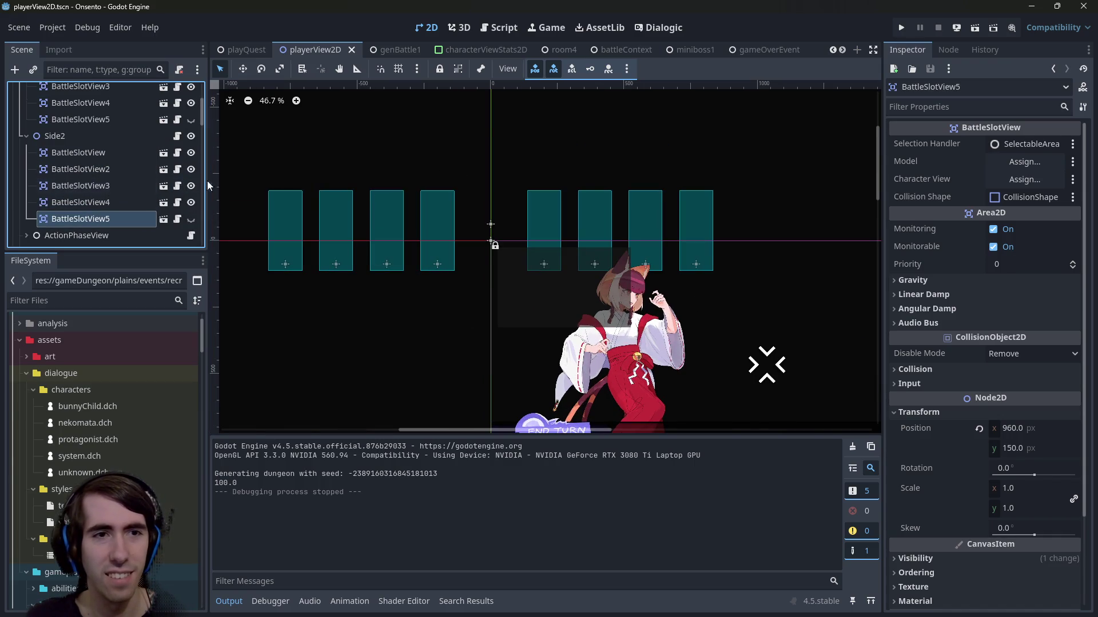
pyautogui.moveTo(208, 181); pyautogui.dragTo(248, 182)
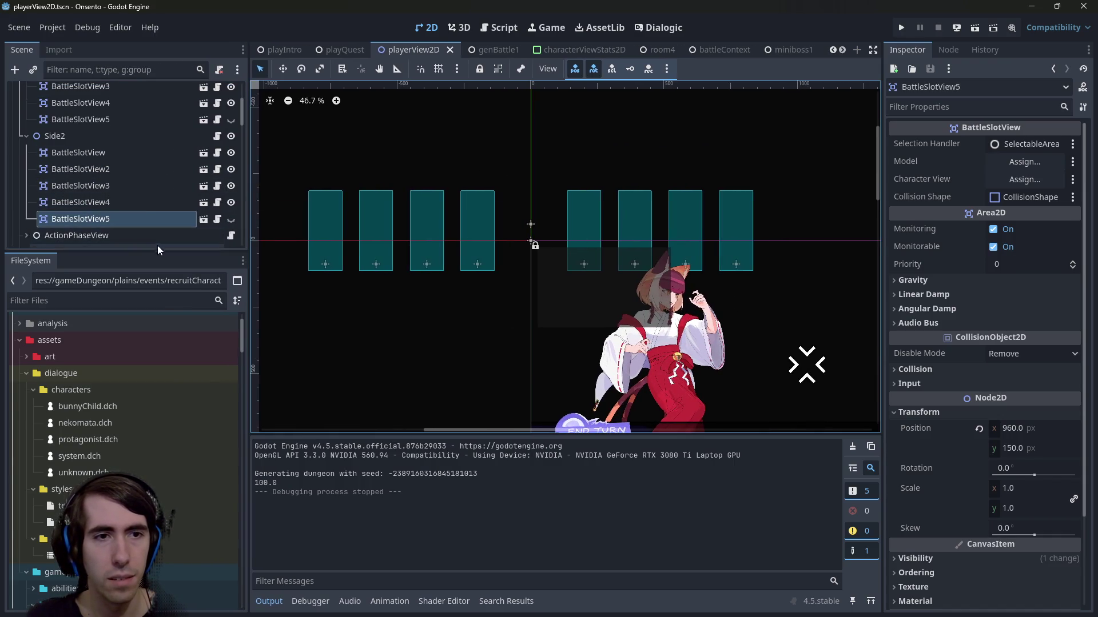
pyautogui.moveTo(155, 252)
pyautogui.mouseDown()
pyautogui.moveTo(150, 371)
pyautogui.moveTo(146, 342)
pyautogui.mouseUp()
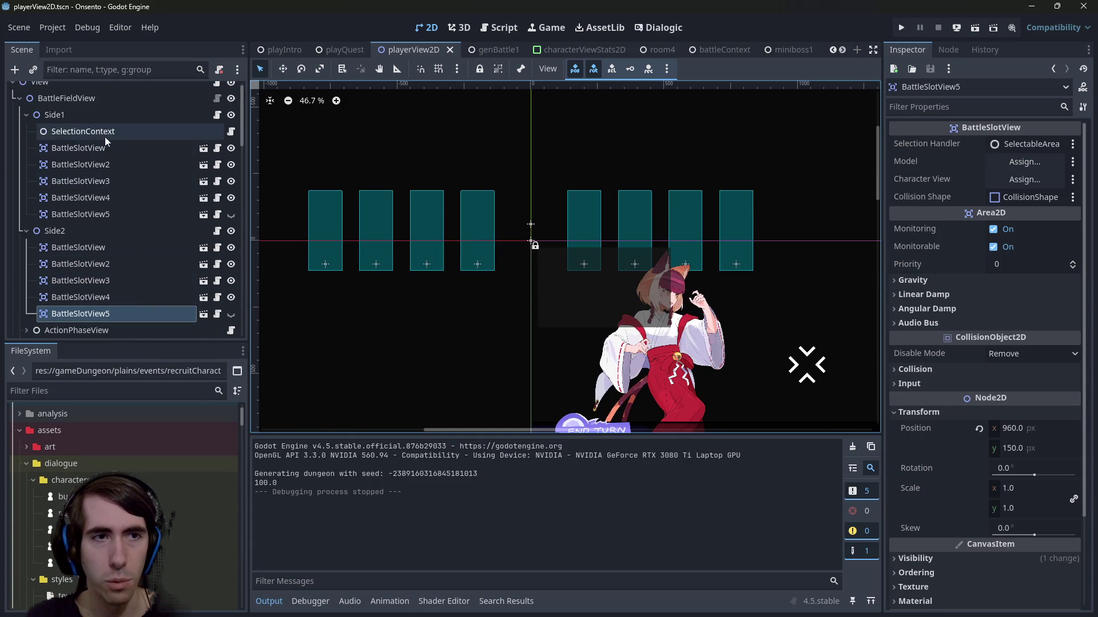
pyautogui.click(94, 114)
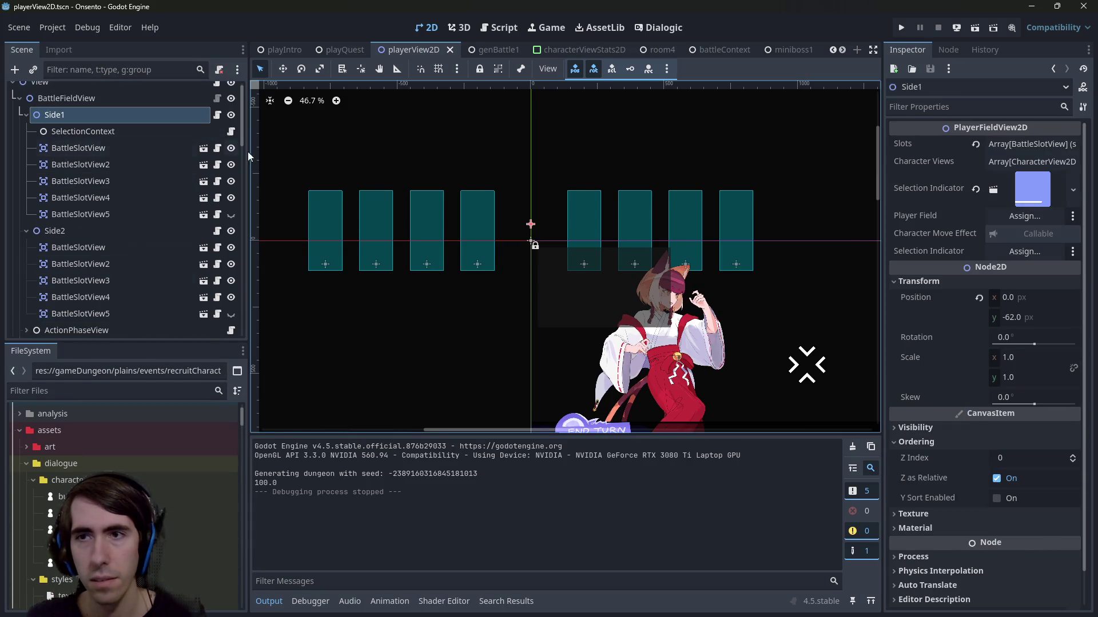
pyautogui.click(1032, 146)
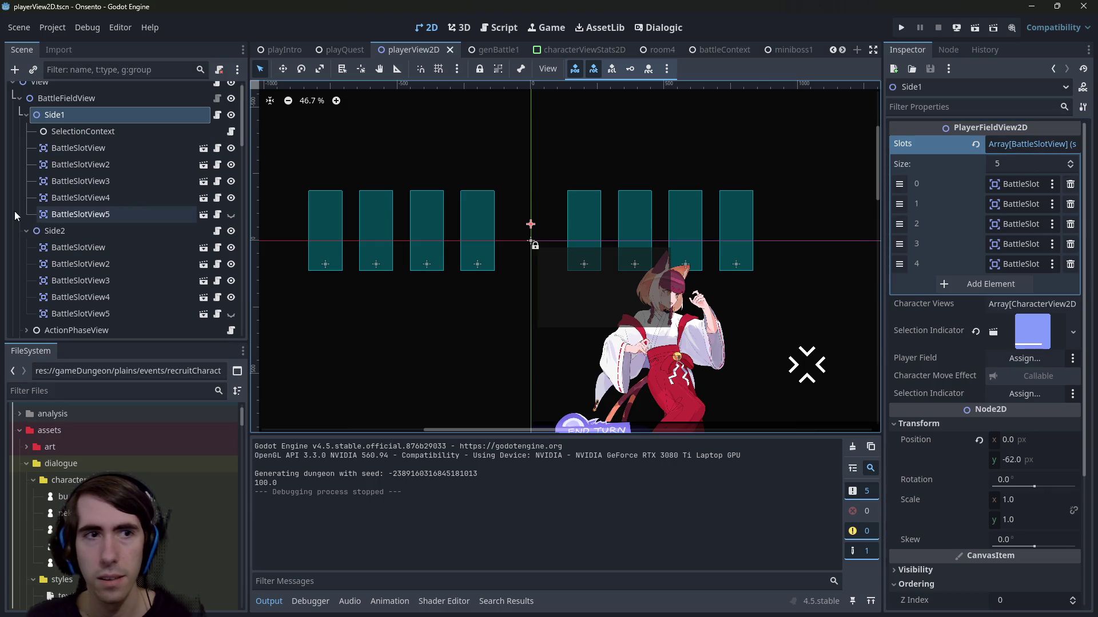
# Step: Delete BattleSlotView5 under Side1 and Side2 and remove slot 4 from both Slots arrays
pyautogui.click(80, 213)
pyautogui.click(92, 114)
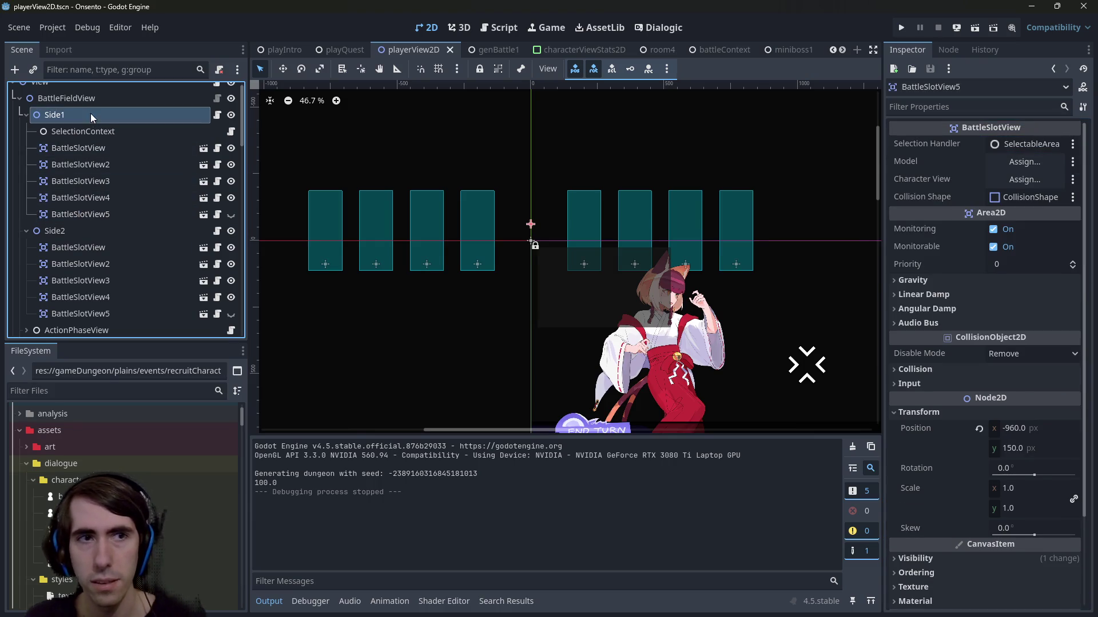
pyautogui.click(159, 213)
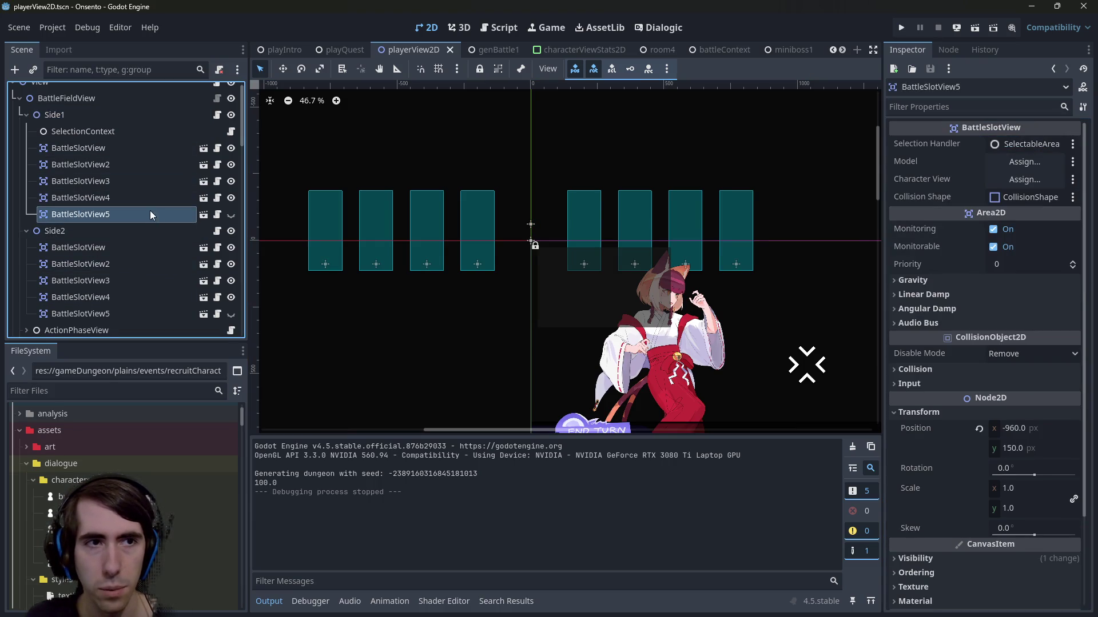
pyautogui.press('Delete')
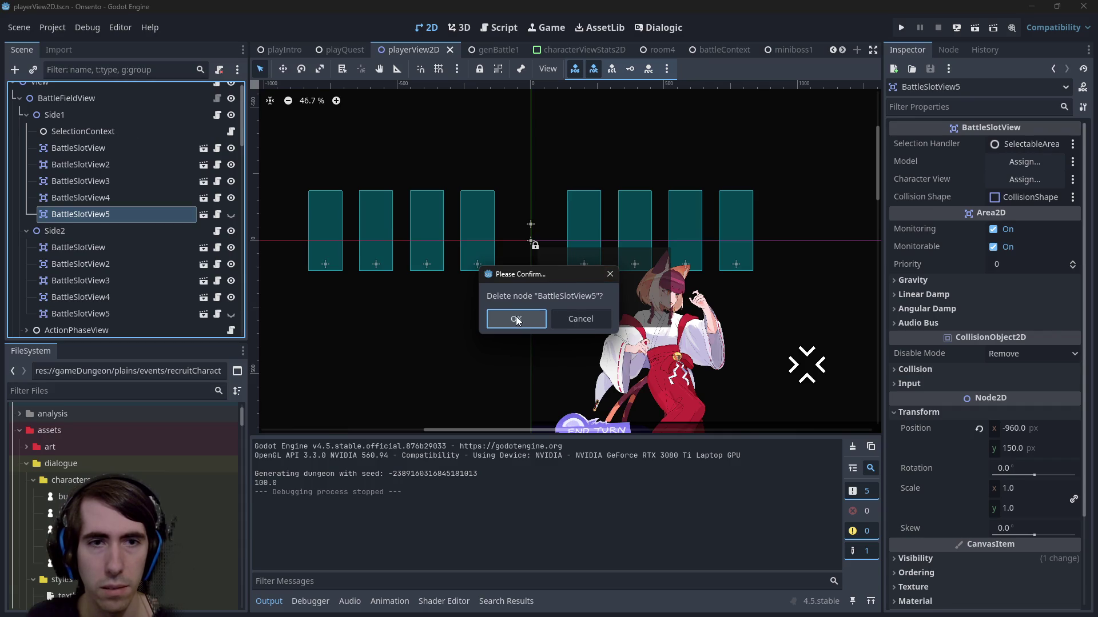
pyautogui.click(516, 319)
pyautogui.click(114, 116)
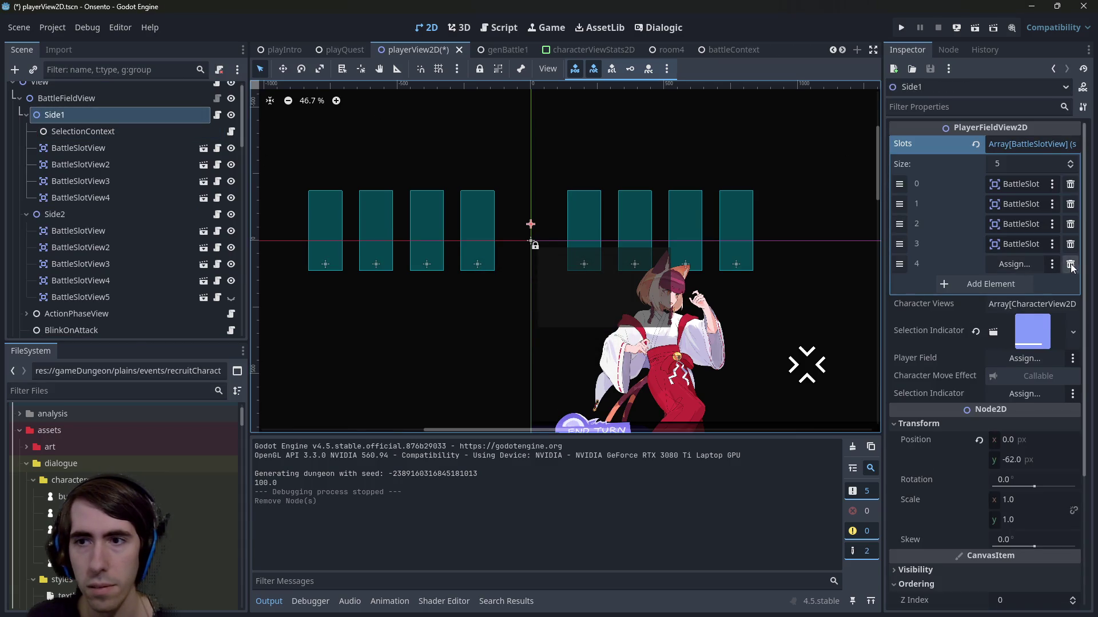
pyautogui.click(110, 215)
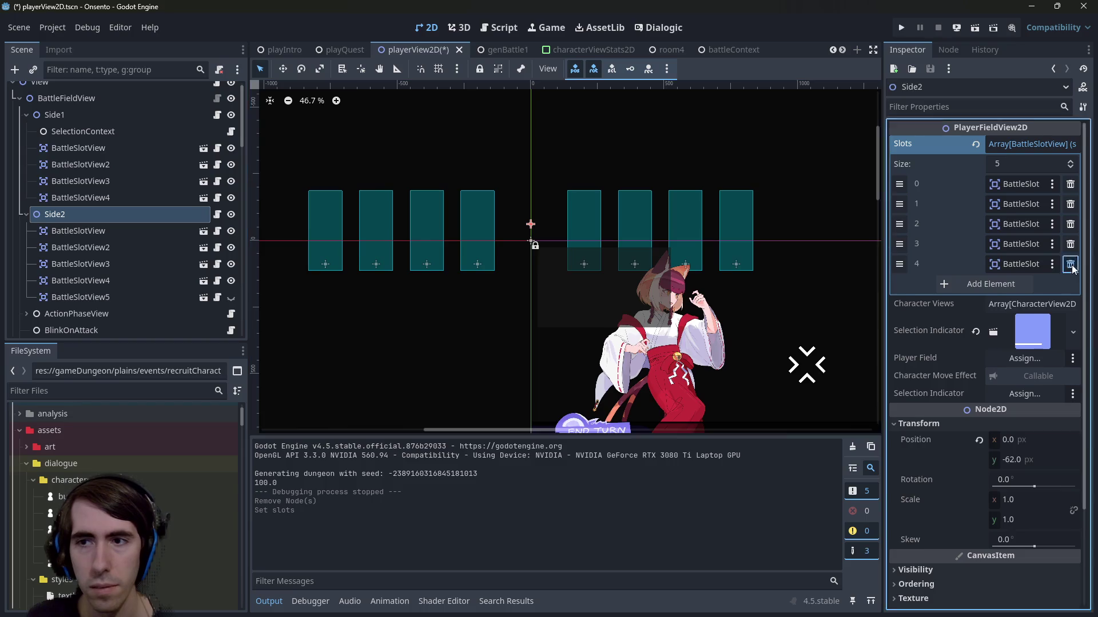
pyautogui.click(1071, 264)
pyautogui.click(92, 302)
pyautogui.press('Delete')
pyautogui.press('Return')
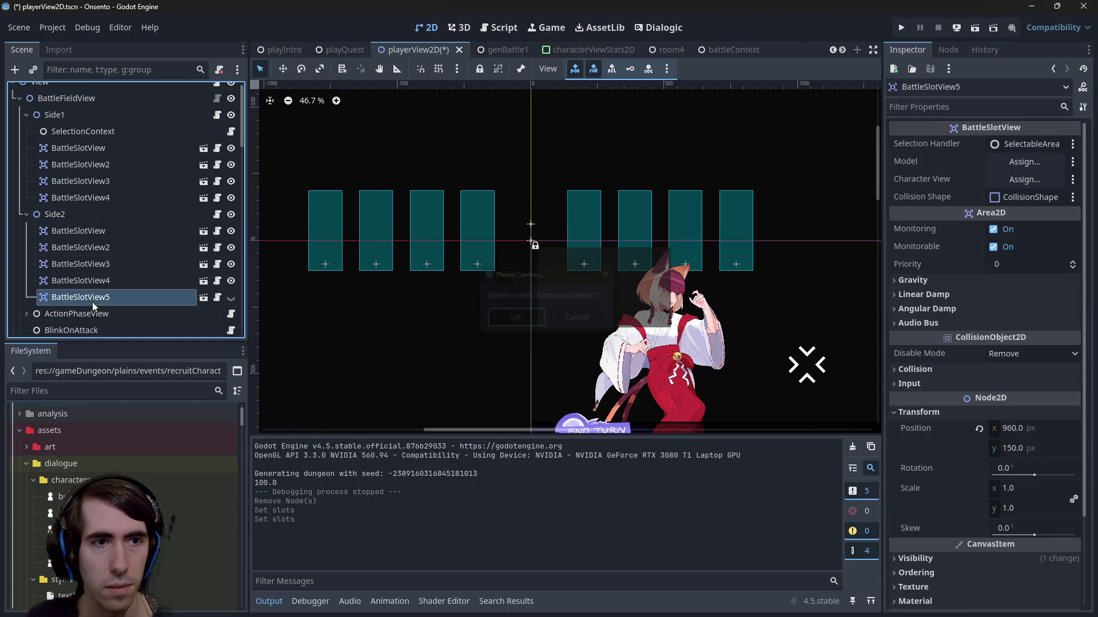
pyautogui.click(92, 279)
# Step: Save playerView2D, then open and run the playQuest scene
pyautogui.hotkey('ctrl', 's')
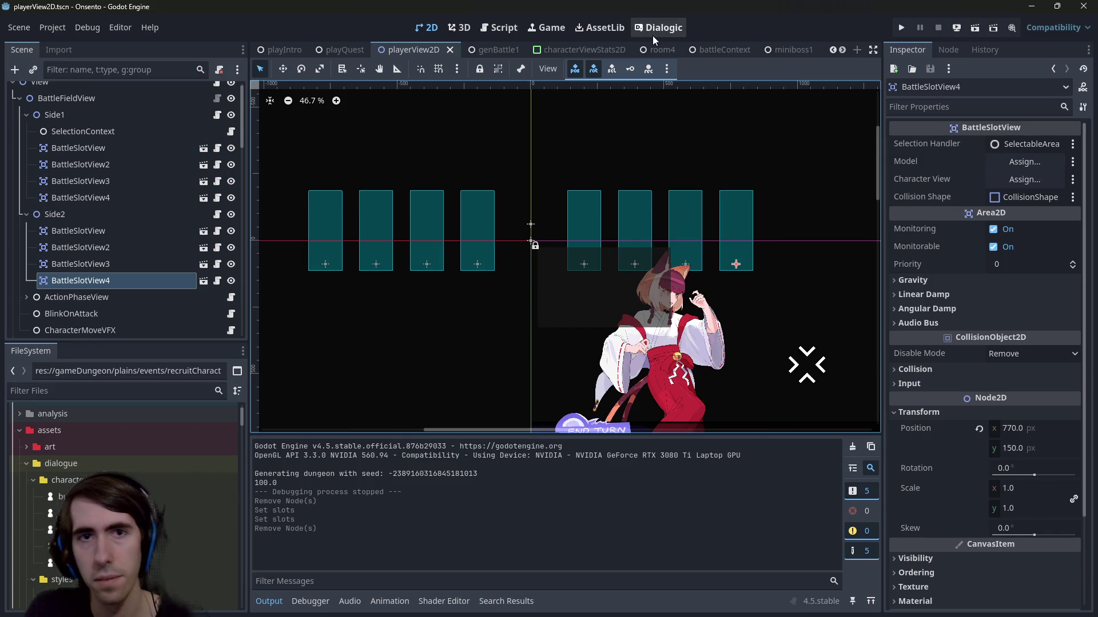
pyautogui.hotkey('shift', 'alt', 'o')
pyautogui.write('playQuest')
pyautogui.press('Down')
pyautogui.press('Return')
pyautogui.click(979, 27)
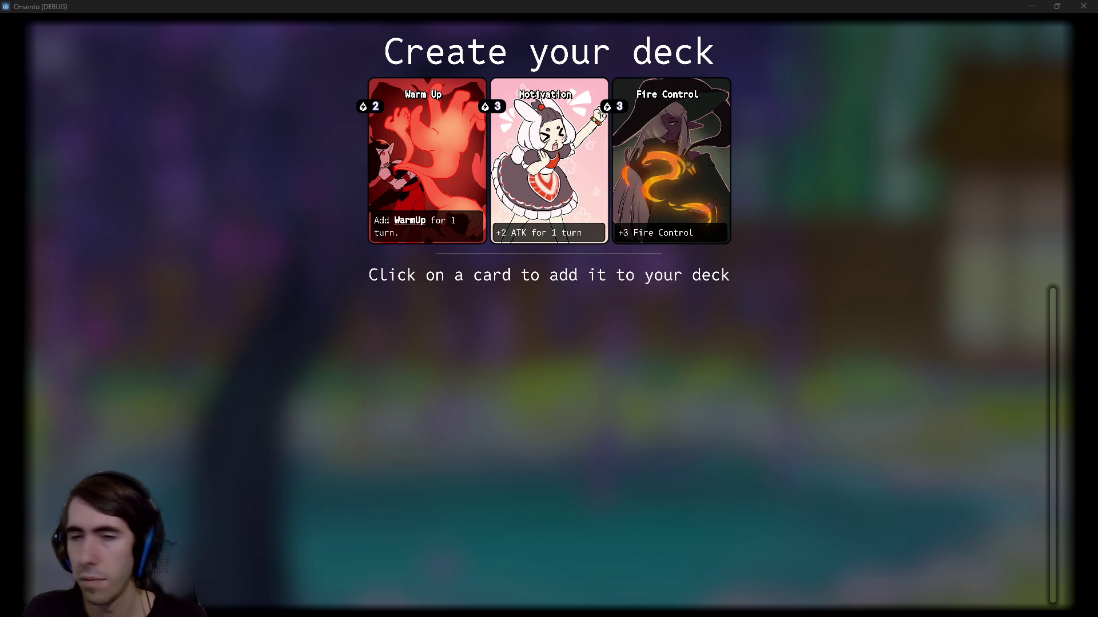
# Step: Add five offered cards, bringing the deck to nine, including two Warm Up and two Wind Control
pyautogui.click(463, 158)
pyautogui.click(463, 158)
pyautogui.click(461, 157)
pyautogui.click(462, 158)
pyautogui.click(462, 158)
pyautogui.click(461, 158)
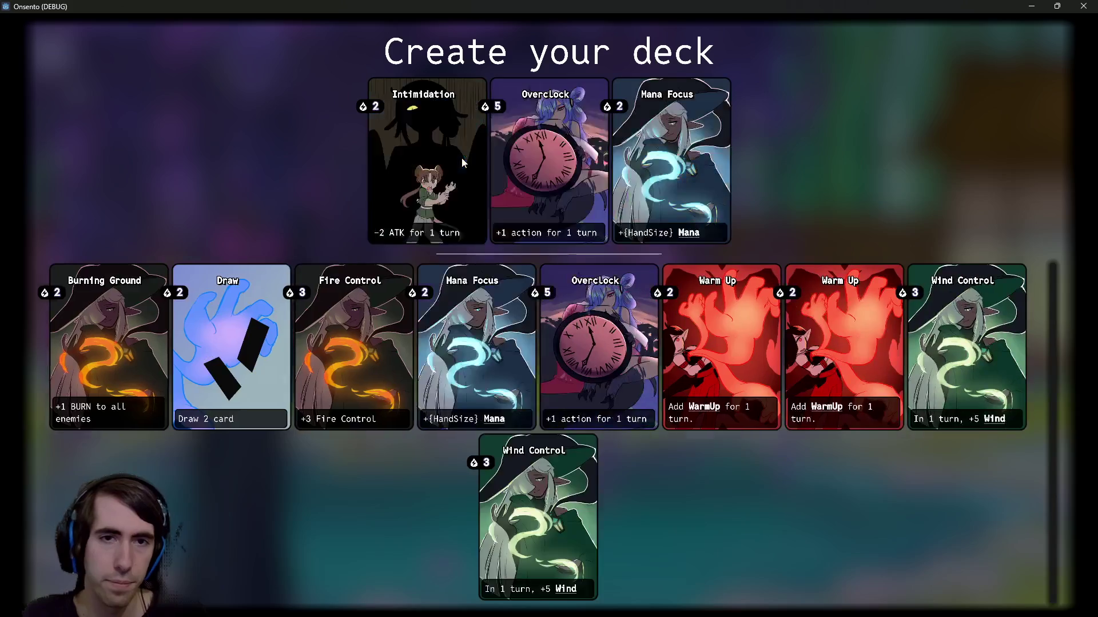
pyautogui.click(461, 158)
pyautogui.click(461, 157)
pyautogui.click(461, 158)
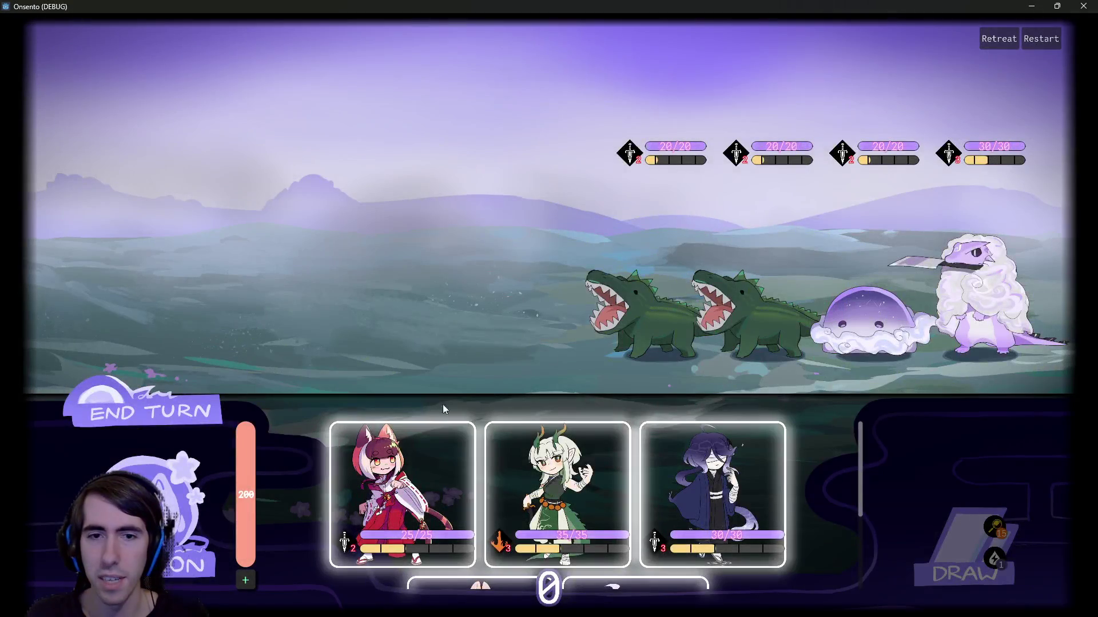
# Step: Deploy the dragon girl, dark-haired girl and cloud spirit onto the battlefield
pyautogui.moveTo(427, 389); pyautogui.dragTo(479, 248)
pyautogui.moveTo(400, 457)
pyautogui.mouseDown()
pyautogui.moveTo(388, 344)
pyautogui.moveTo(434, 257)
pyautogui.mouseUp()
pyautogui.moveTo(510, 493); pyautogui.dragTo(309, 314)
pyautogui.moveTo(404, 492)
pyautogui.mouseDown()
pyautogui.moveTo(354, 274)
pyautogui.moveTo(228, 275)
pyautogui.mouseUp()
pyautogui.moveTo(482, 491)
pyautogui.mouseDown()
pyautogui.moveTo(123, 280)
pyautogui.moveTo(86, 281)
pyautogui.moveTo(129, 289)
pyautogui.moveTo(3, 316)
pyautogui.mouseUp()
# Step: Keep the bunny girl in hand, end the setup turn and attack the front crocodile
pyautogui.moveTo(535, 493)
pyautogui.mouseDown()
pyautogui.moveTo(62, 280)
pyautogui.moveTo(86, 283)
pyautogui.mouseUp()
pyautogui.moveTo(759, 166)
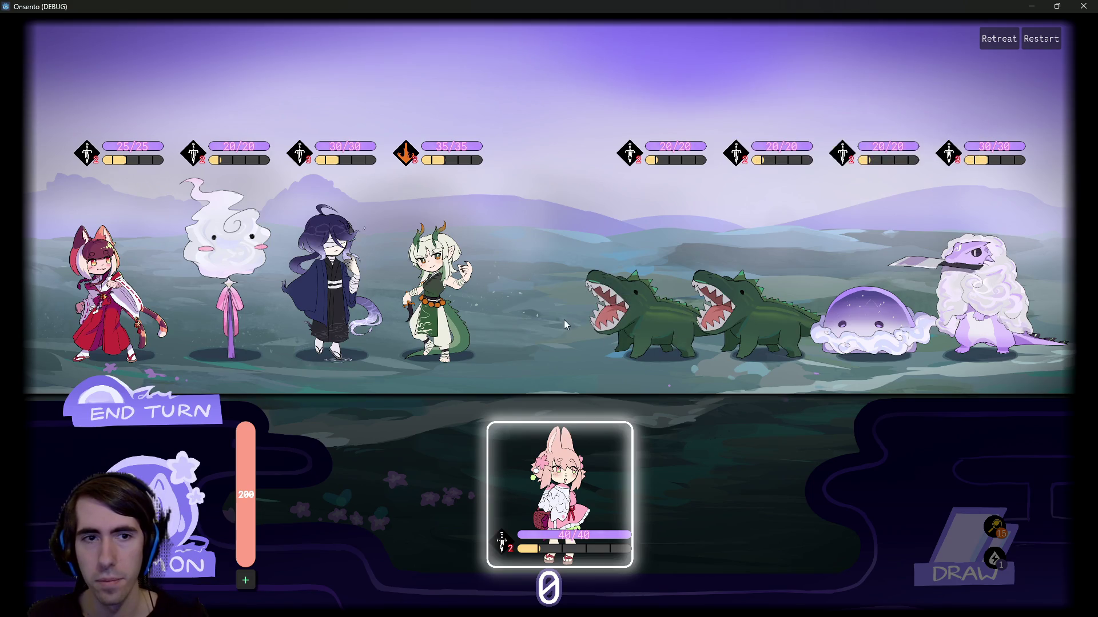
pyautogui.moveTo(559, 494)
pyautogui.mouseDown()
pyautogui.moveTo(453, 348)
pyautogui.moveTo(181, 427)
pyautogui.mouseUp()
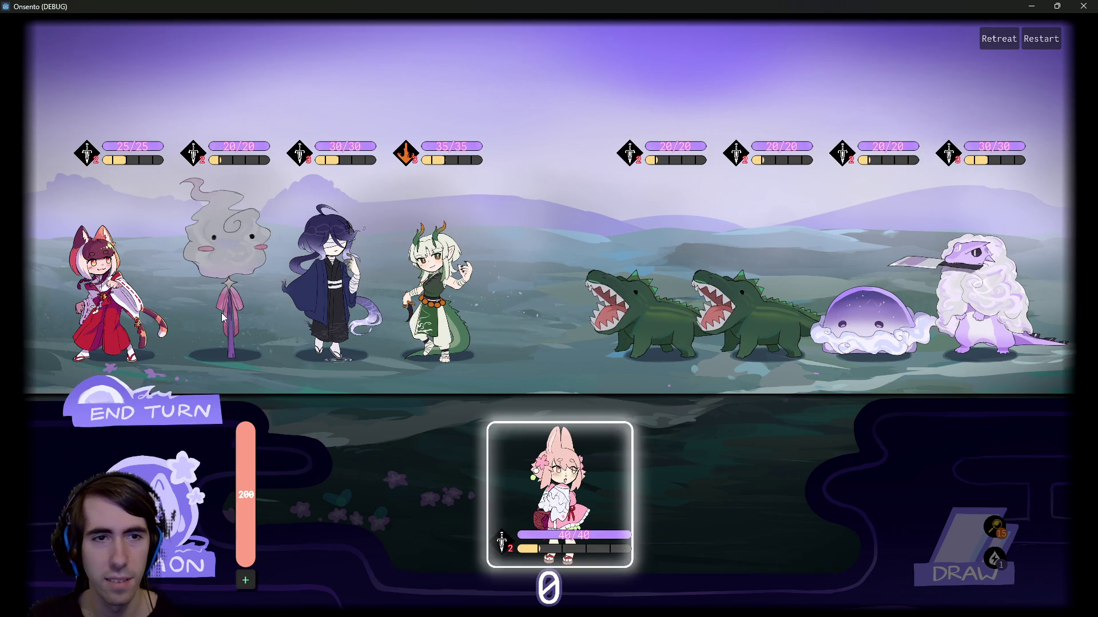
pyautogui.click(169, 414)
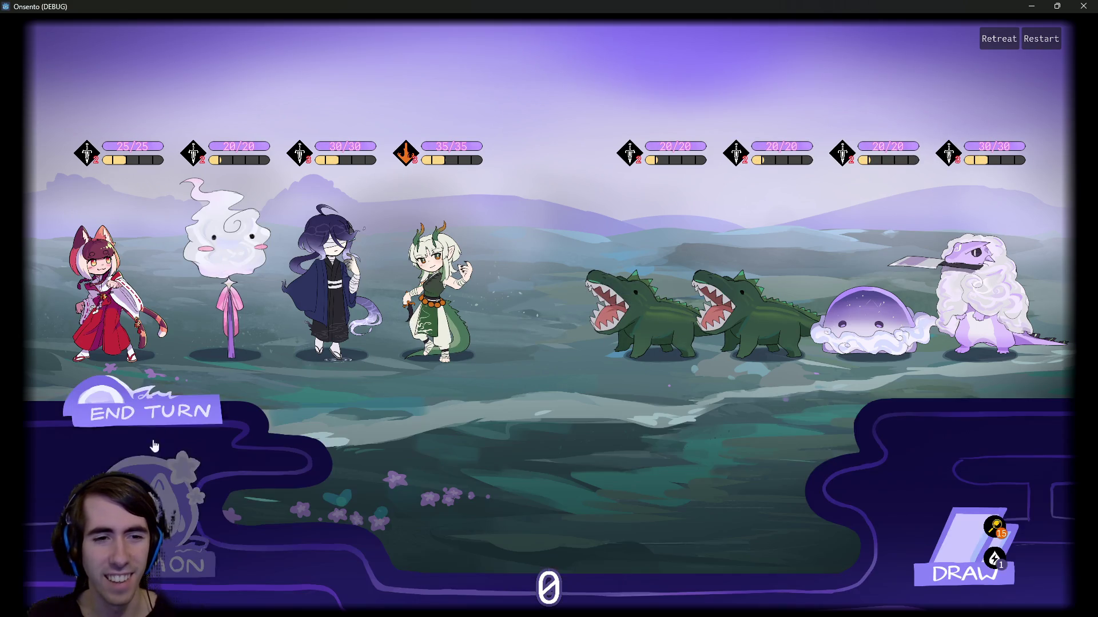
pyautogui.click(215, 259)
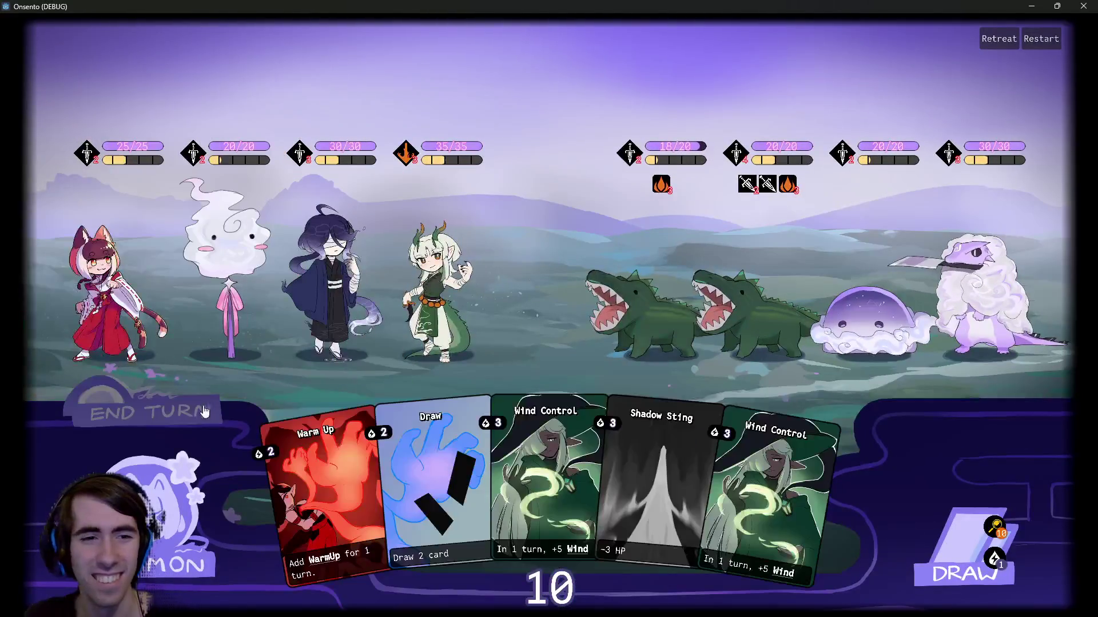
# Step: End the turn and send the cloud spirit to attack the crocodile
pyautogui.click(192, 407)
pyautogui.click(192, 407)
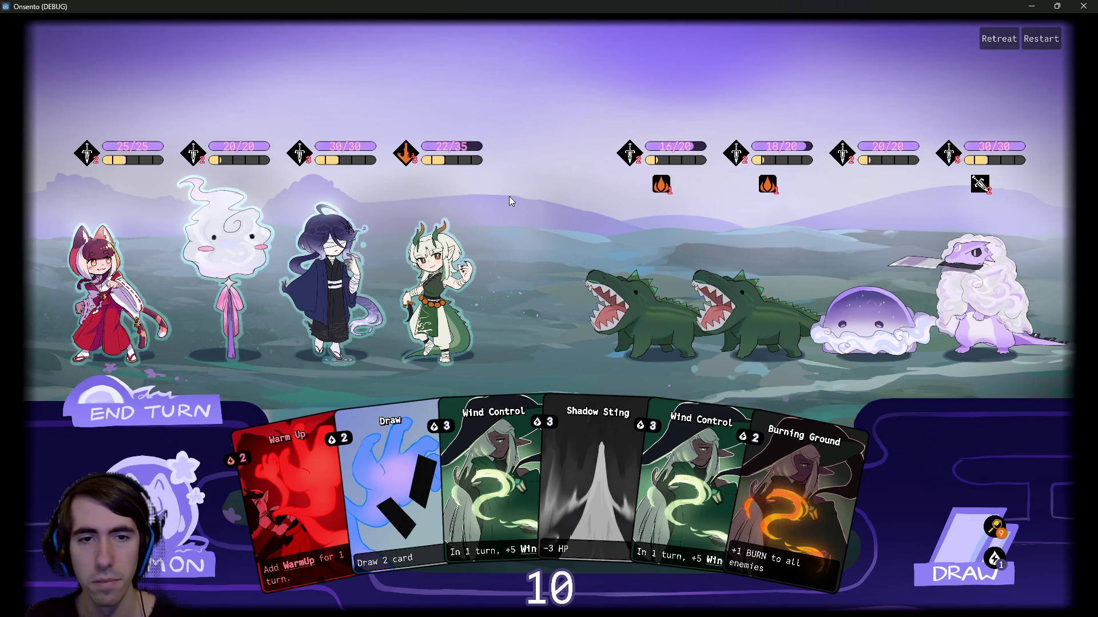
pyautogui.click(175, 258)
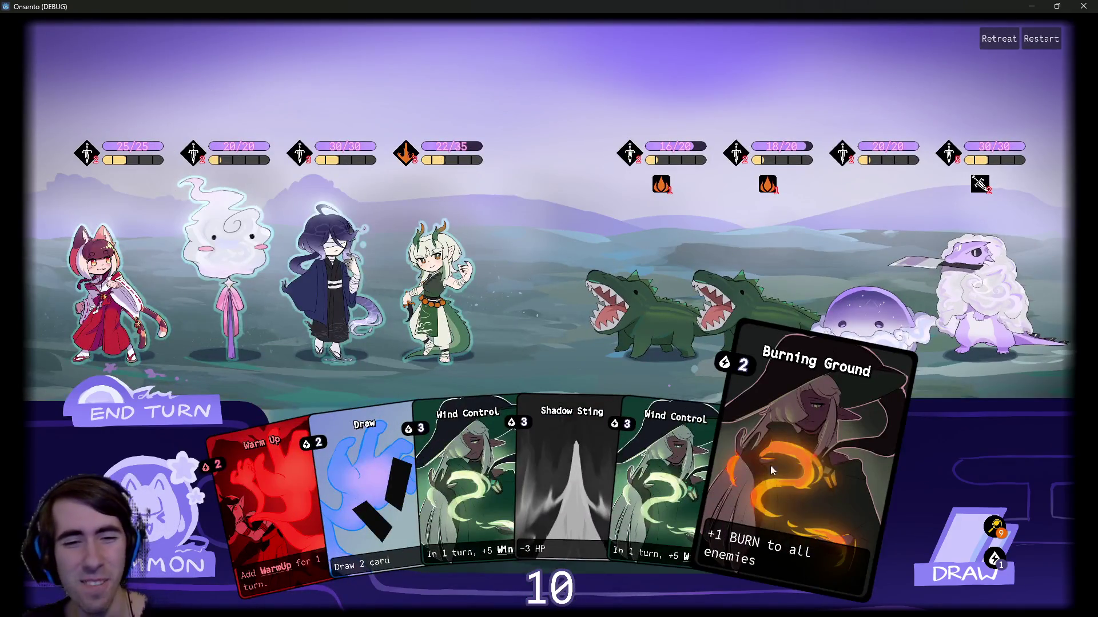
# Step: Play Burning Ground on all enemies and Wind Control on two allies, then end the turn
pyautogui.moveTo(784, 484); pyautogui.dragTo(516, 267)
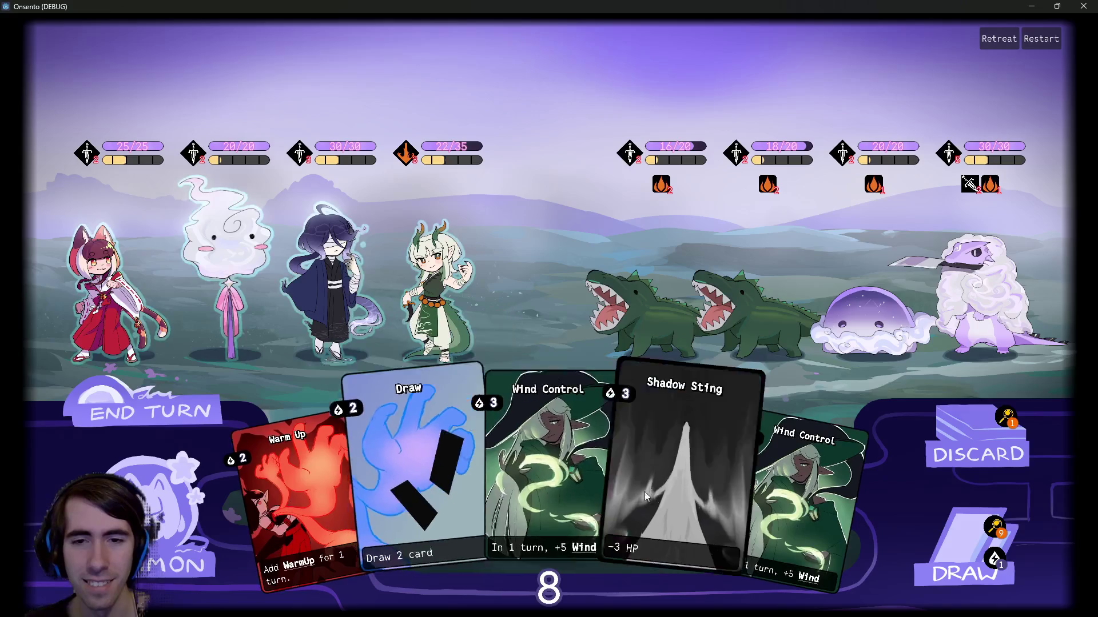
pyautogui.moveTo(594, 551)
pyautogui.moveTo(595, 550)
pyautogui.mouseDown()
pyautogui.moveTo(492, 321)
pyautogui.moveTo(441, 286)
pyautogui.mouseUp()
pyautogui.moveTo(703, 486); pyautogui.dragTo(332, 280)
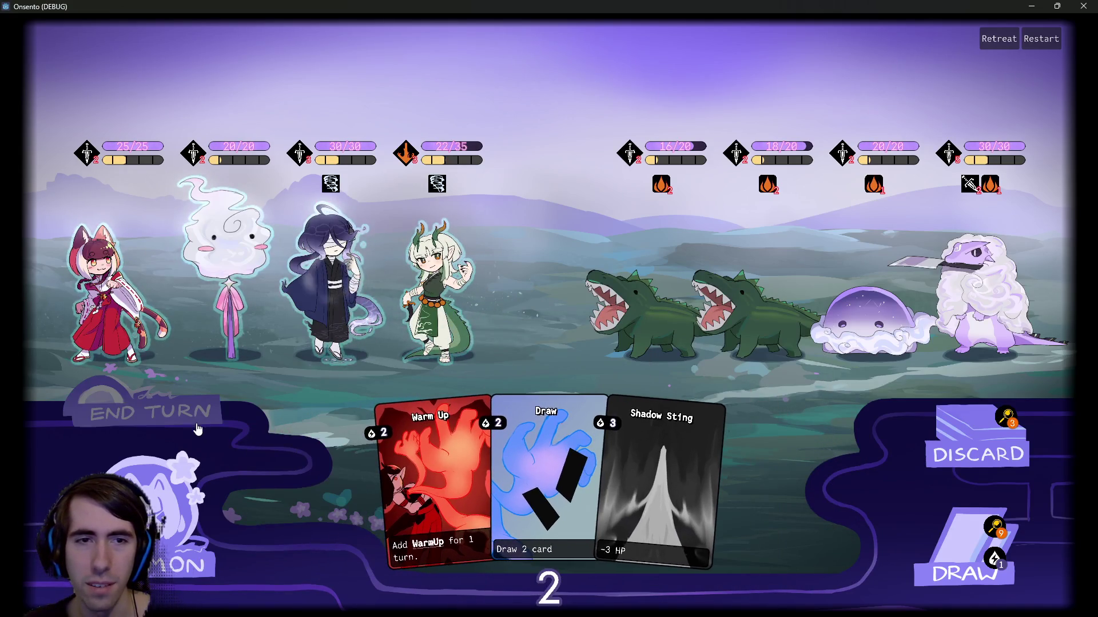
pyautogui.click(197, 428)
pyautogui.click(197, 429)
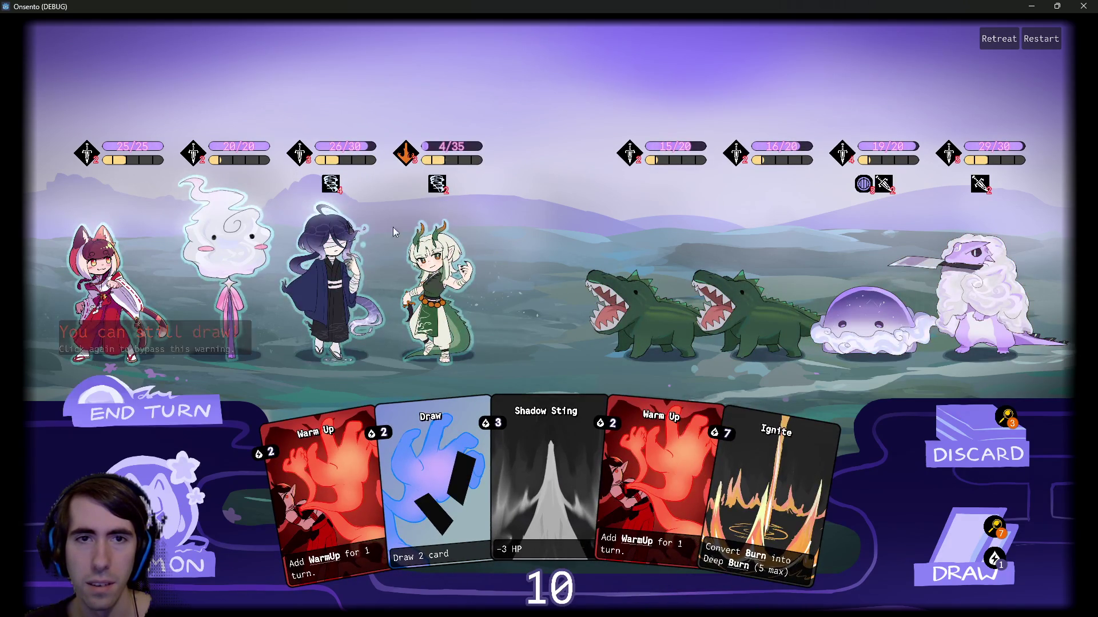
# Step: Launch the cloud spirit's next attack, then close the game window to stop testing
pyautogui.moveTo(458, 147)
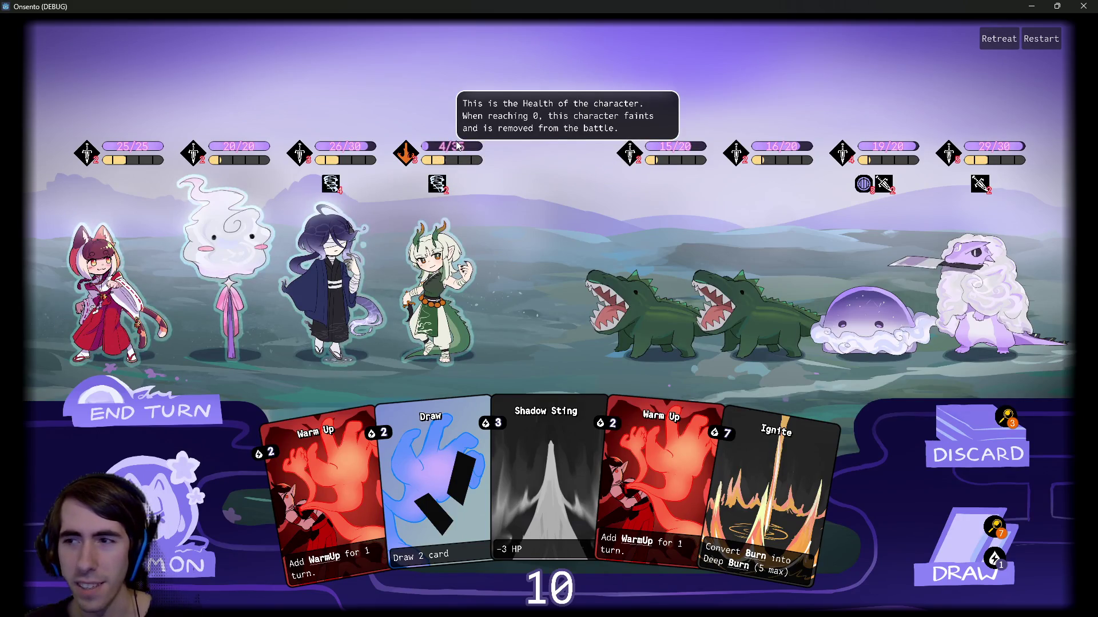
pyautogui.click(234, 259)
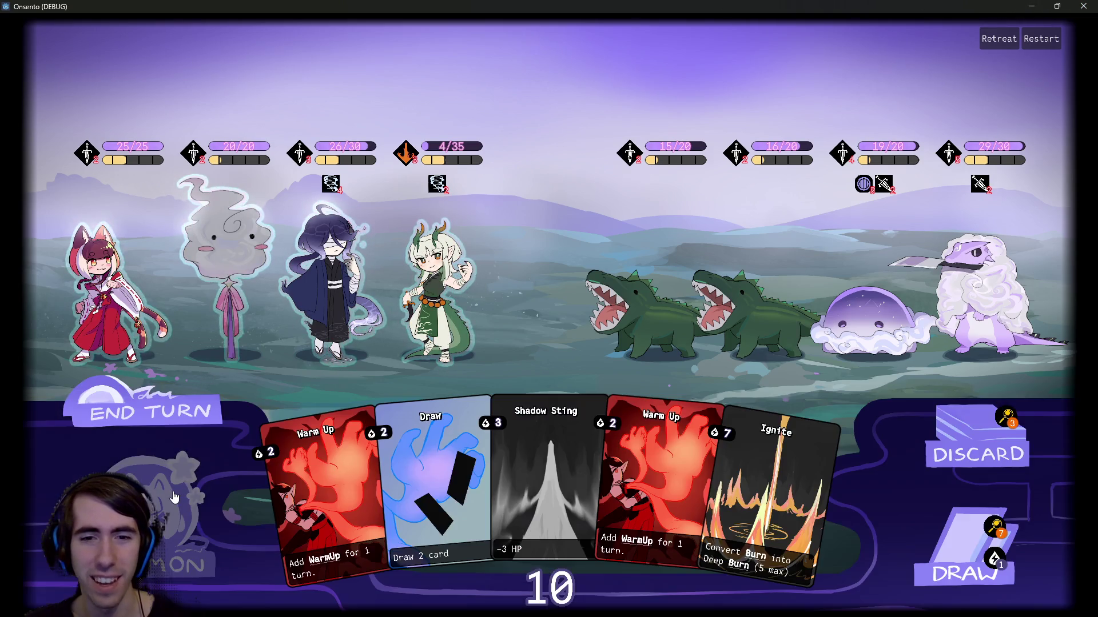
pyautogui.click(1083, 6)
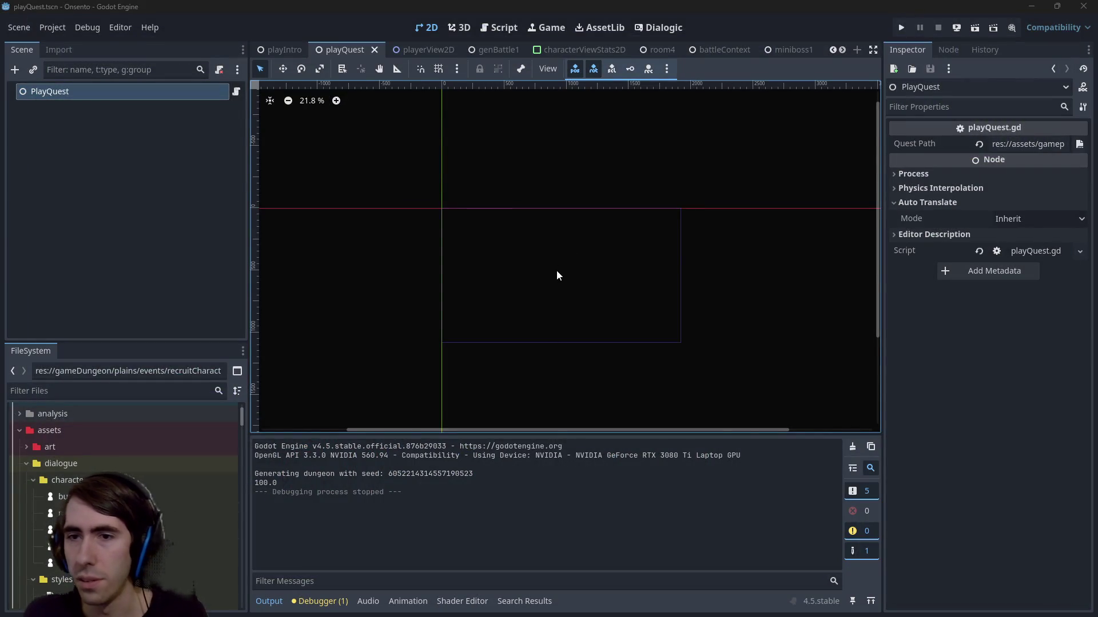
# Step: Open the Lobby scene, then the battleContext.tscn scene
pyautogui.click(509, 293)
pyautogui.hotkey('alt', 'shift', 'o')
pyautogui.write('lobby')
pyautogui.press('Down')
pyautogui.press('Down')
pyautogui.press('Return')
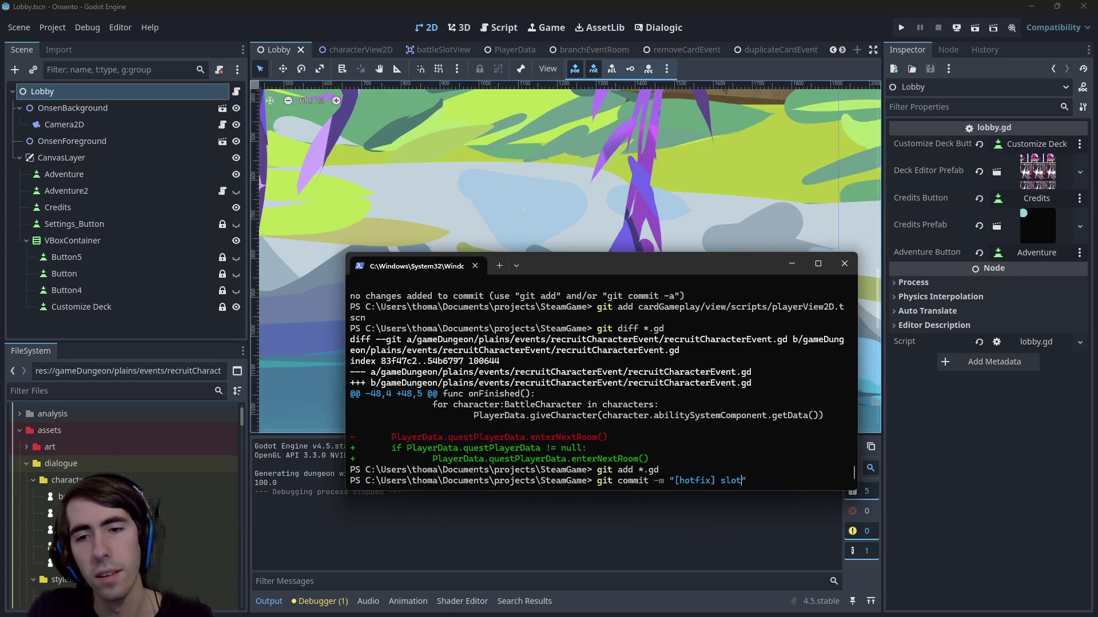
pyautogui.click(543, 16)
pyautogui.hotkey('shift', 'alt', 'o')
pyautogui.write('battlecontext.tscn')
pyautogui.press('Return')
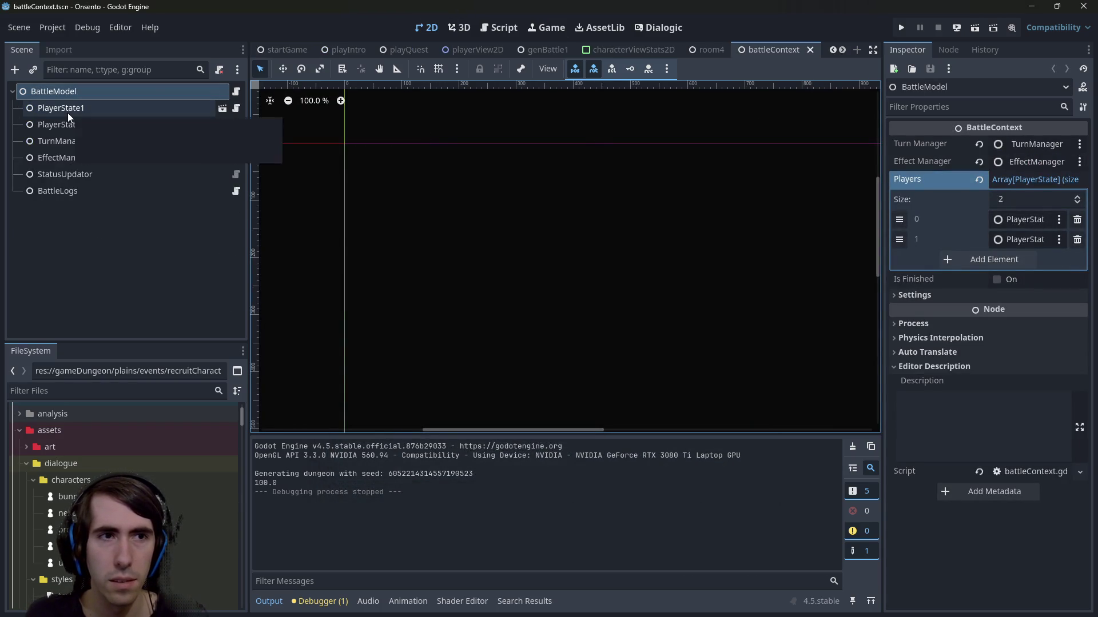
# Step: Open the playerState scene and select PlayerField to inspect its Slots array
pyautogui.click(222, 108)
pyautogui.scroll(-1, 128, 226)
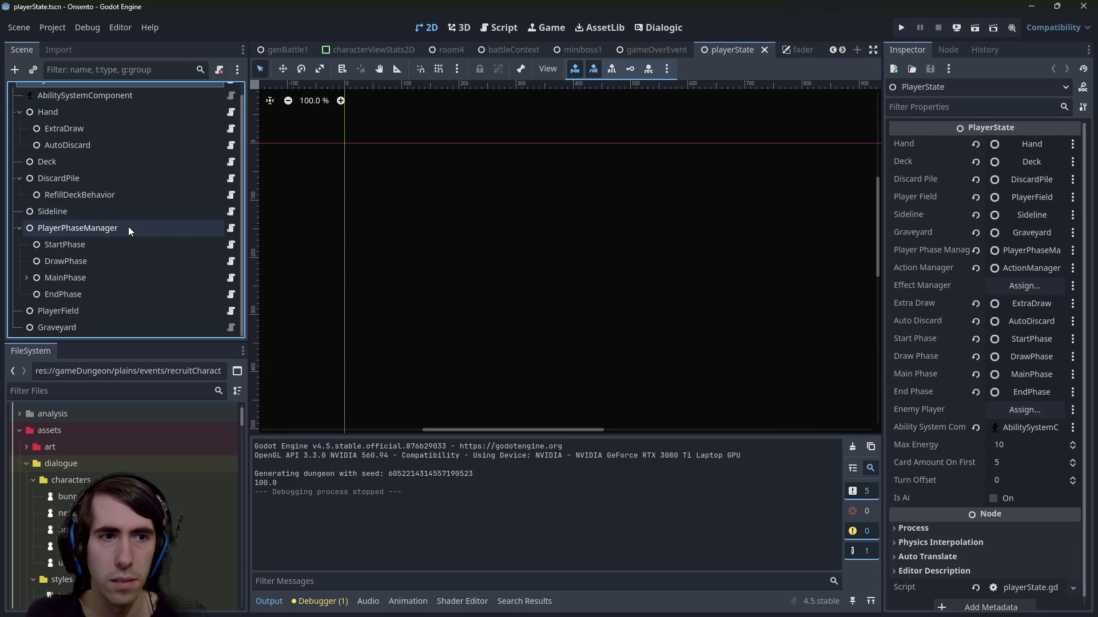
pyautogui.click(26, 278)
pyautogui.scroll(1, 47, 234)
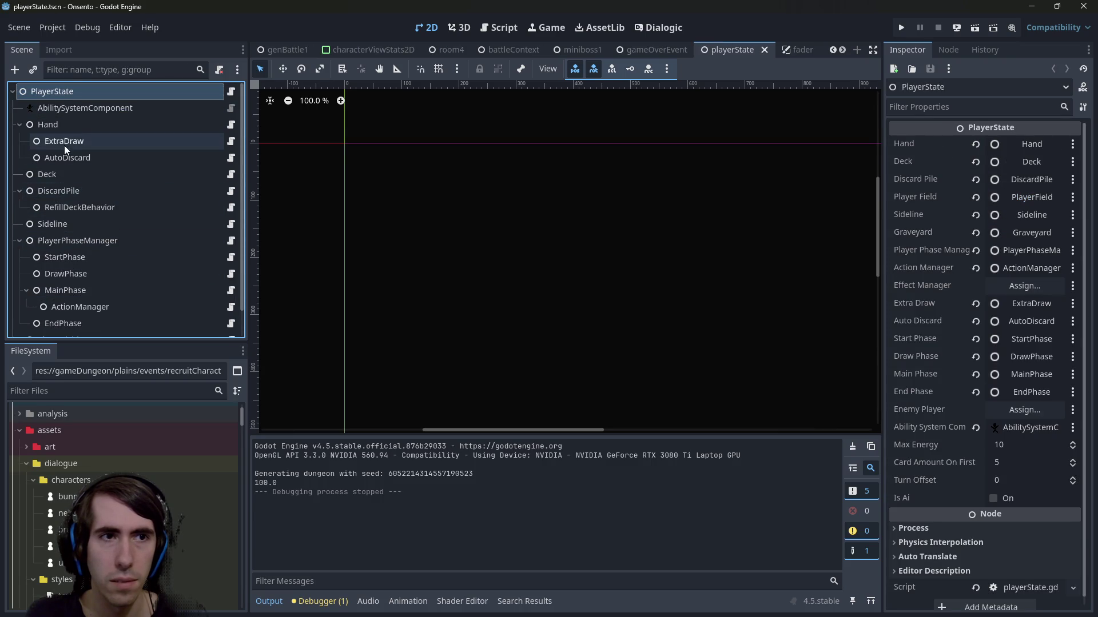
pyautogui.scroll(-1, 90, 270)
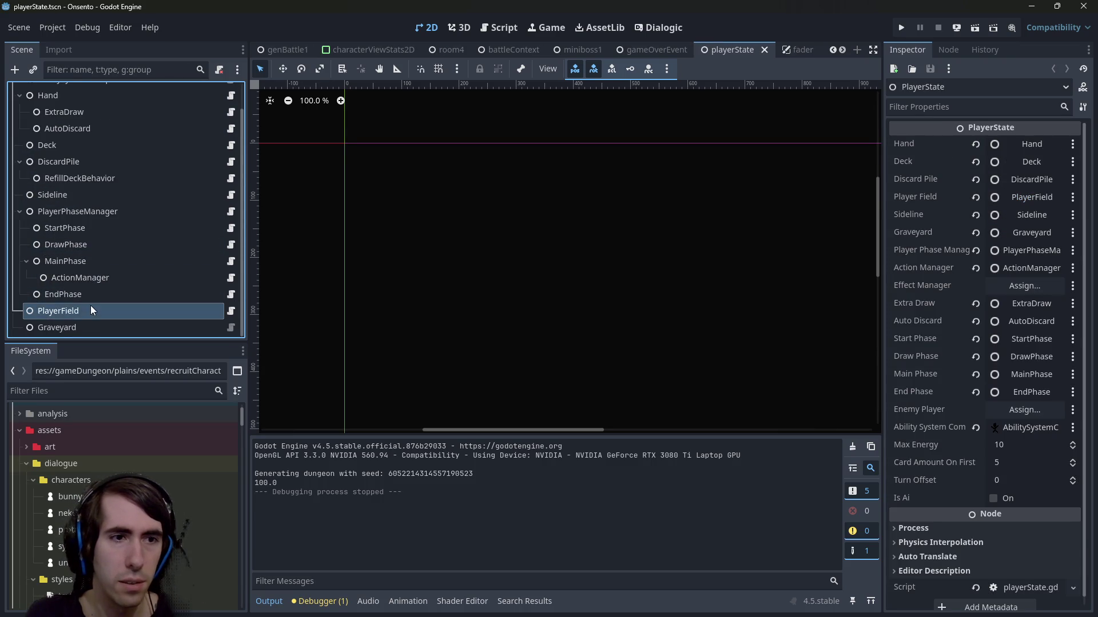
pyautogui.click(90, 309)
# Step: Commit the hotfix "battle slots now 4 instead of 5" in git and push it
pyautogui.hotkey('alt', 'Tab')
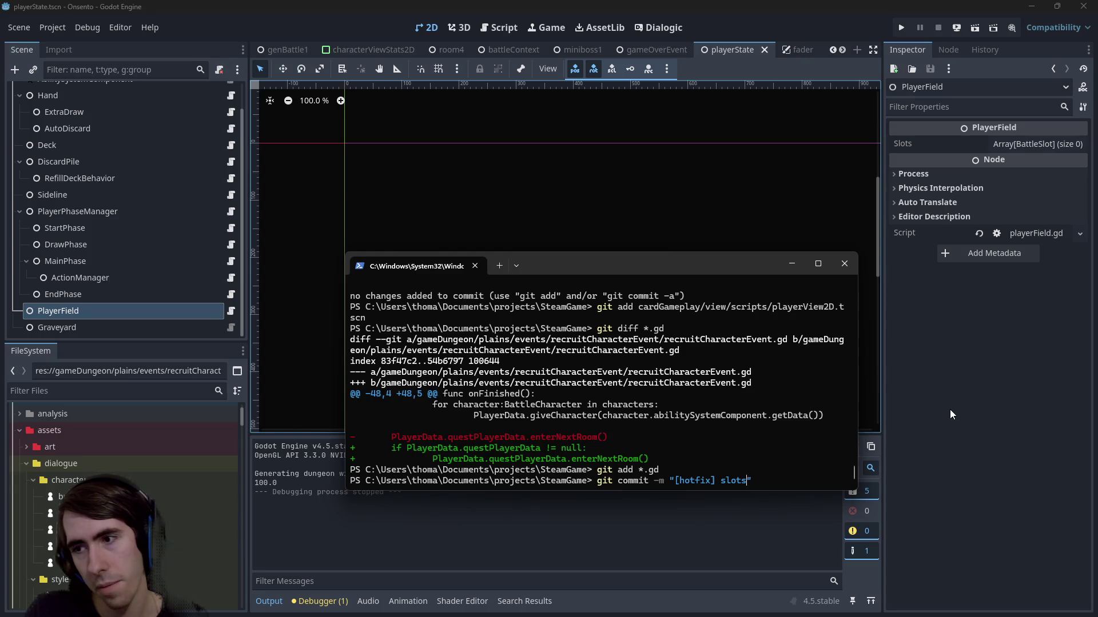
pyautogui.write(' now 4 instead of 5')
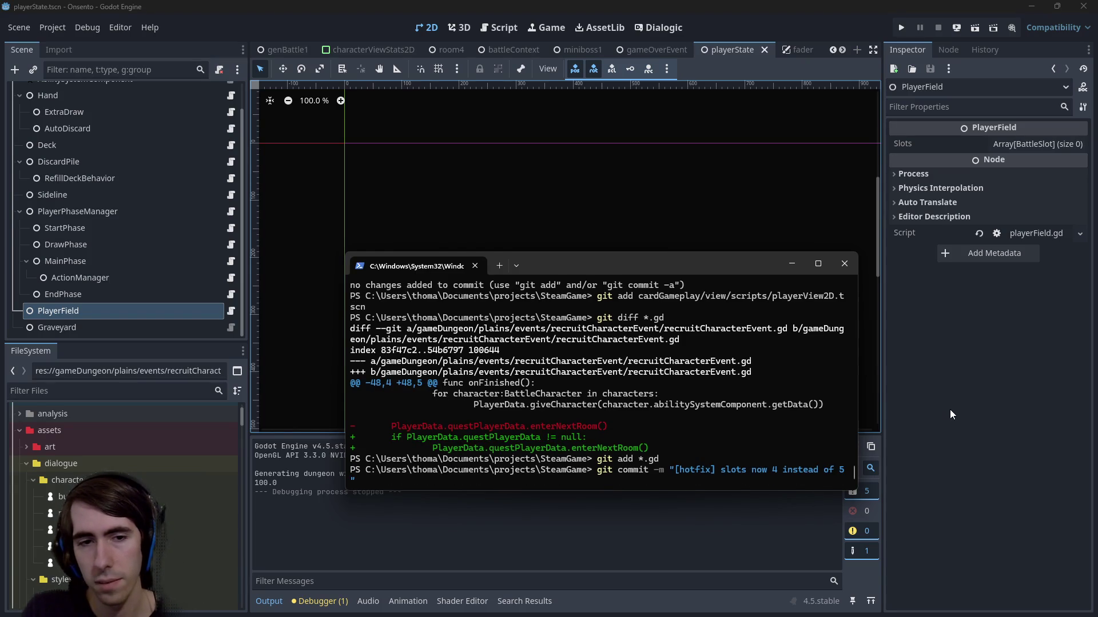
pyautogui.hotkey('ctrl', 'Left')
pyautogui.hotkey('ctrl', 'Left')
pyautogui.hotkey('ctrl', 'Left')
pyautogui.write('battle')
pyautogui.press('Return')
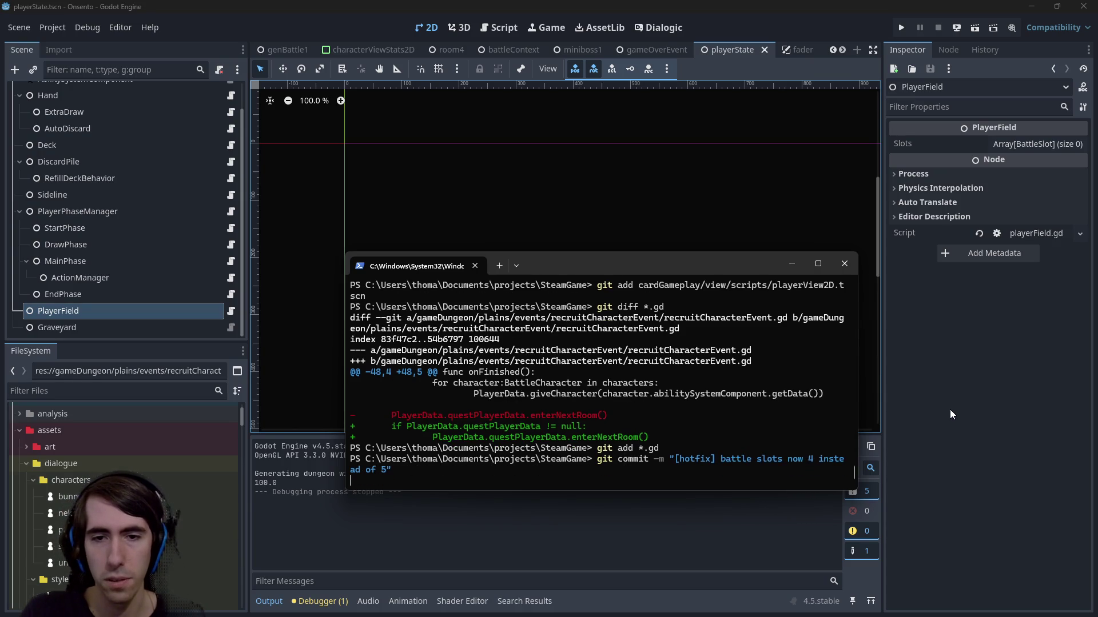
pyautogui.write('git push')
pyautogui.press('Return')
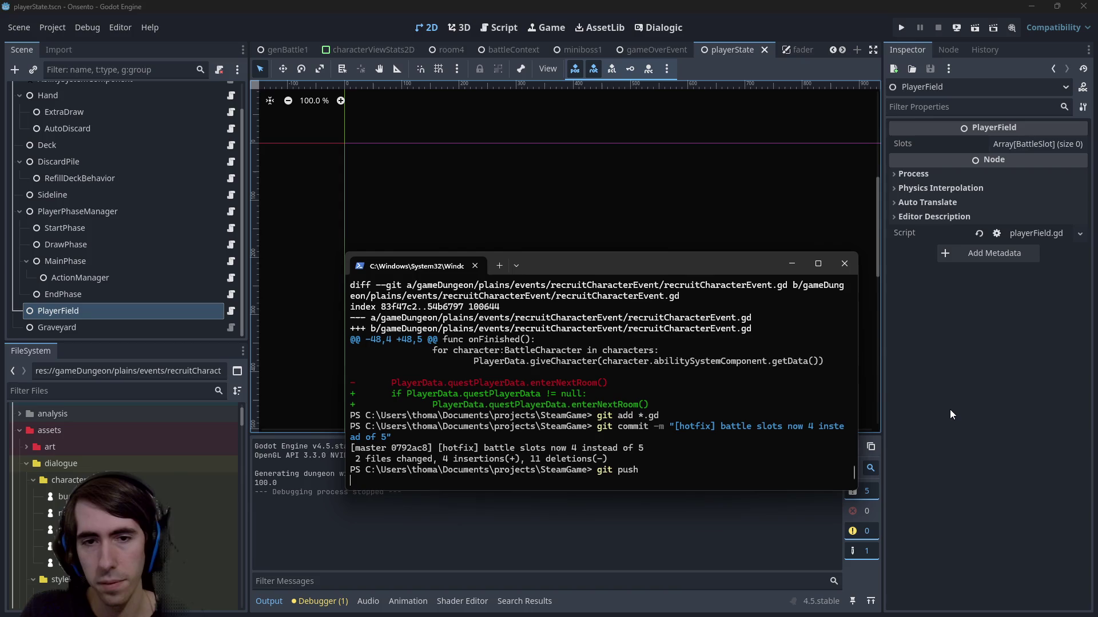
pyautogui.click(791, 264)
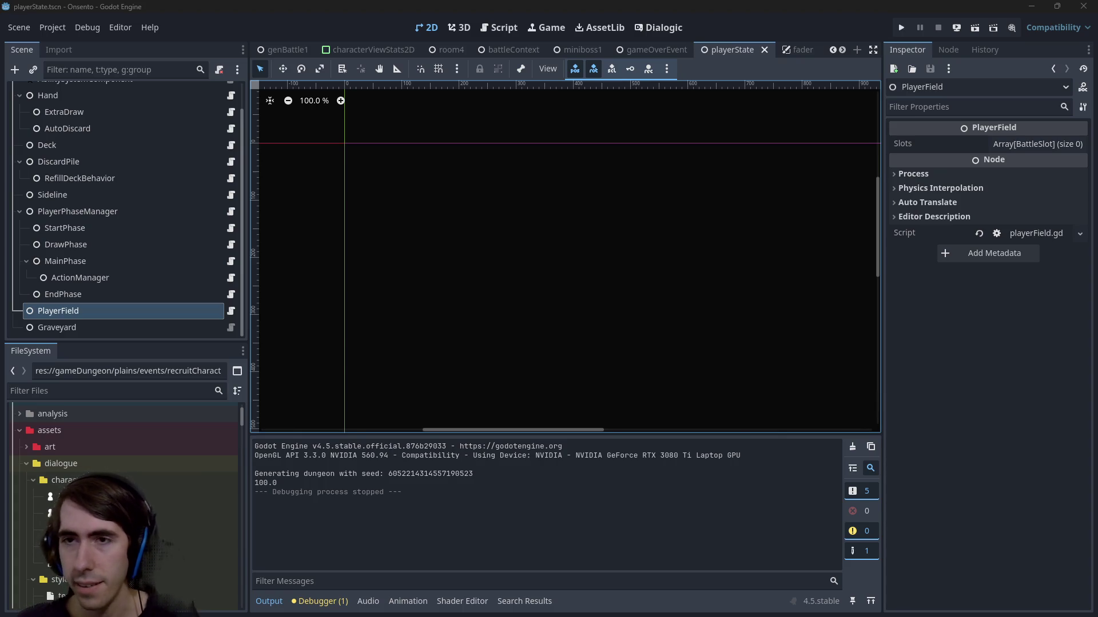
# Step: Collapse the assets, cardGameplay and plains folders in the FileSystem dock
pyautogui.scroll(3, 67, 460)
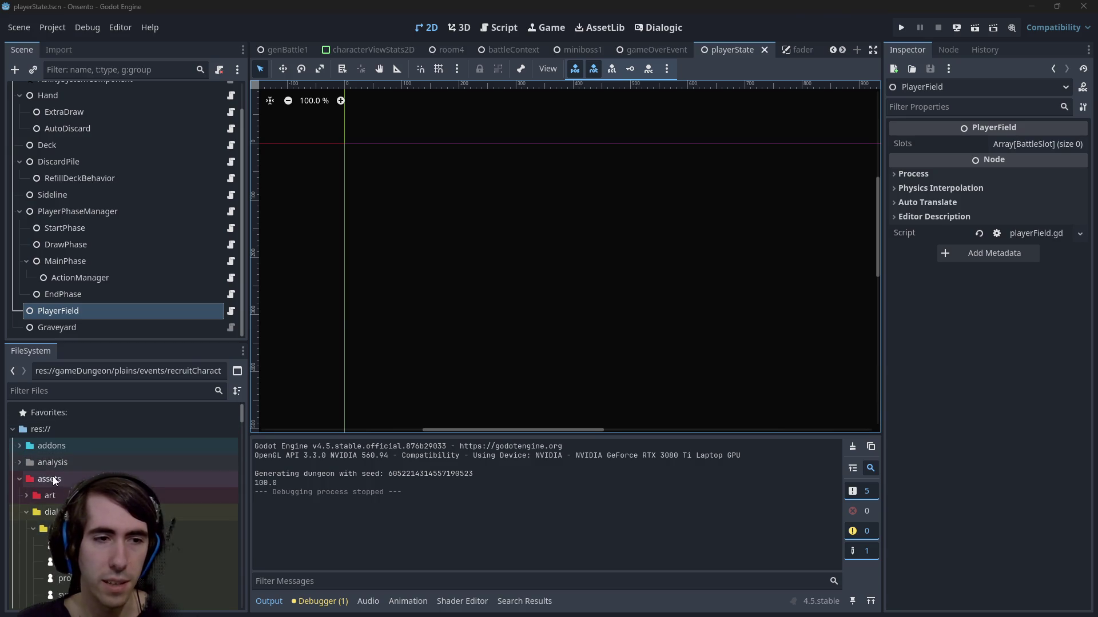
pyautogui.doubleClick(49, 479)
pyautogui.click(49, 495)
pyautogui.click(50, 510)
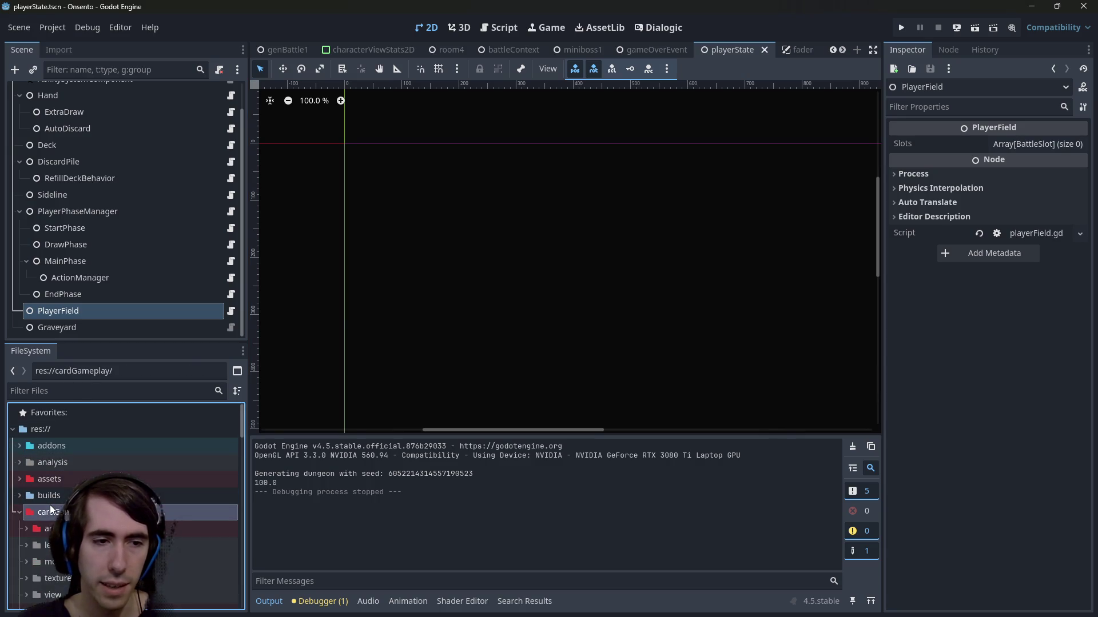
pyautogui.scroll(-2, 50, 510)
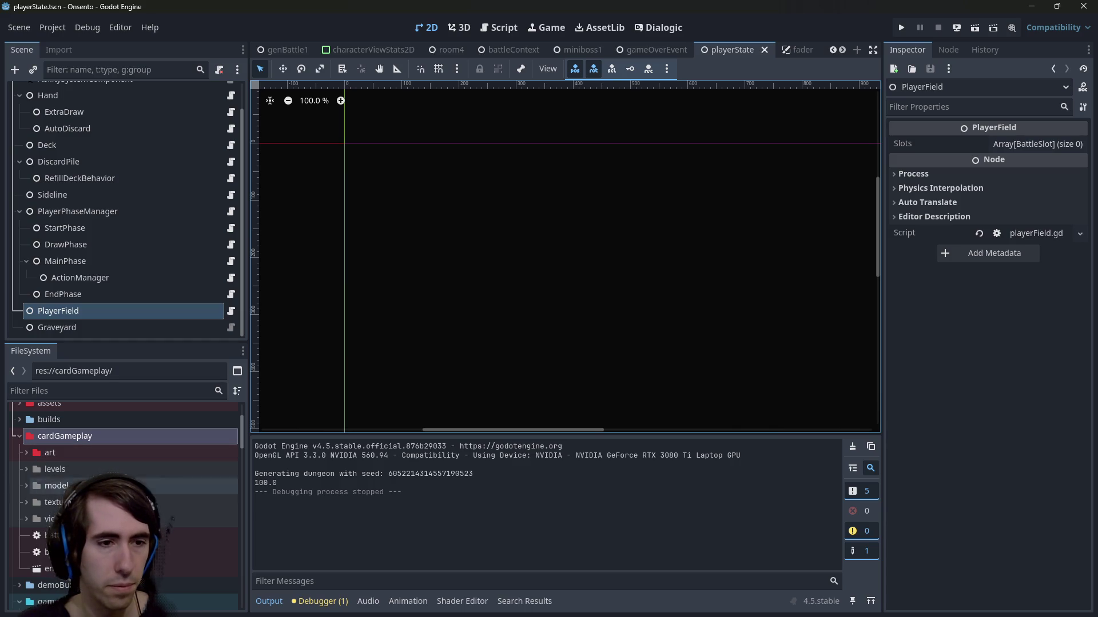
pyautogui.doubleClick(78, 440)
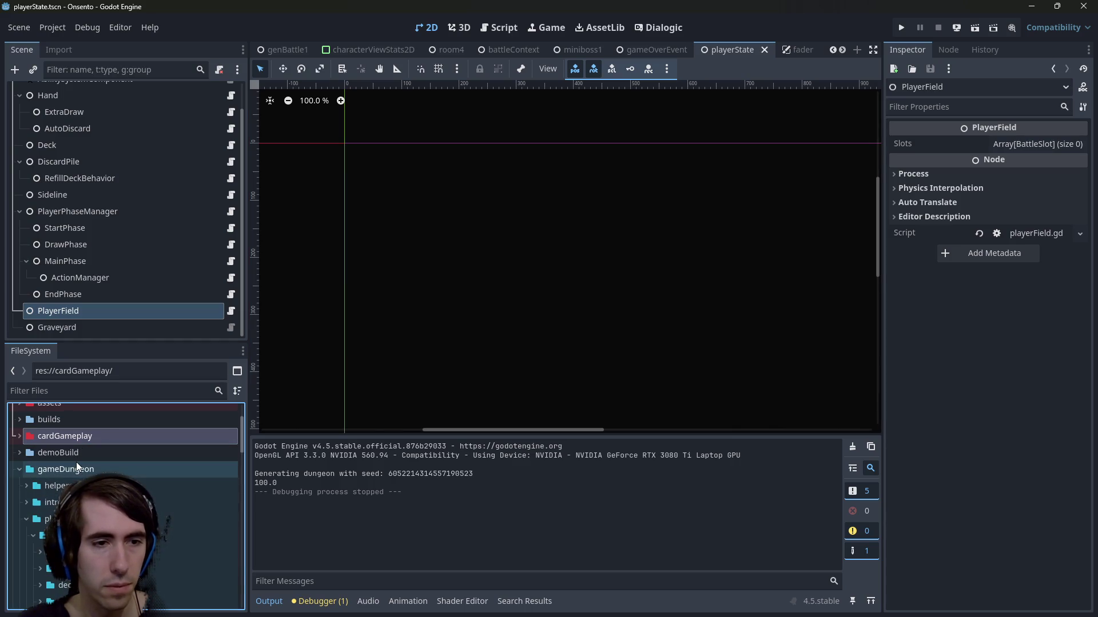
pyautogui.click(77, 466)
pyautogui.scroll(-3, 77, 466)
pyautogui.click(77, 469)
pyautogui.doubleClick(78, 475)
pyautogui.scroll(1, 76, 476)
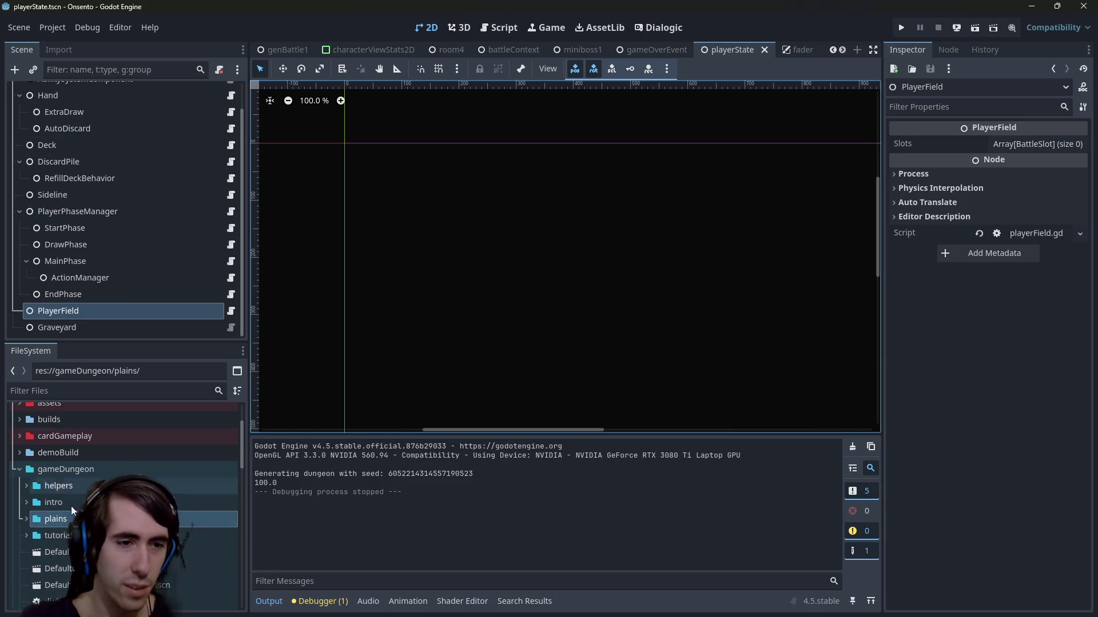
# Step: Browse to assets/gameplay/abilities and open basicAttack.json
pyautogui.scroll(3, 71, 499)
pyautogui.click(50, 478)
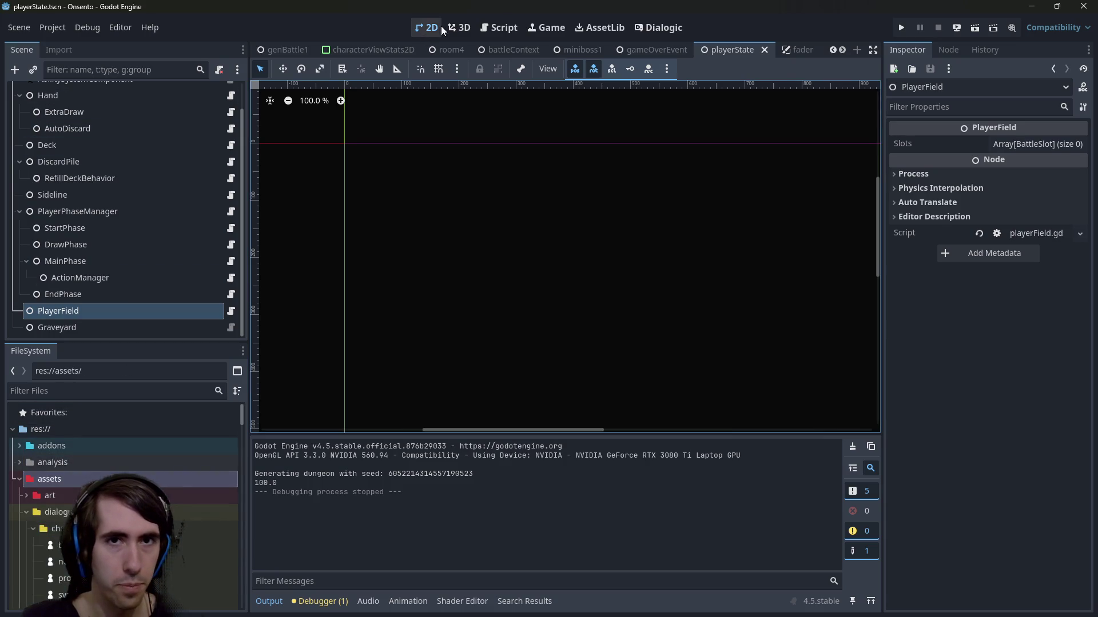
pyautogui.scroll(-5, 123, 503)
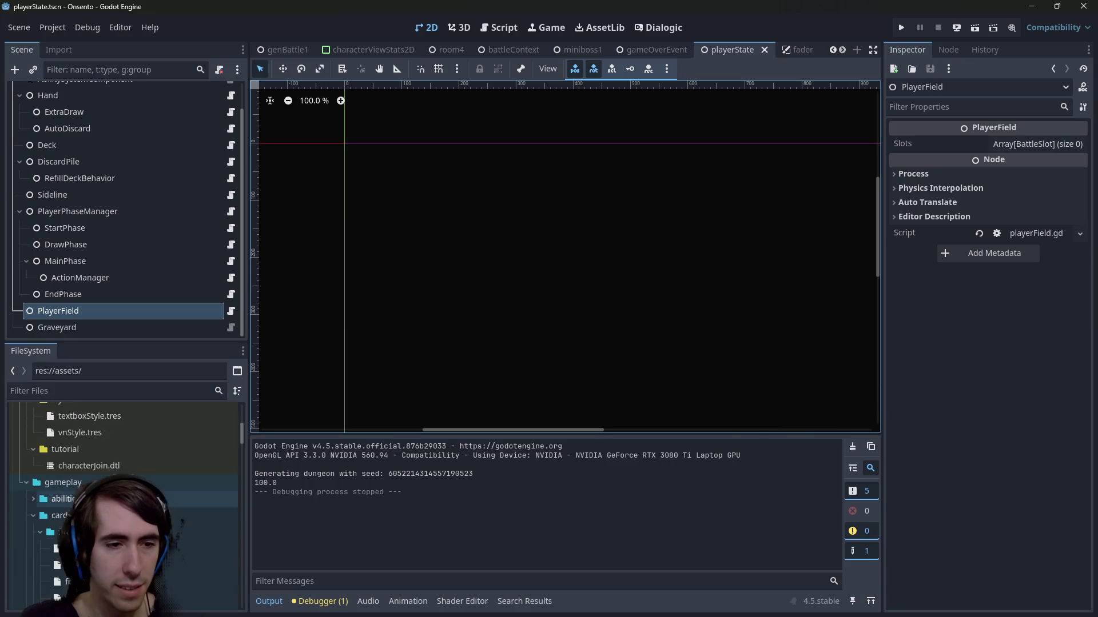
pyautogui.scroll(-1, 122, 503)
pyautogui.click(89, 473)
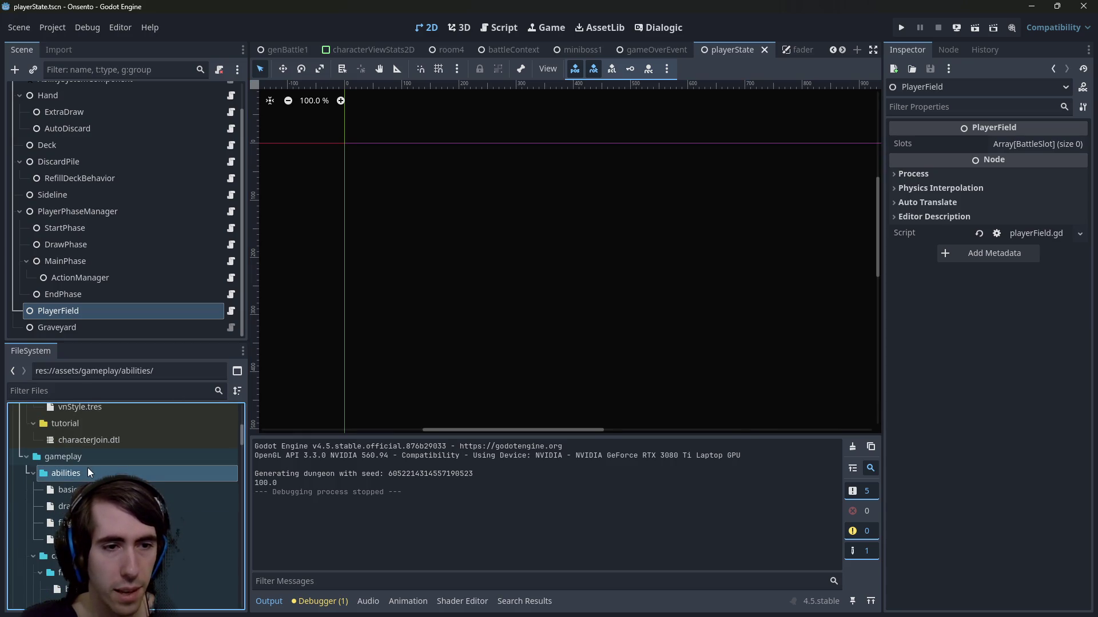
pyautogui.doubleClick(71, 490)
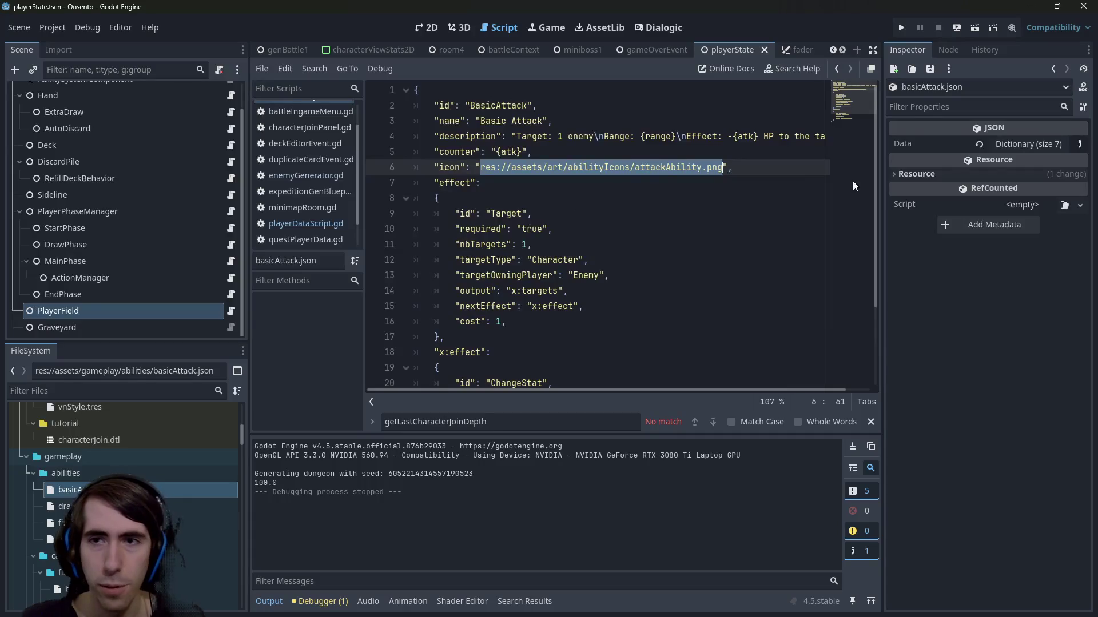
# Step: Widen the script editor, open fireAttack.json for reference, and select basicAttack.json
pyautogui.moveTo(881, 185); pyautogui.dragTo(969, 186)
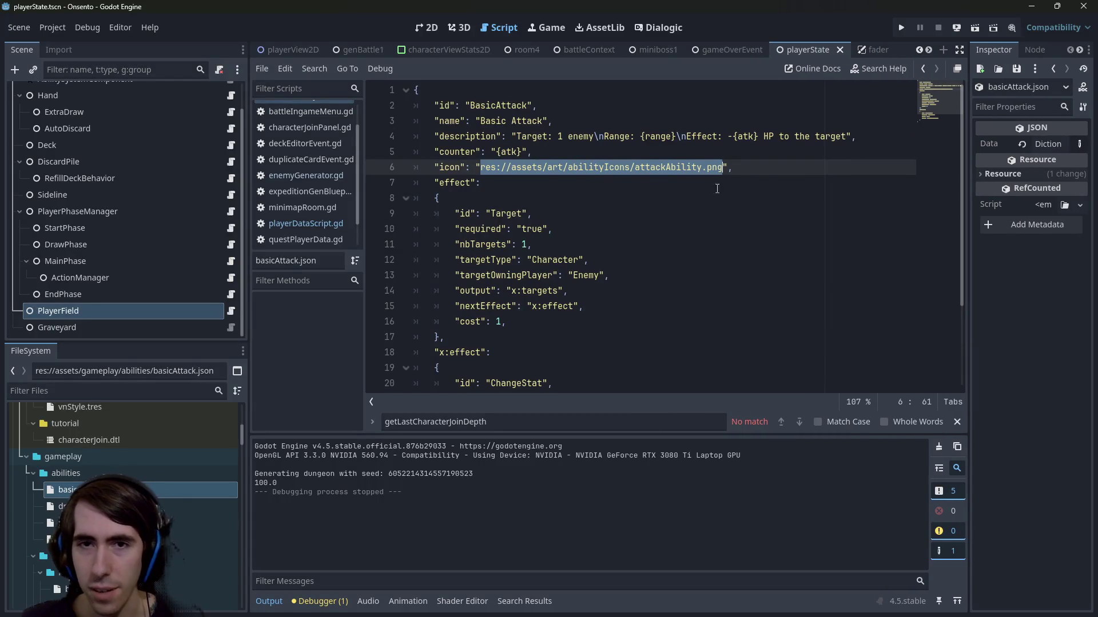
pyautogui.click(764, 165)
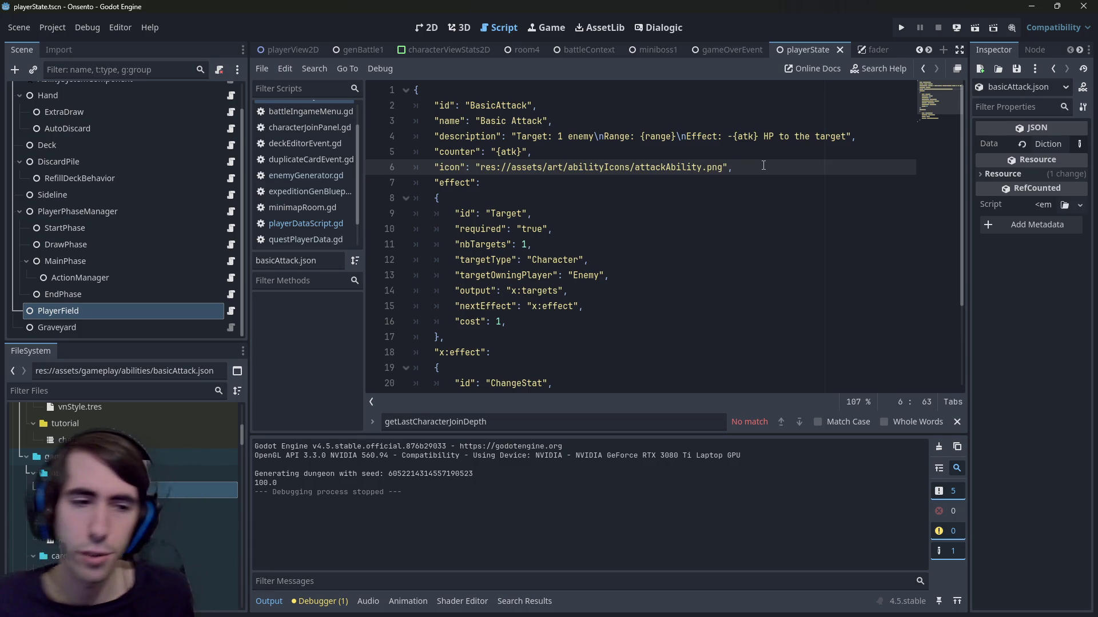
pyautogui.doubleClick(68, 522)
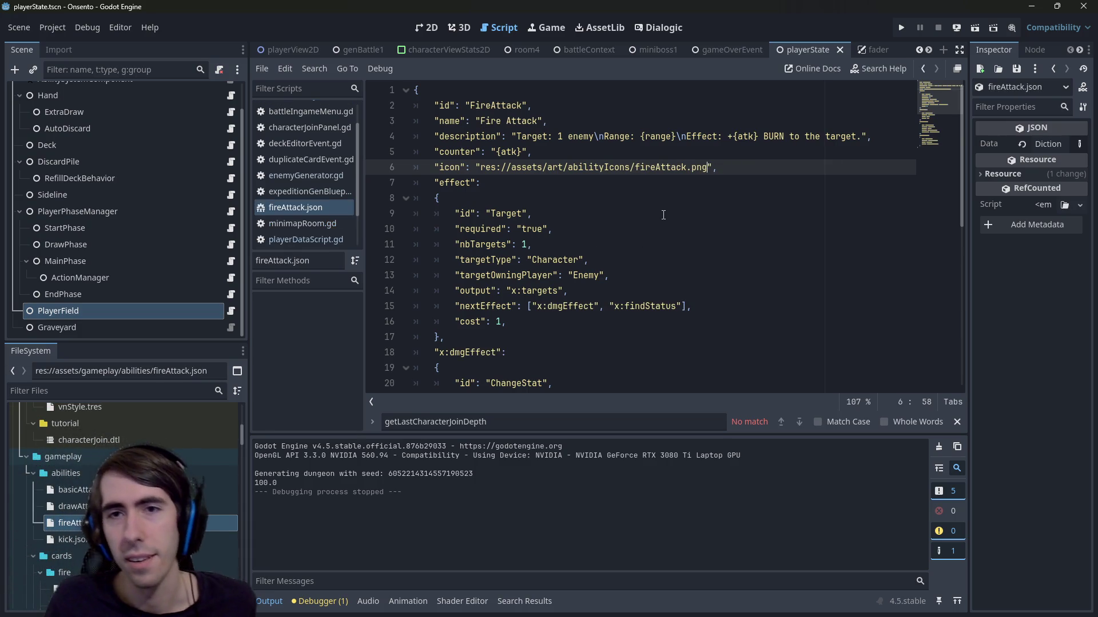
pyautogui.moveTo(245, 176); pyautogui.dragTo(169, 179)
pyautogui.click(789, 138)
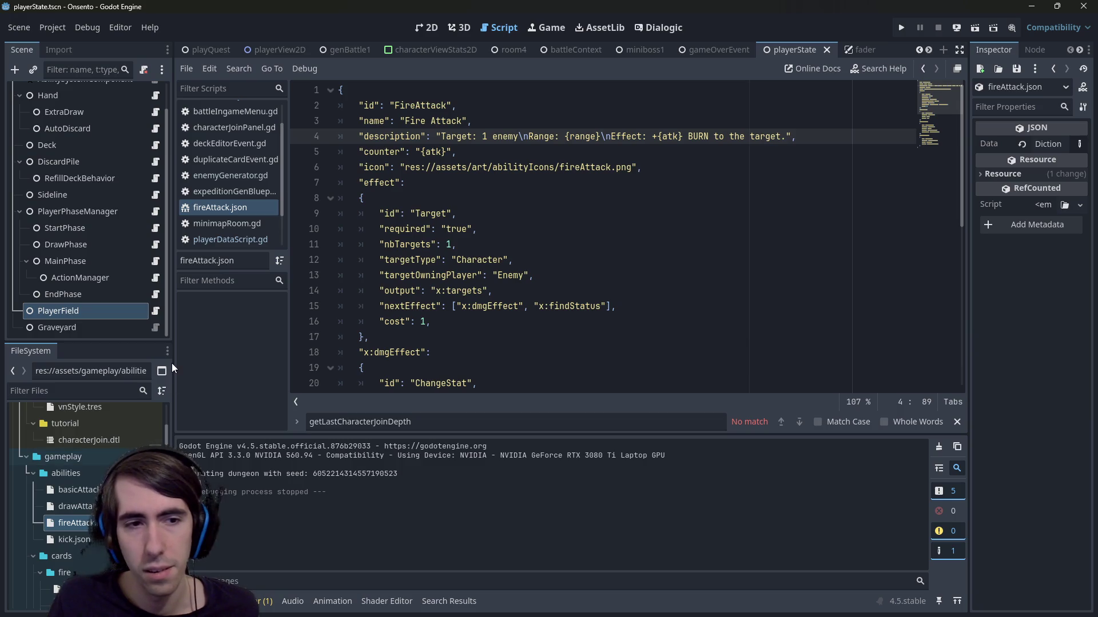
pyautogui.moveTo(171, 362); pyautogui.dragTo(184, 363)
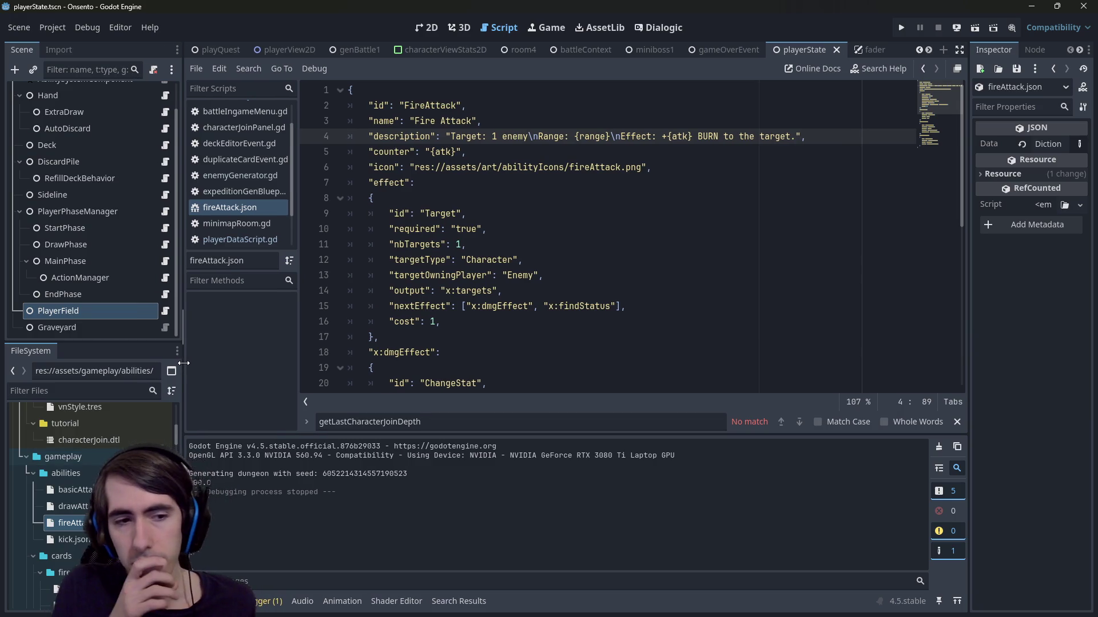
pyautogui.click(76, 490)
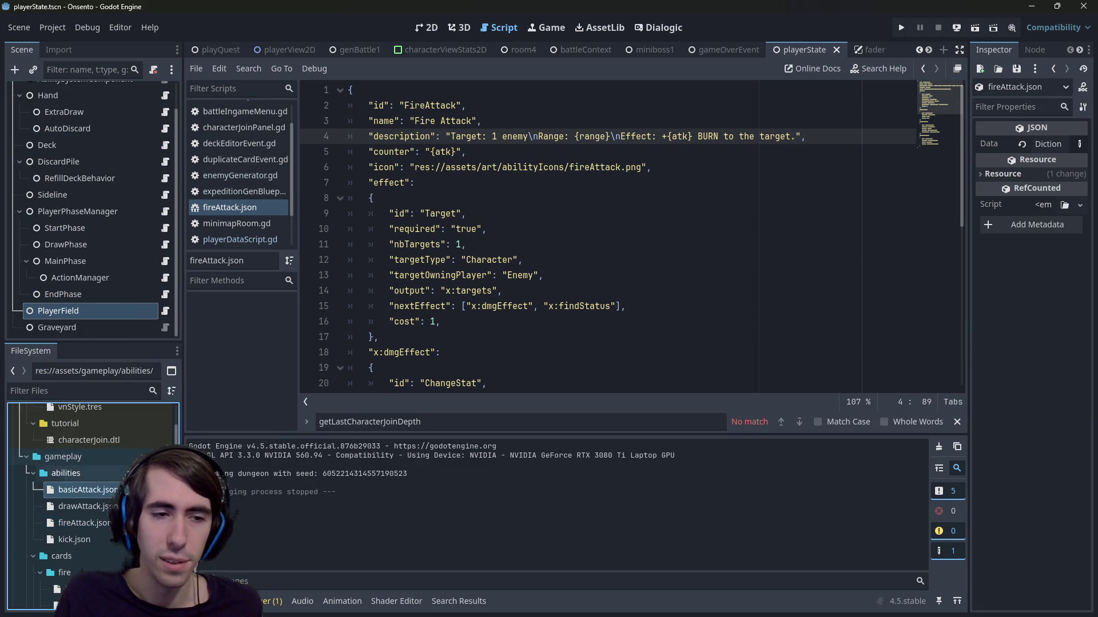
# Step: Duplicate basicAttack.json as giveManaAttack.json and open the copy
pyautogui.hotkey('ctrl', 'd')
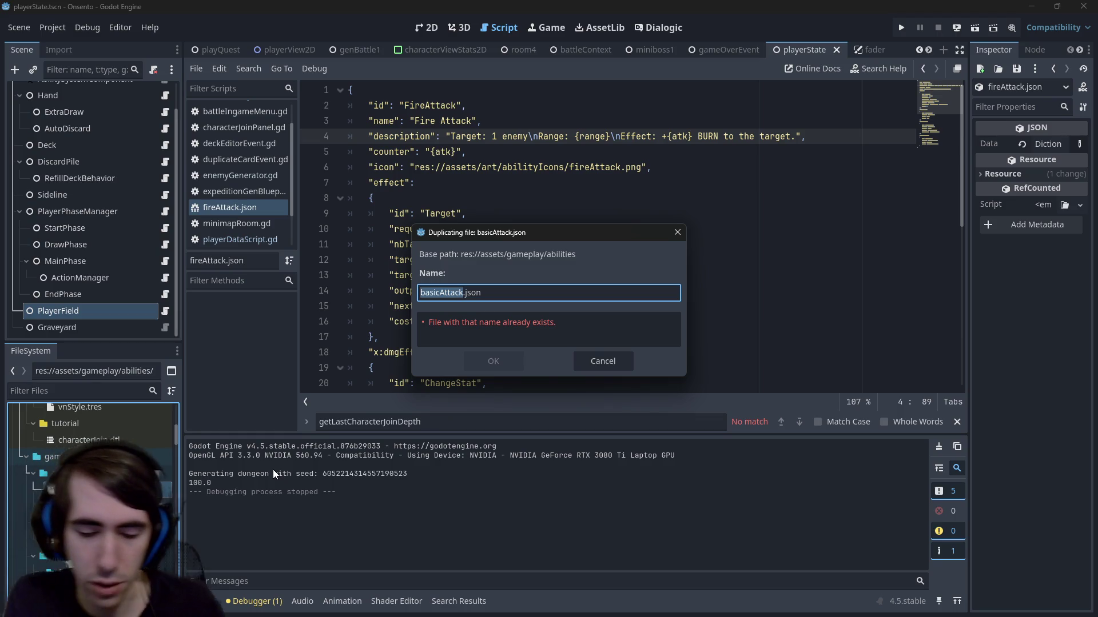
pyautogui.write('attakc')
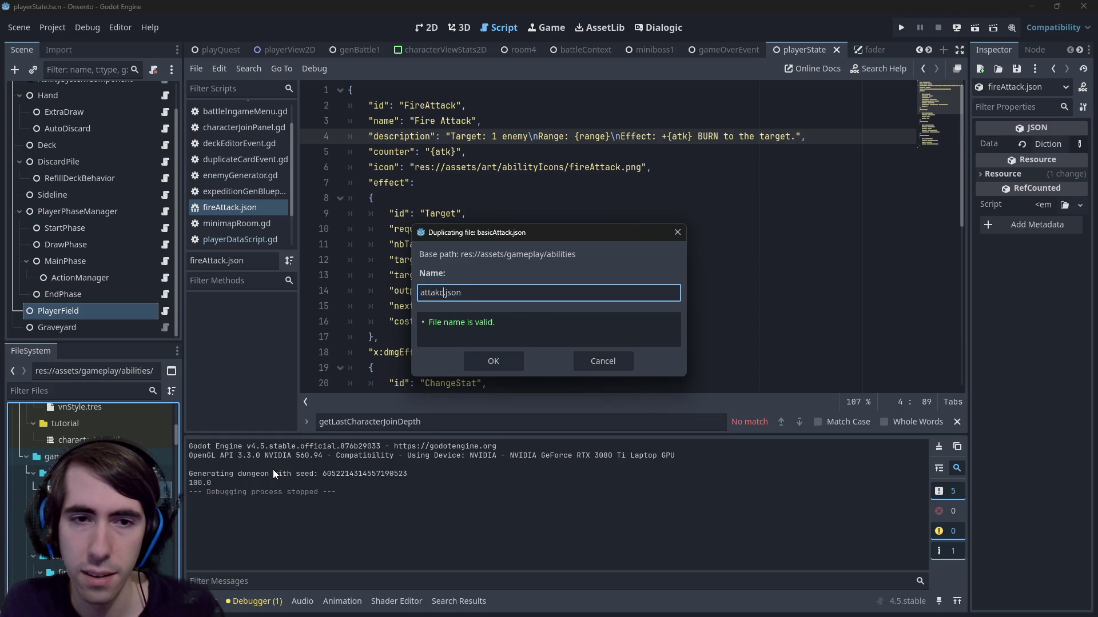
pyautogui.press('BackSpace')
pyautogui.press('BackSpace')
pyautogui.write('ck')
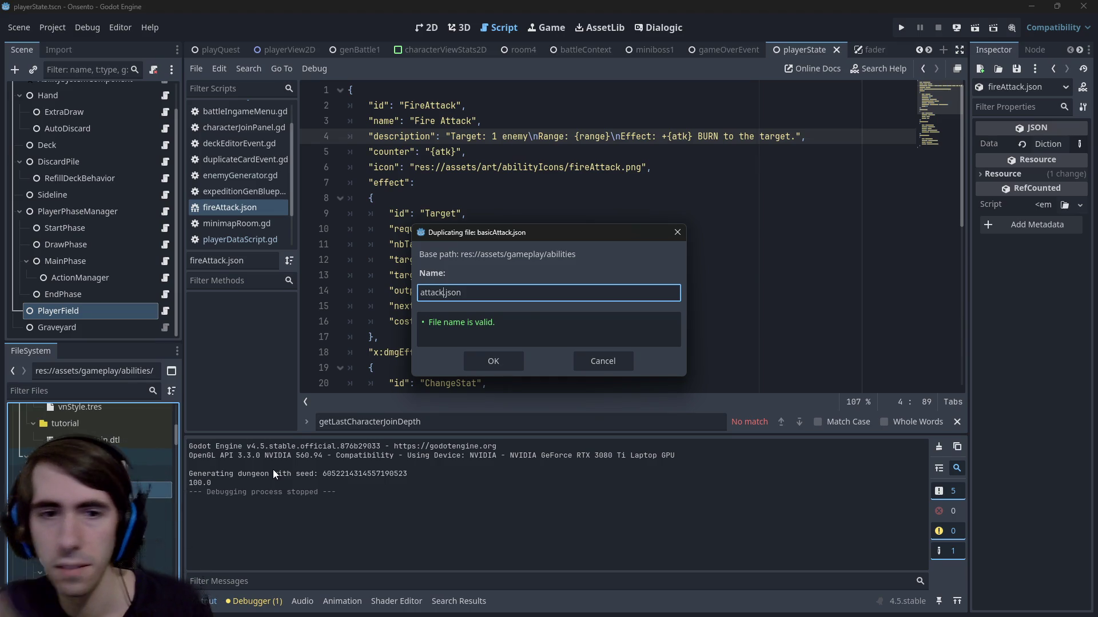
pyautogui.hotkey('ctrl', 'BackSpace')
pyautogui.write('giveManaAttack')
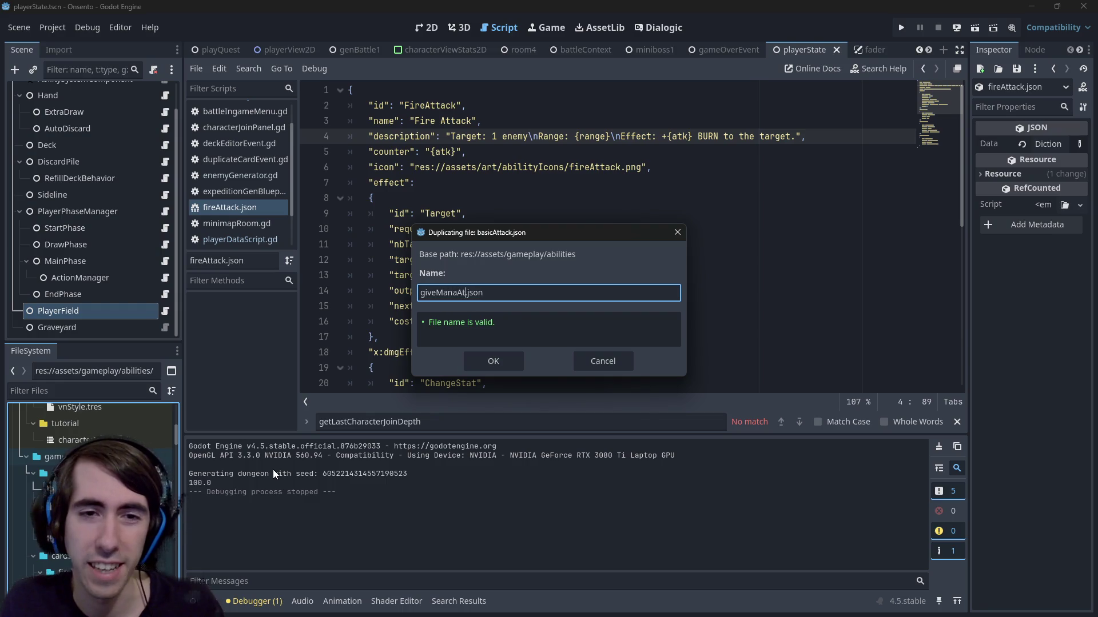
pyautogui.press('Return')
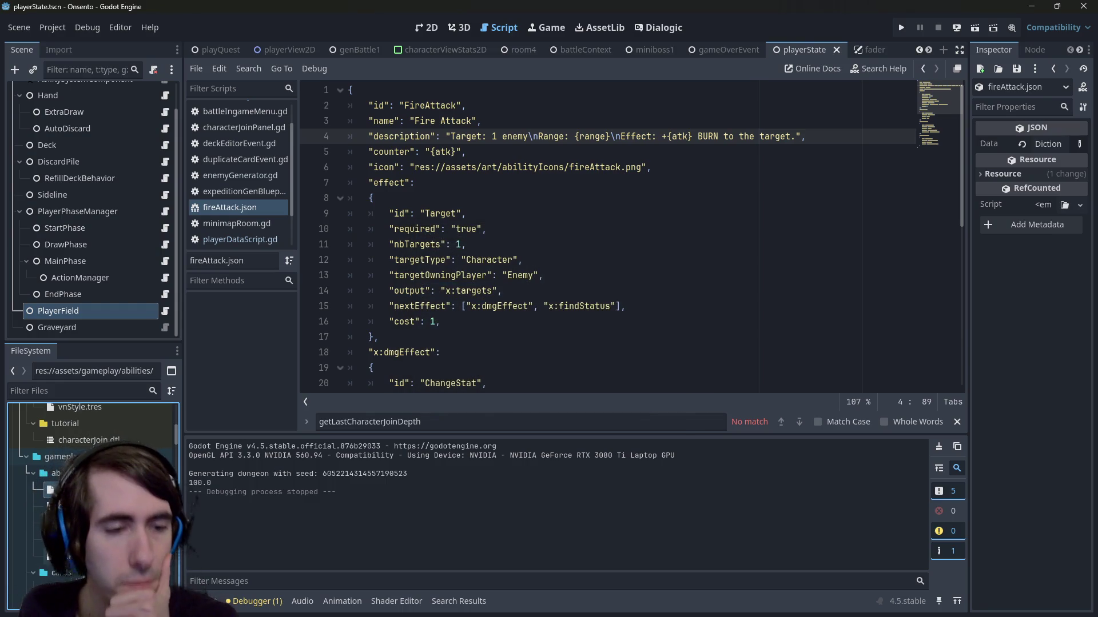
pyautogui.click(419, 103)
# Step: Change the ability id on line 2 from BasicAttack to GiveManaAttack
pyautogui.doubleClick(419, 103)
pyautogui.write('GiveManaAttack')
pyautogui.press('Down')
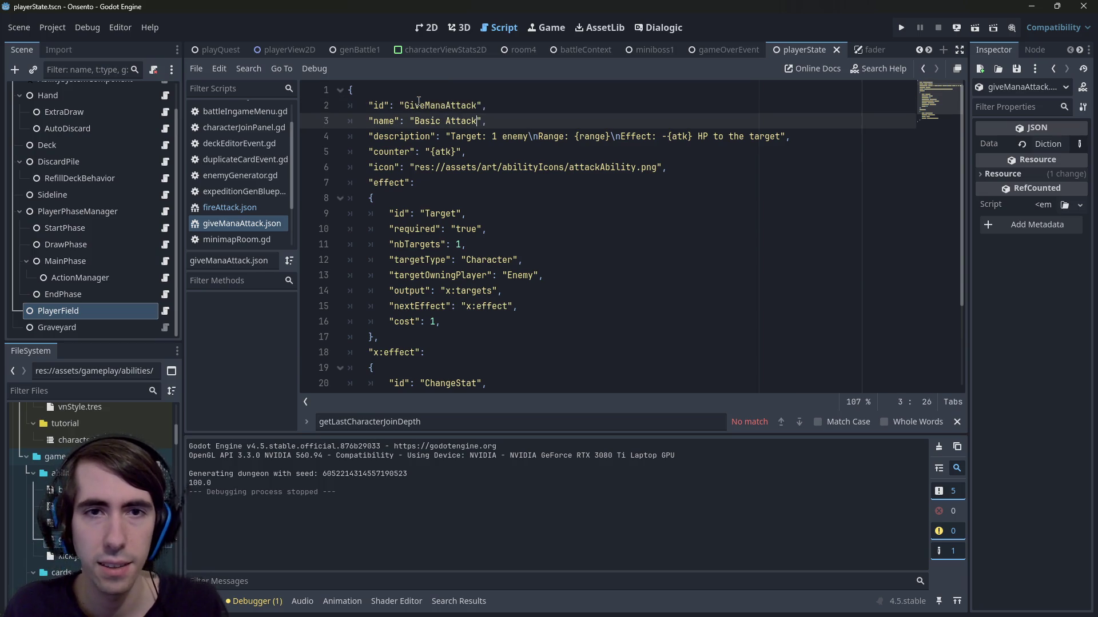
pyautogui.hotkey('ctrl', 'shift', 'Left')
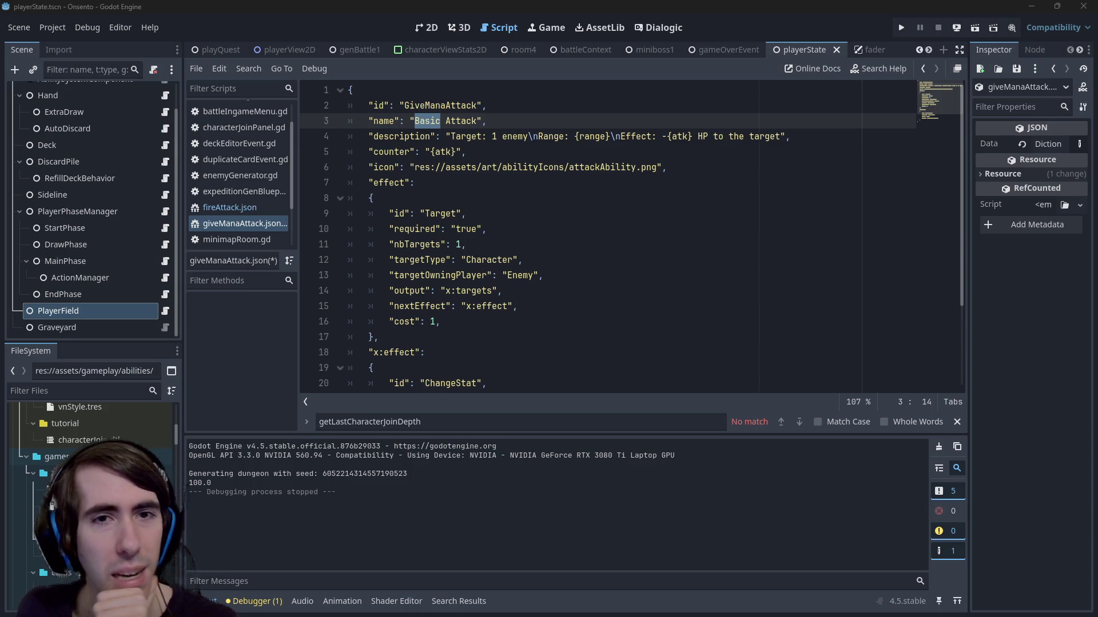
pyautogui.click(174, 501)
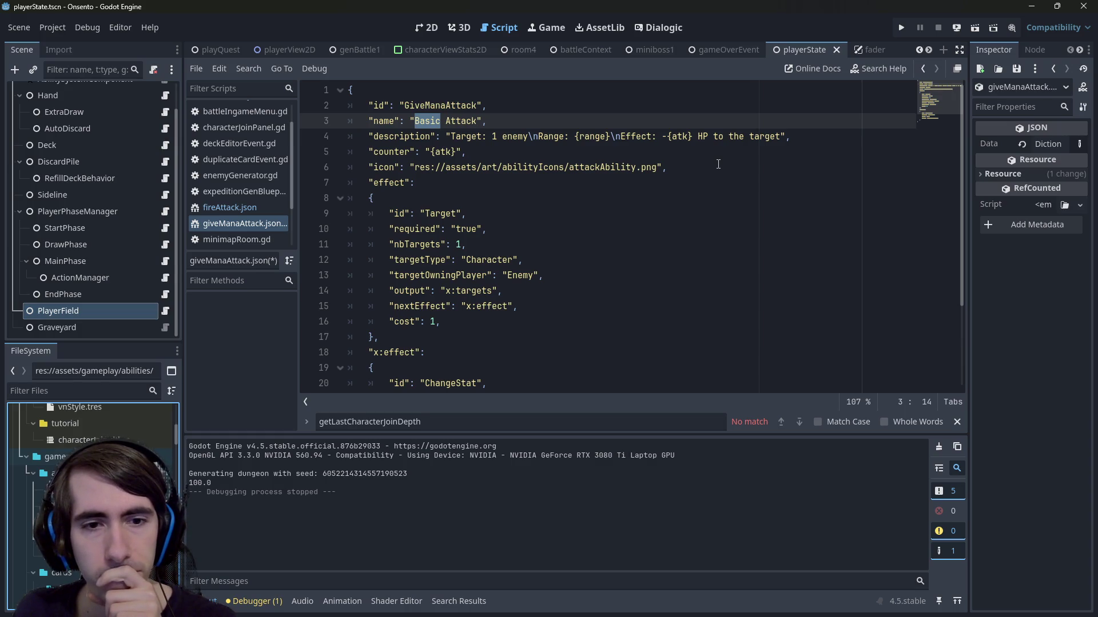
# Step: Review the damage amount and targetOwningPlayer lines, comparing them against basicAttack.json
pyautogui.scroll(-3, 667, 234)
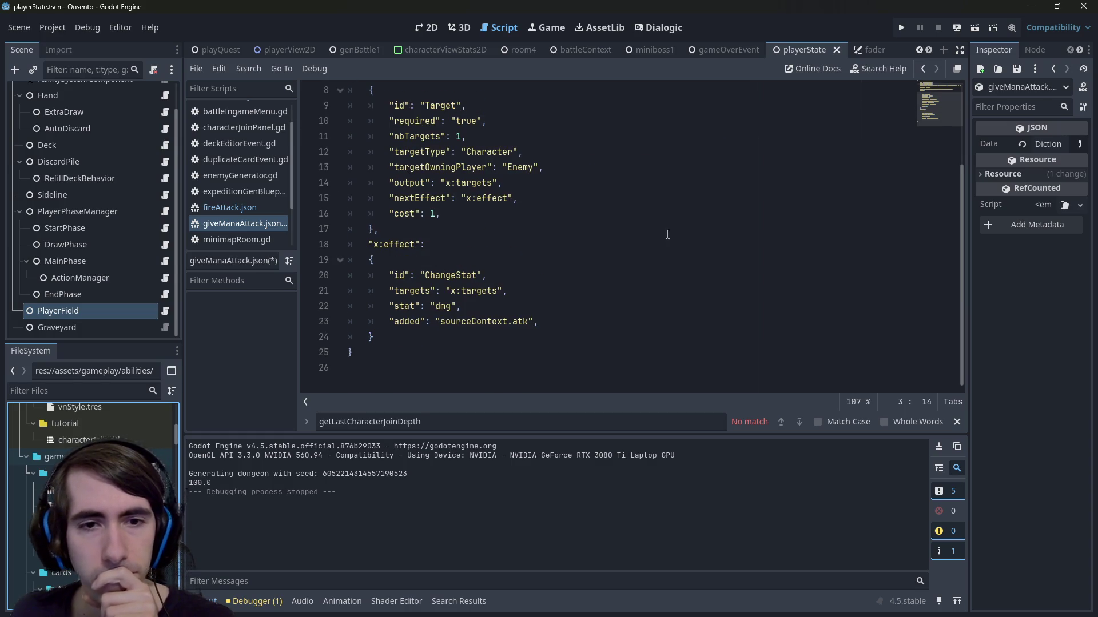
pyautogui.doubleClick(477, 314)
pyautogui.doubleClick(520, 322)
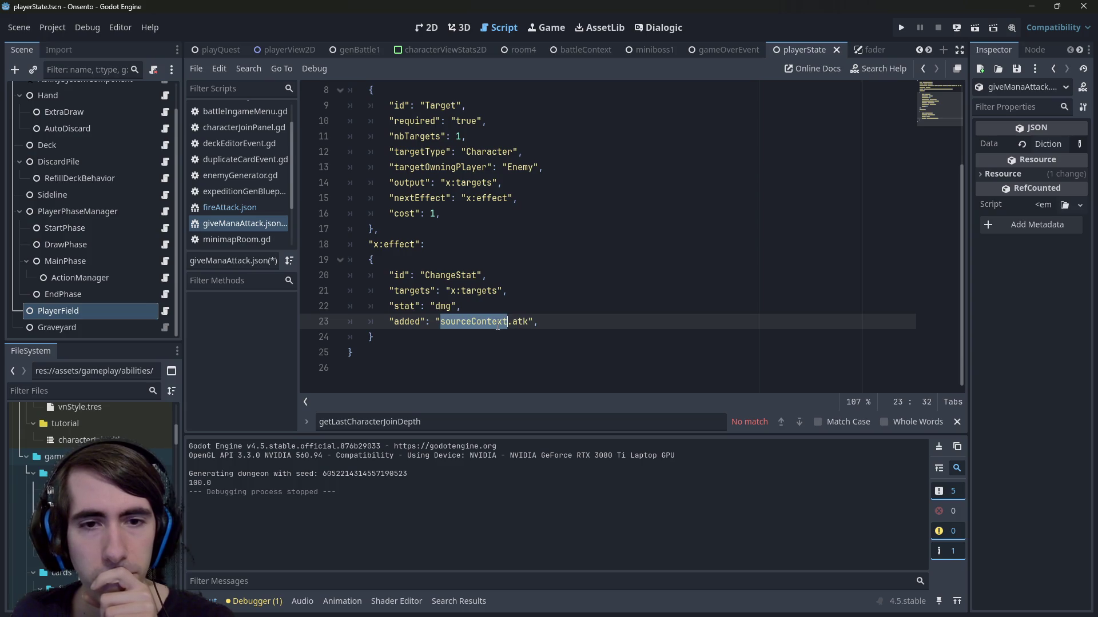
pyautogui.scroll(2, 498, 325)
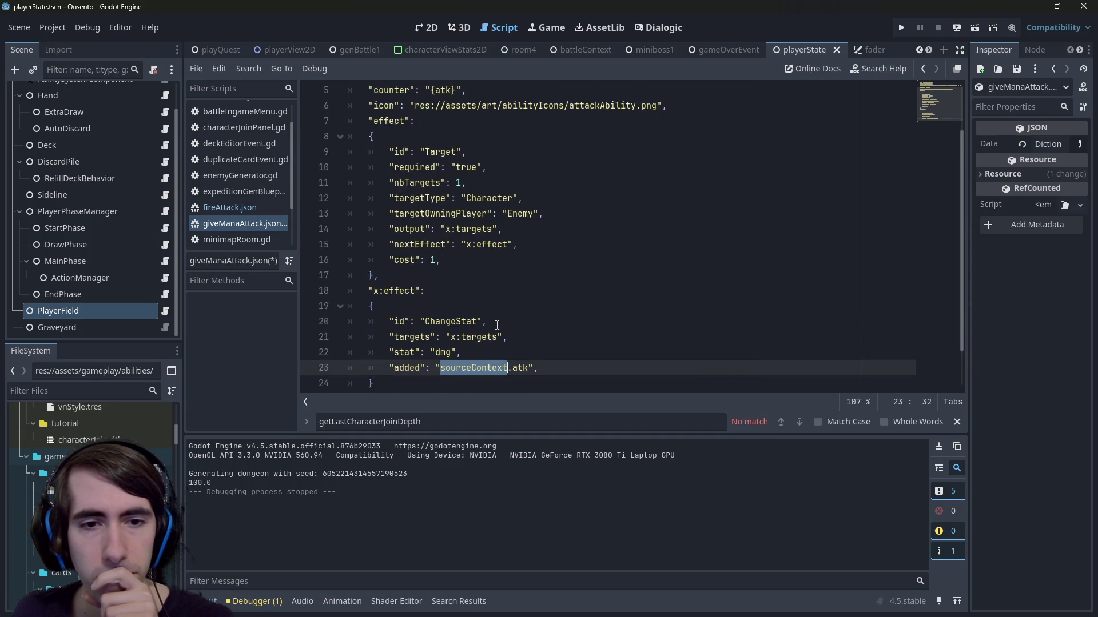
pyautogui.click(497, 324)
pyautogui.scroll(2, 473, 324)
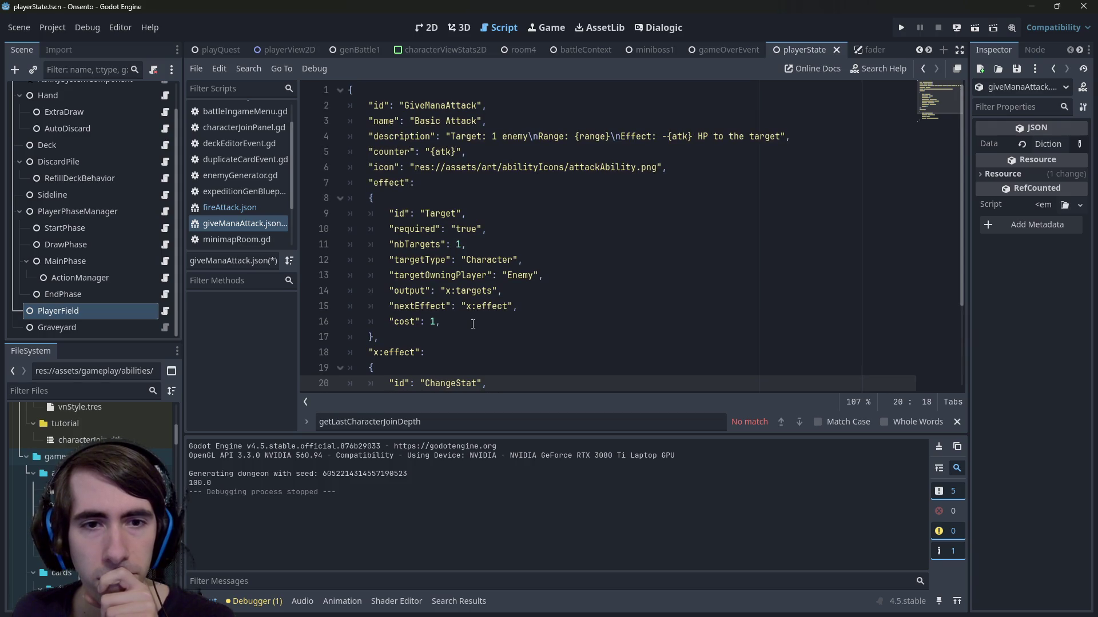
pyautogui.doubleClick(486, 277)
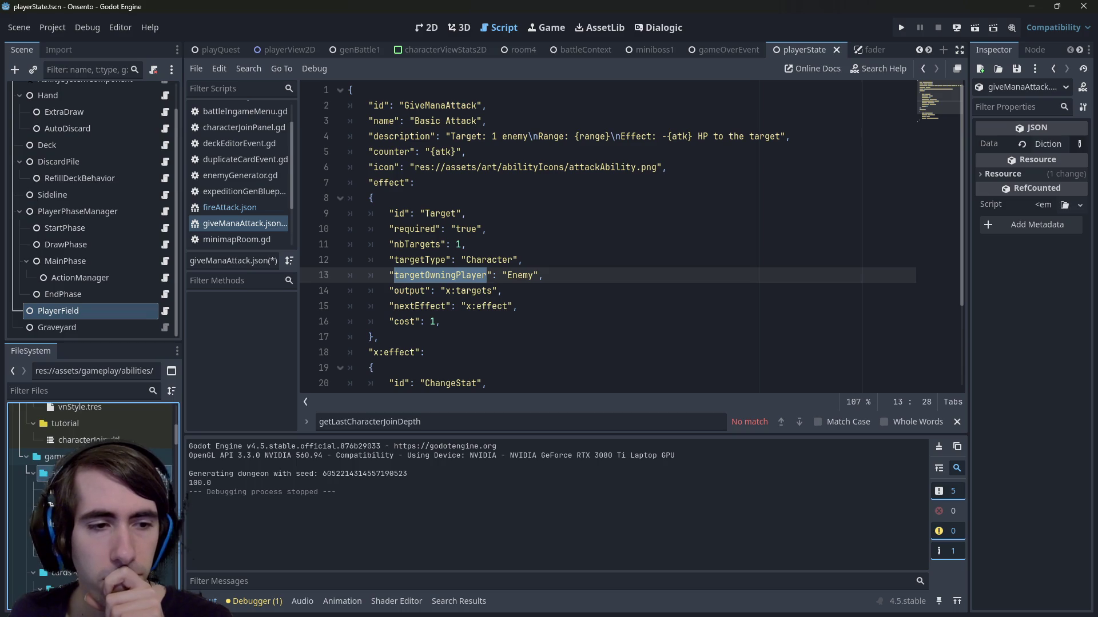
pyautogui.hotkey('alt', 'Left')
pyautogui.scroll(-2, 518, 283)
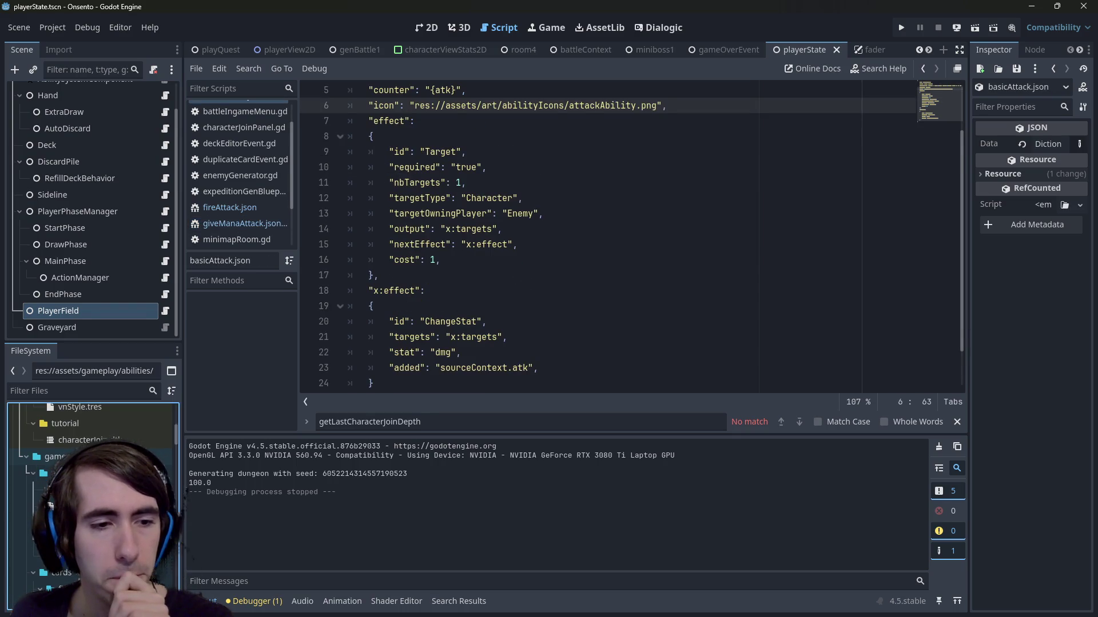
pyautogui.hotkey('alt', 'Right')
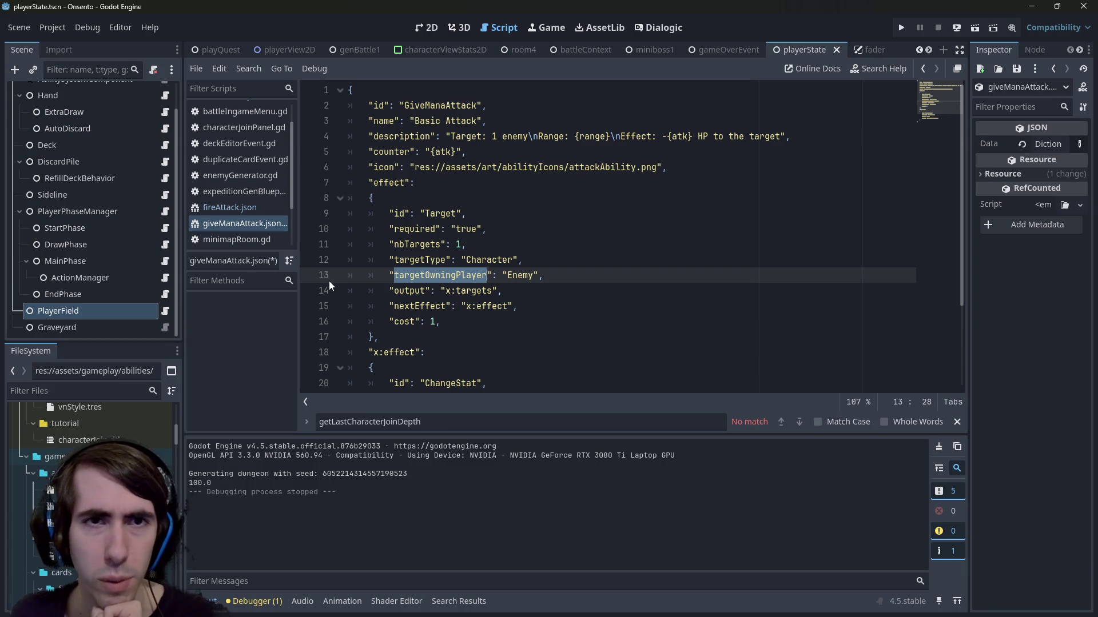
pyautogui.scroll(3, 91, 498)
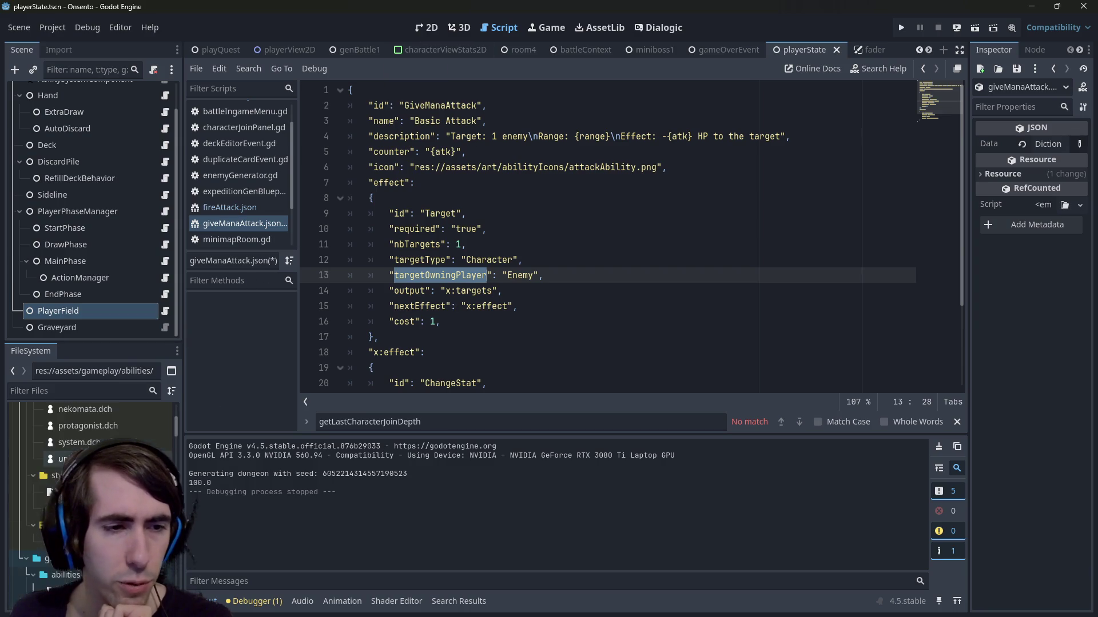
# Step: Expand the art folder, preview the 3.png character image, and enlarge the preview area
pyautogui.scroll(5, 92, 486)
pyautogui.click(55, 461)
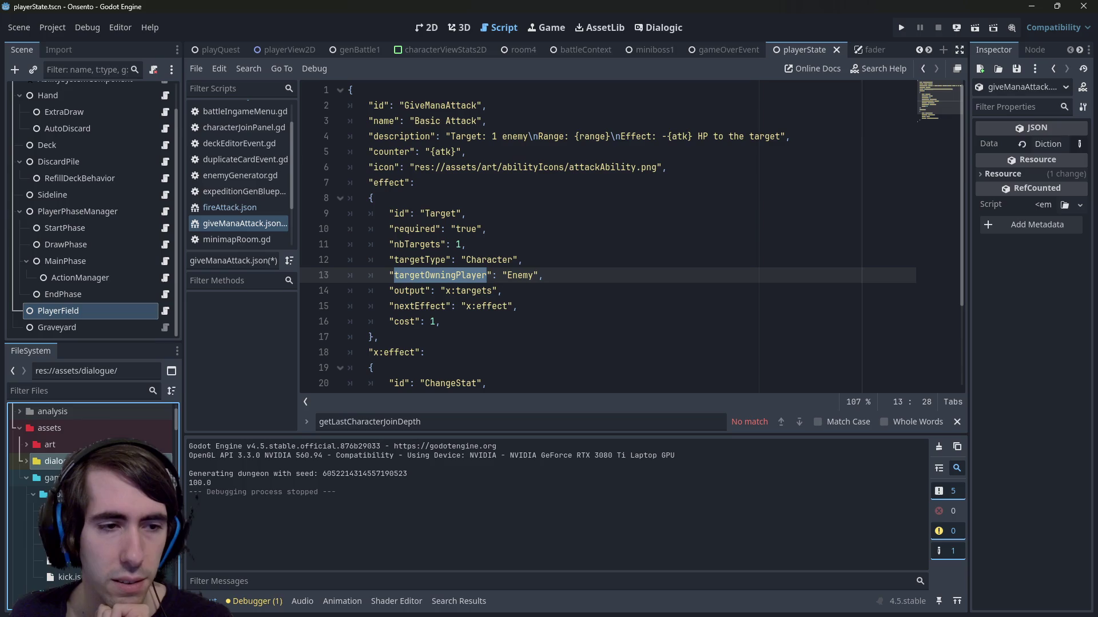
pyautogui.doubleClick(50, 445)
pyautogui.scroll(-3, 68, 457)
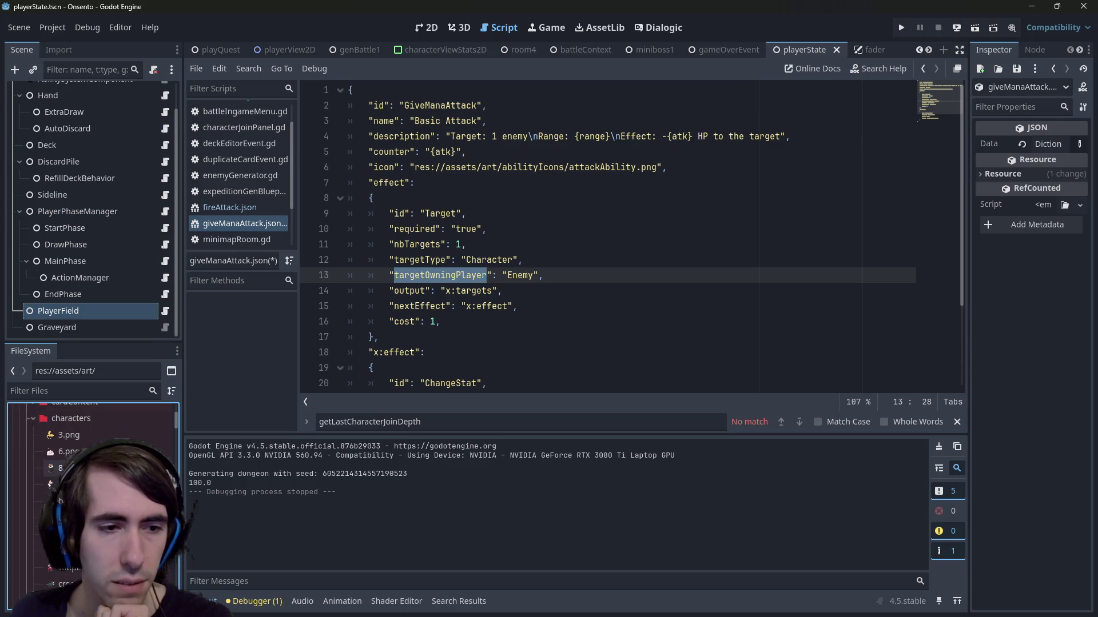
pyautogui.click(86, 434)
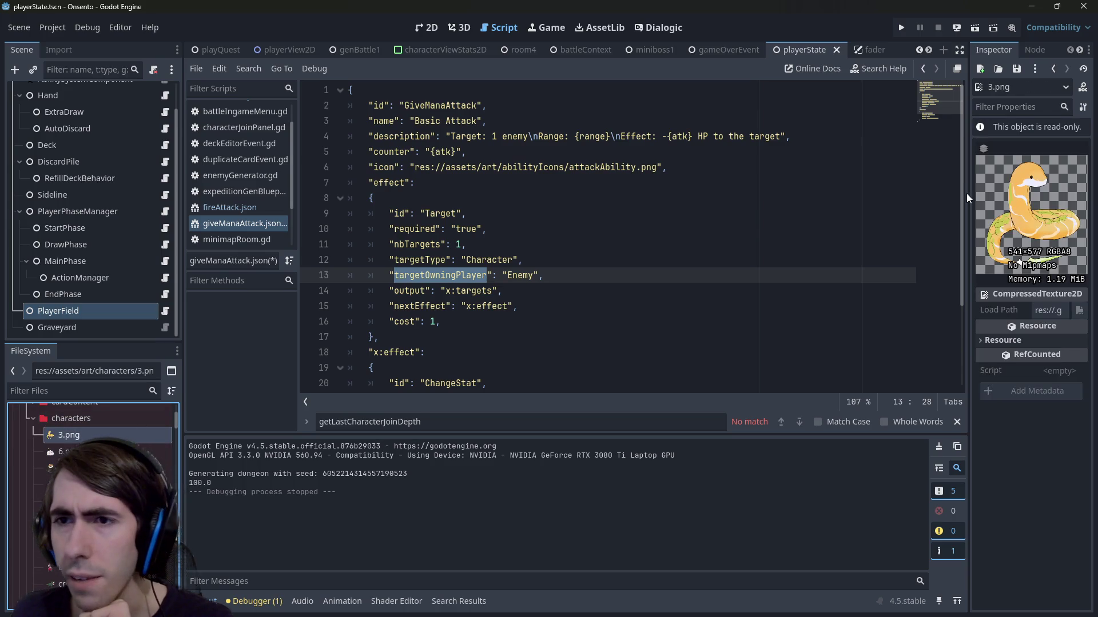
pyautogui.moveTo(969, 194); pyautogui.dragTo(843, 203)
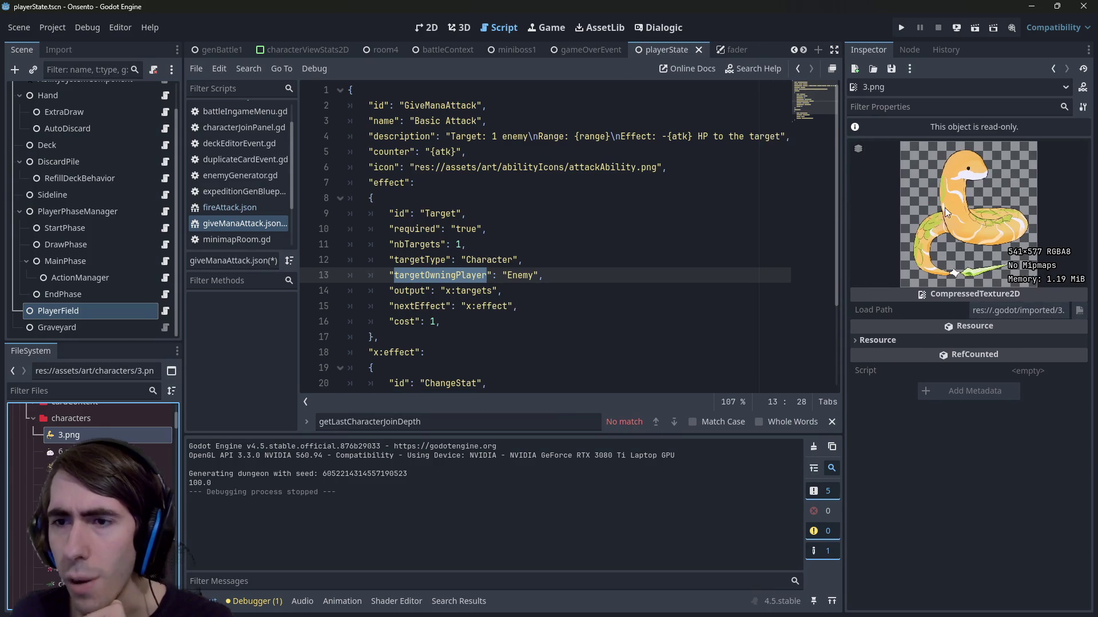
# Step: Page through the 6.png, 8.png, cat, knifeLizard and nekomata character images
pyautogui.click(60, 457)
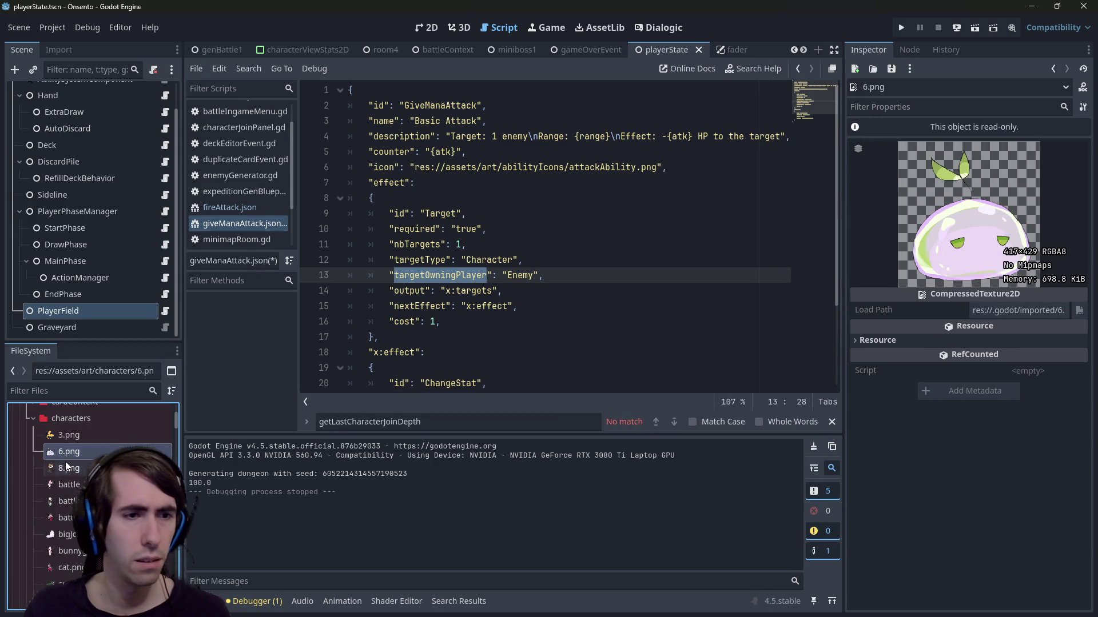
pyautogui.click(70, 463)
pyautogui.click(69, 457)
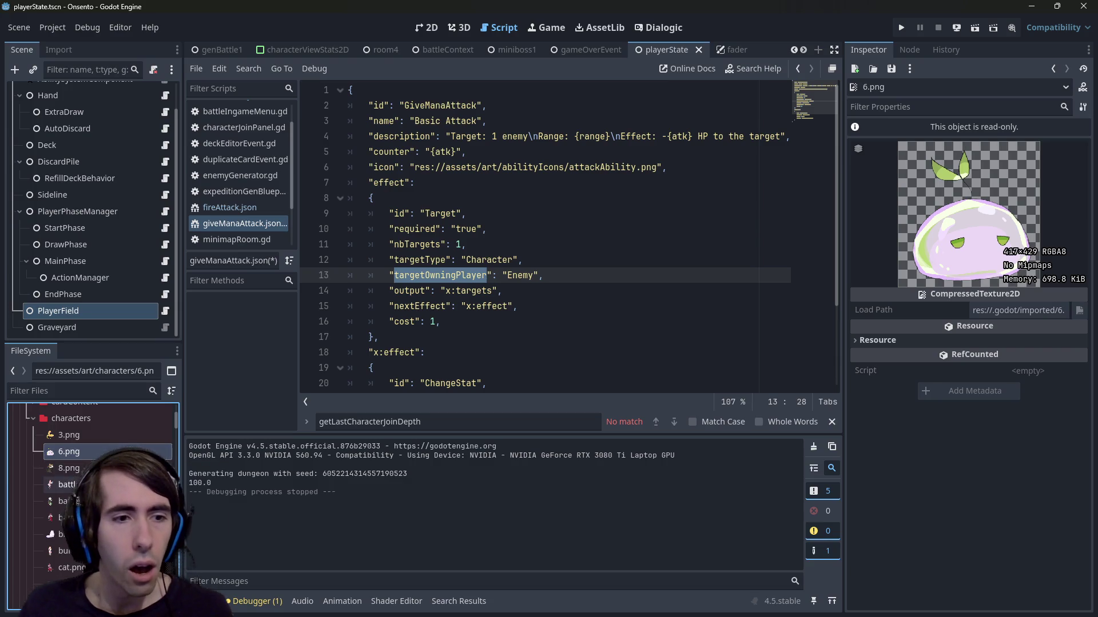
pyautogui.press('Down')
pyautogui.press('Down')
pyautogui.press('Down')
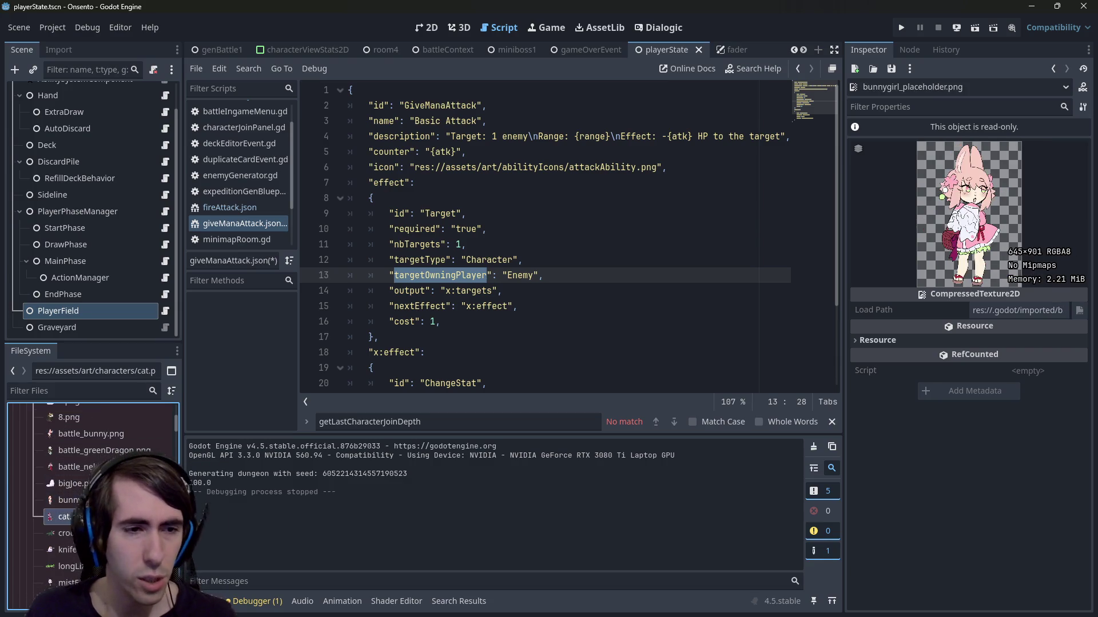
pyautogui.press('Down')
pyautogui.press('Down')
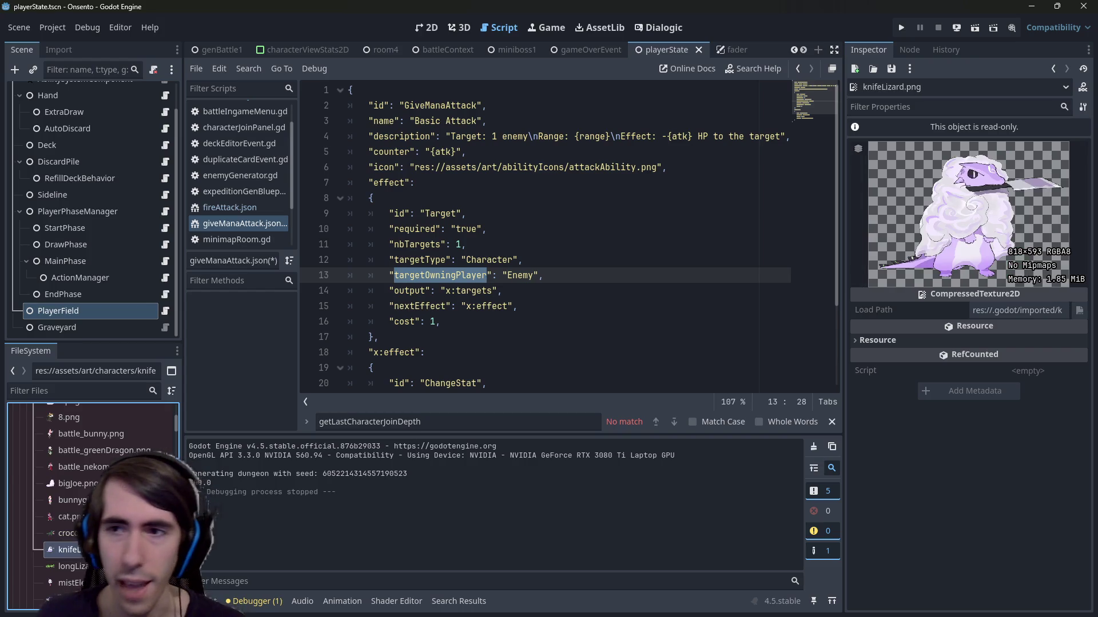
pyautogui.press('Down')
pyautogui.press('Down')
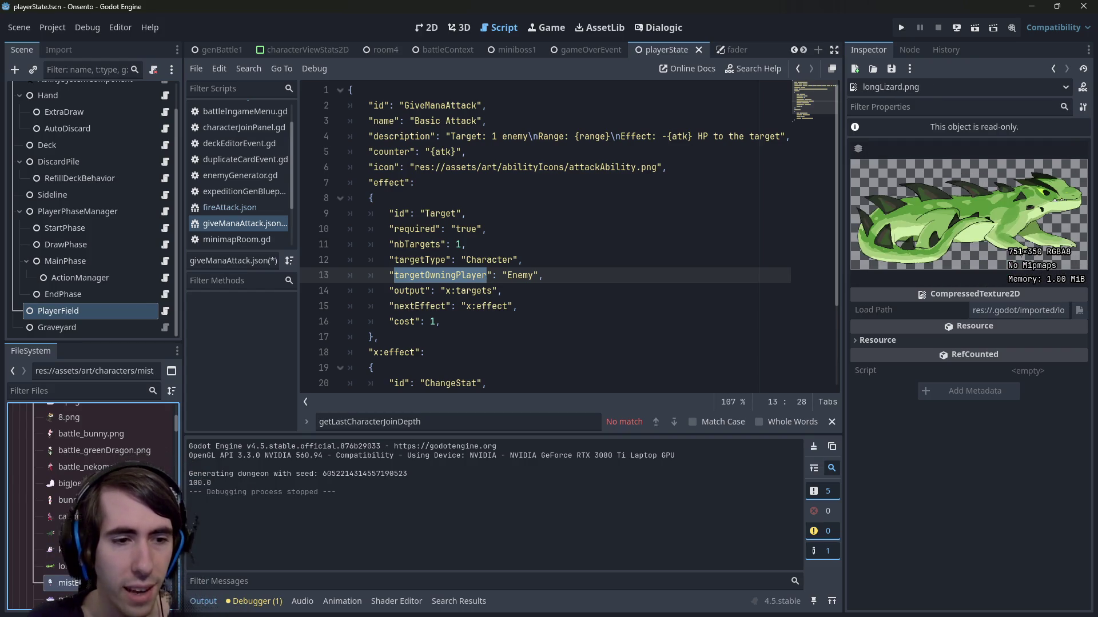
pyautogui.press('Down')
pyautogui.press('Down')
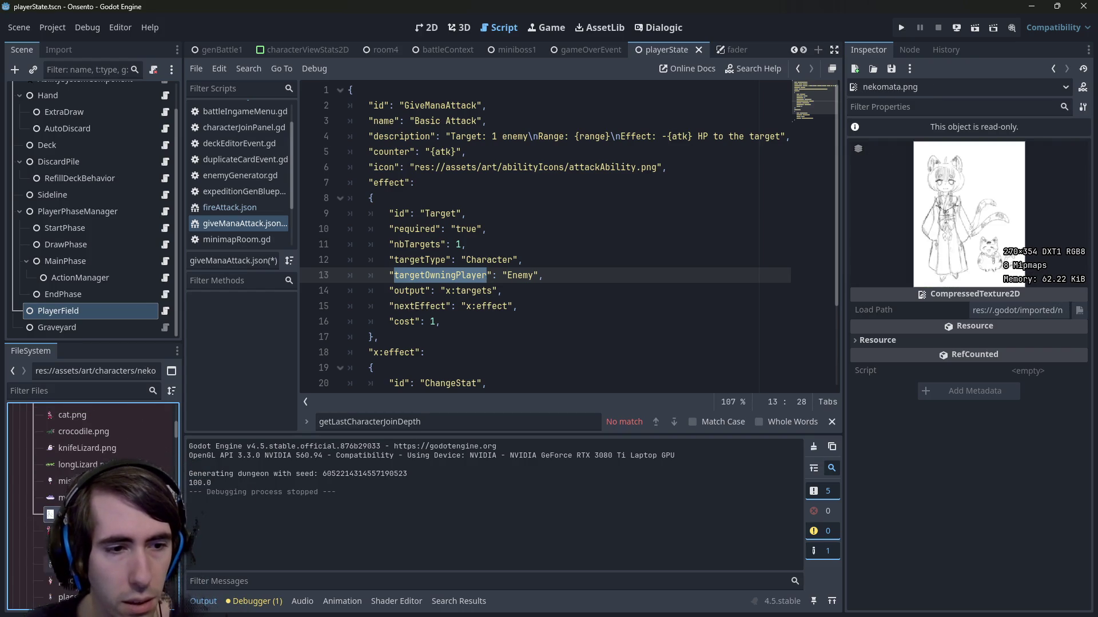
pyautogui.press('Down')
# Step: Preview the painter placeholder, protagonist portrait and sprite_bunny, then return to the 3.png snake
pyautogui.scroll(-2, 103, 503)
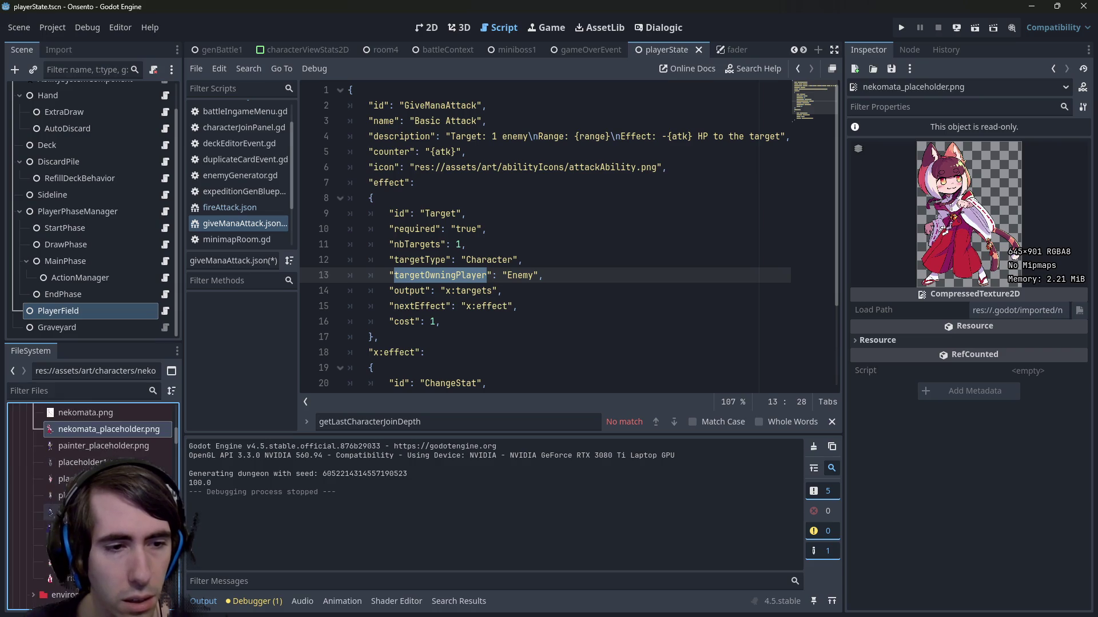
pyautogui.click(129, 438)
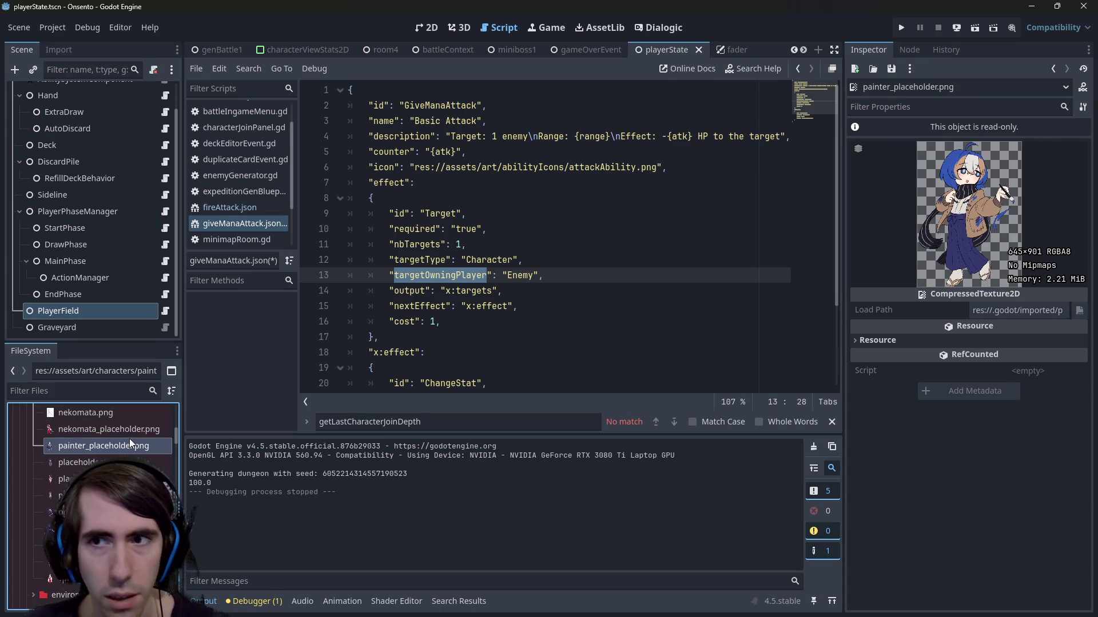
pyautogui.click(86, 528)
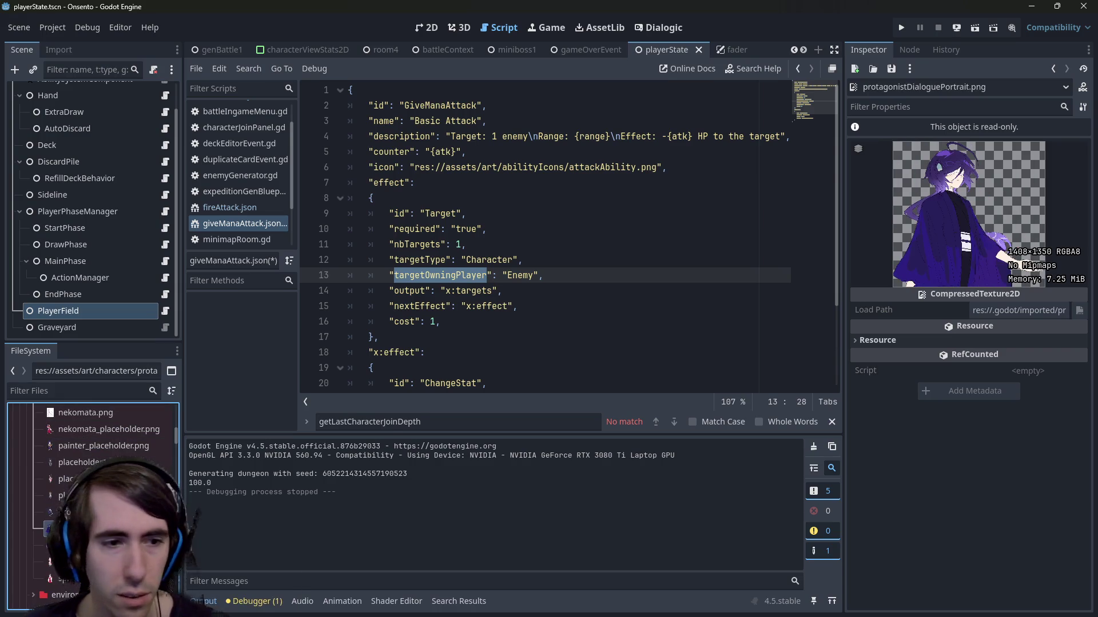
pyautogui.click(86, 539)
pyautogui.scroll(5, 84, 448)
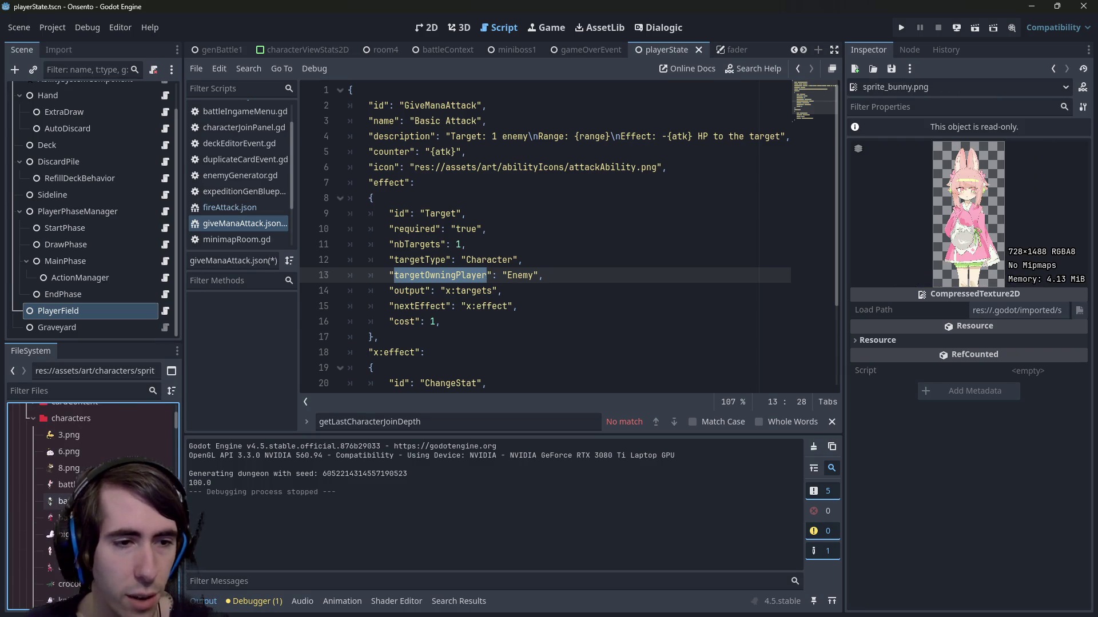
pyautogui.click(84, 448)
pyautogui.click(85, 437)
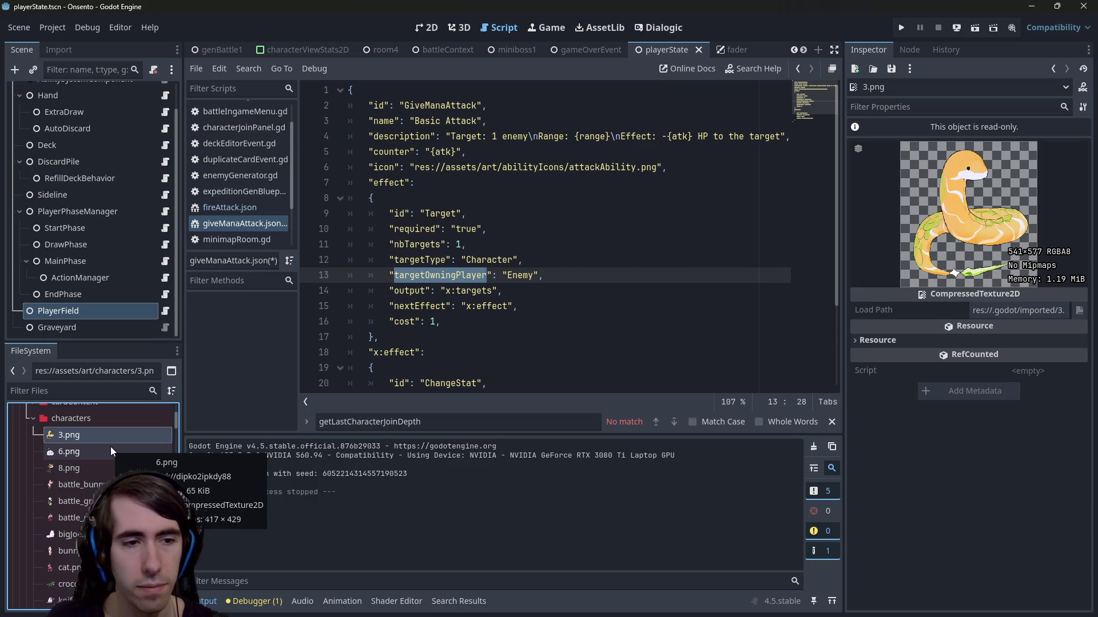
pyautogui.click(90, 466)
pyautogui.click(86, 456)
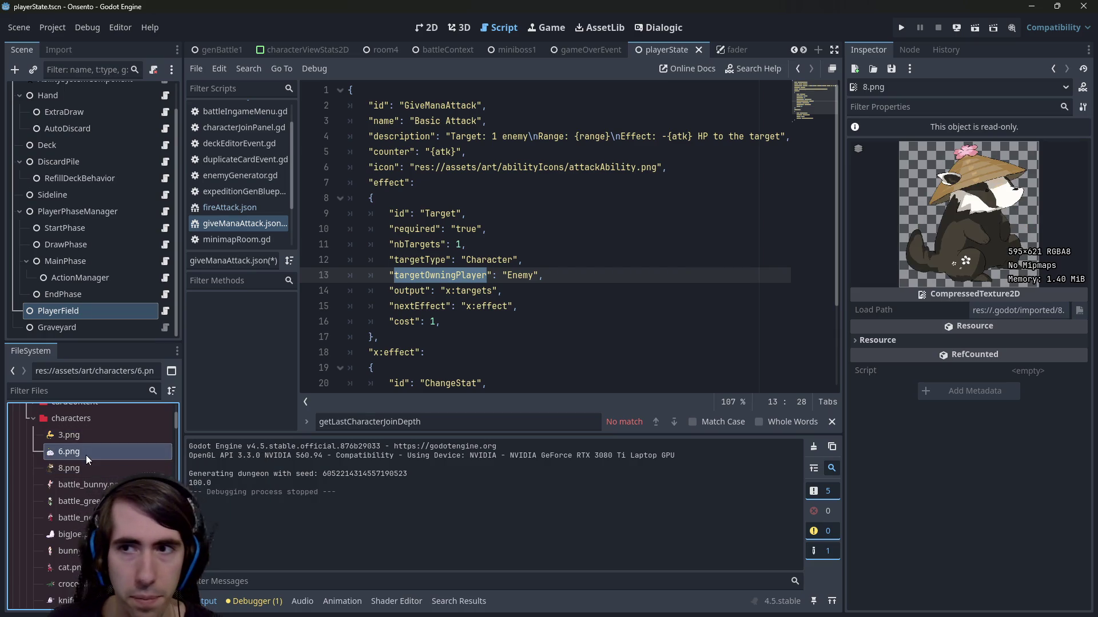
pyautogui.click(84, 439)
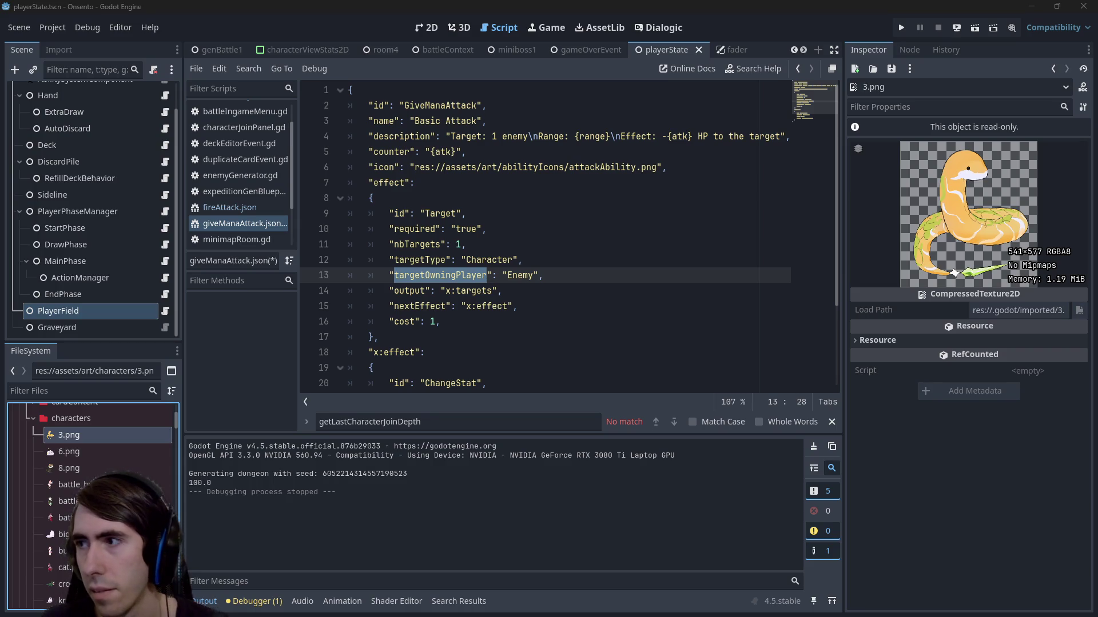
pyautogui.scroll(-3, 101, 490)
pyautogui.scroll(3, 100, 491)
pyautogui.scroll(-3, 92, 491)
pyautogui.scroll(-3, 108, 467)
pyautogui.scroll(5, 108, 467)
# Step: Widen the left dock and clear the text selection on line 13 of the script
pyautogui.moveTo(181, 431)
pyautogui.mouseDown()
pyautogui.moveTo(224, 435)
pyautogui.moveTo(207, 442)
pyautogui.mouseUp()
pyautogui.scroll(2, 114, 472)
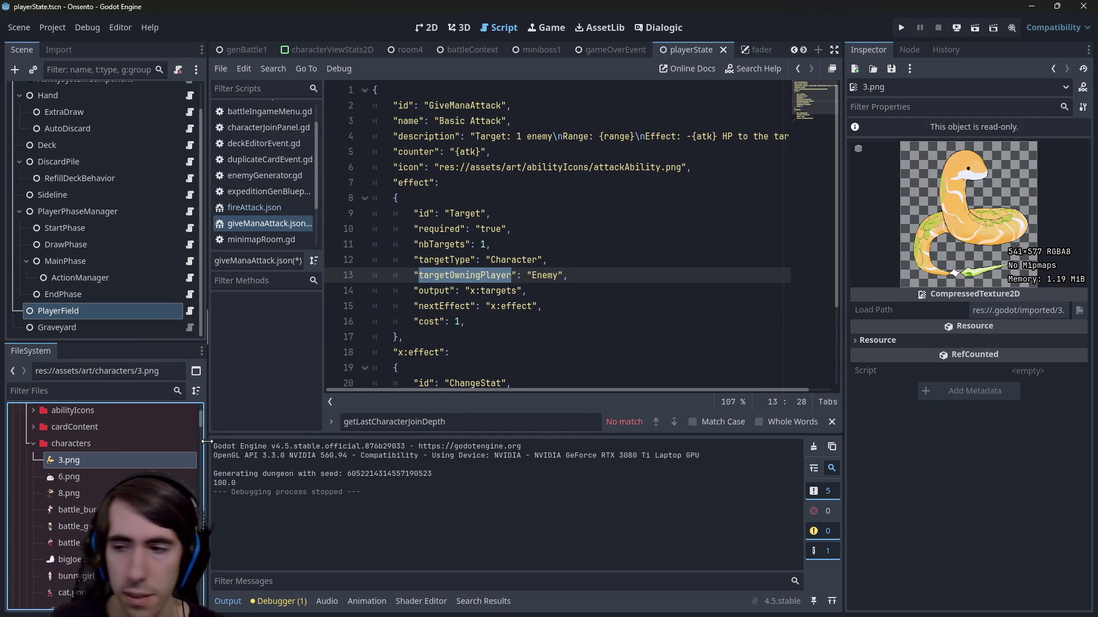
pyautogui.click(585, 275)
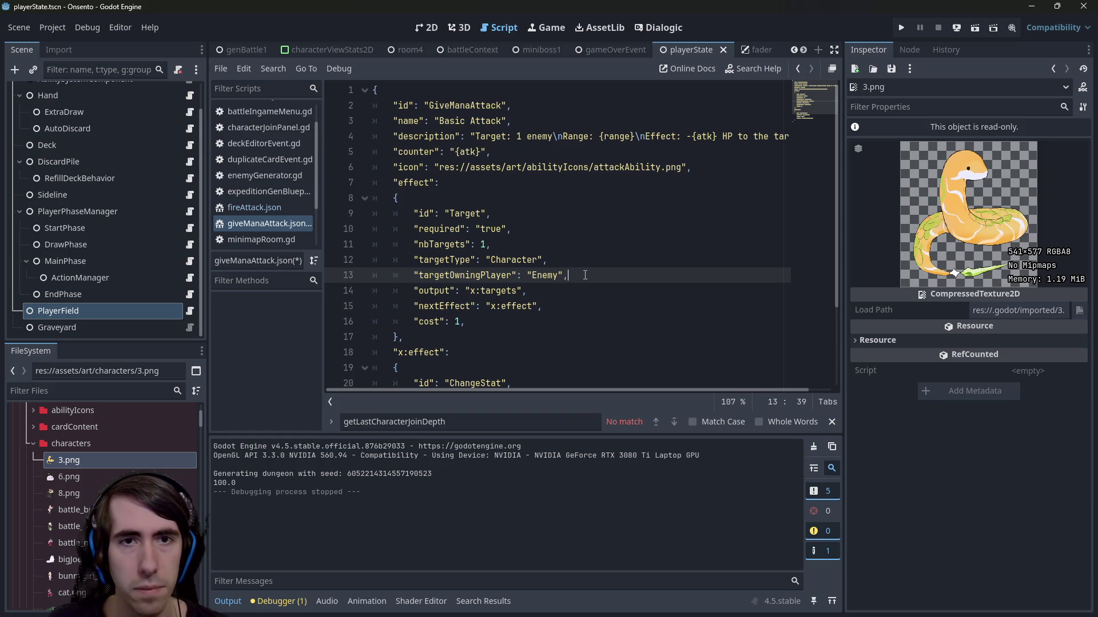
pyautogui.scroll(3, 53, 529)
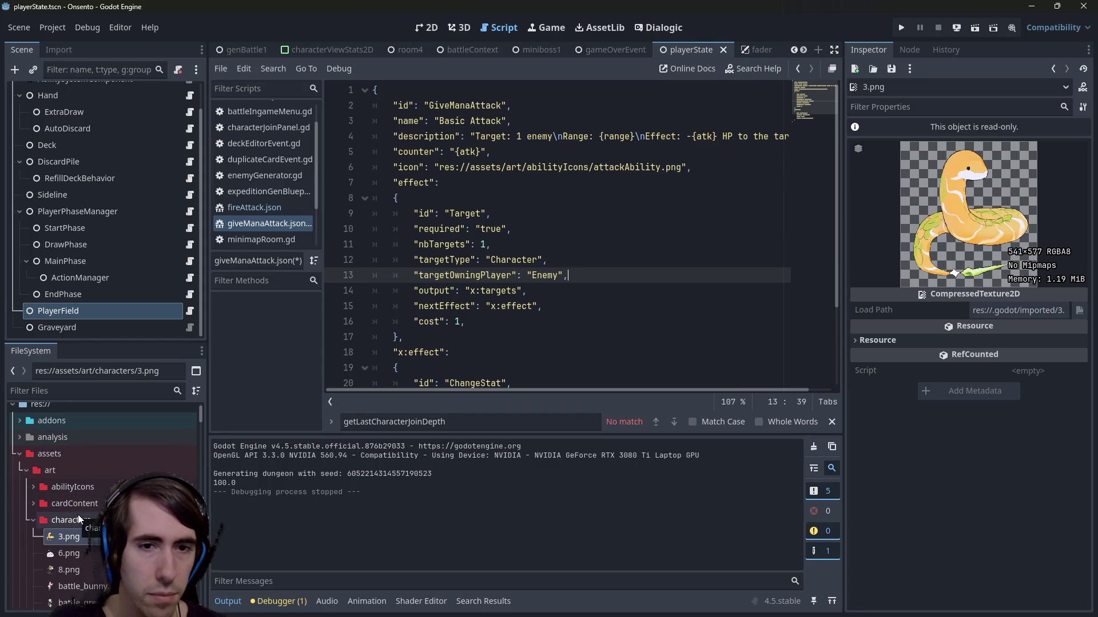
pyautogui.scroll(-7, 80, 502)
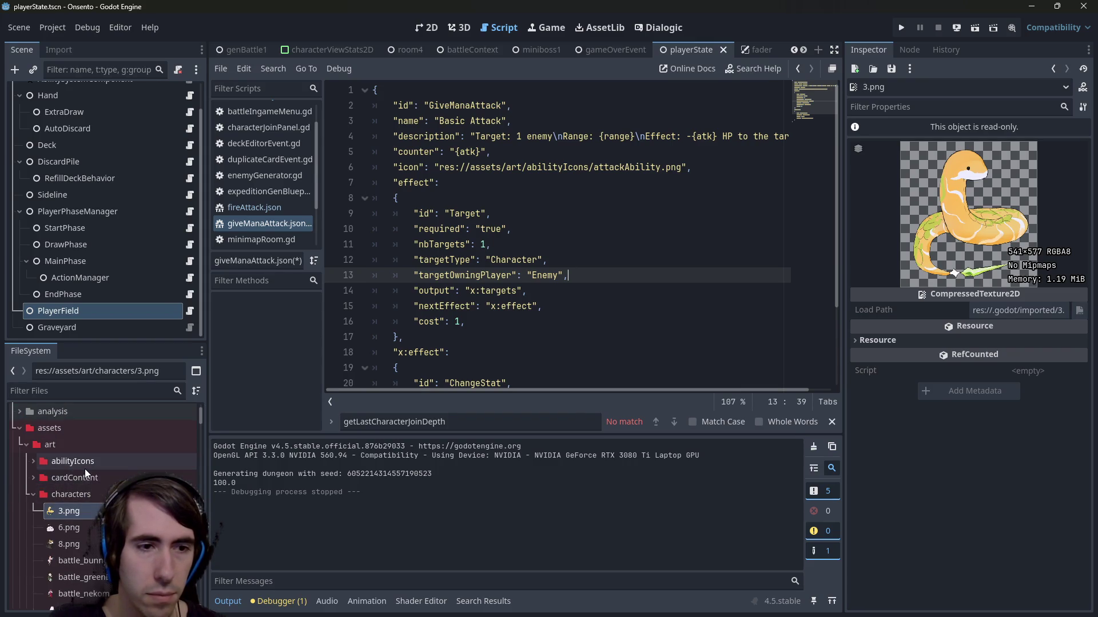
pyautogui.scroll(-5, 84, 474)
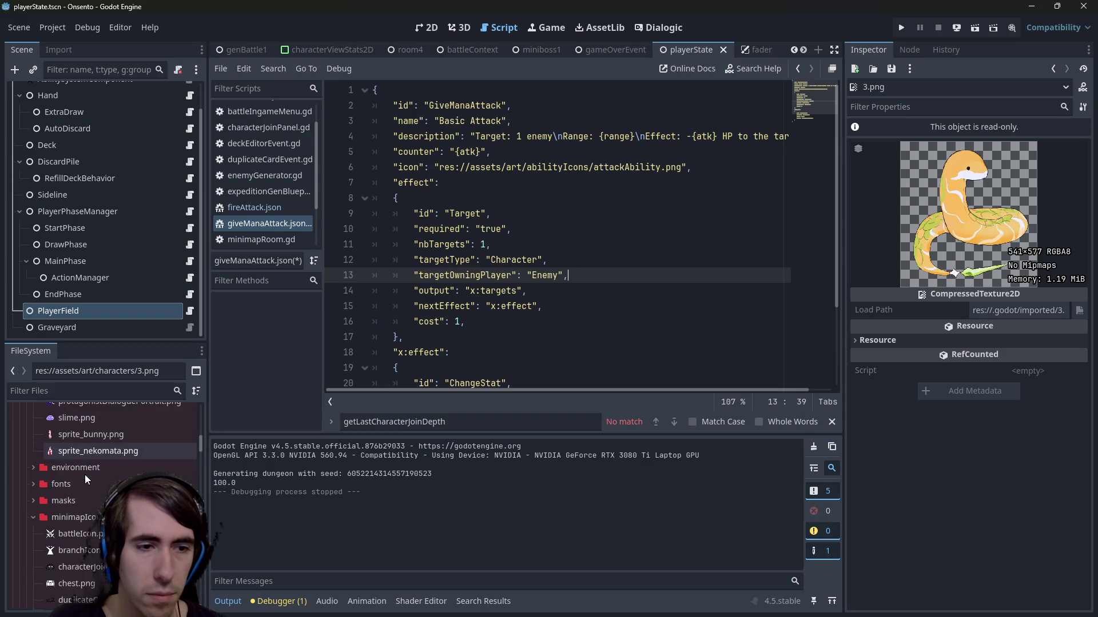
pyautogui.scroll(10, 84, 474)
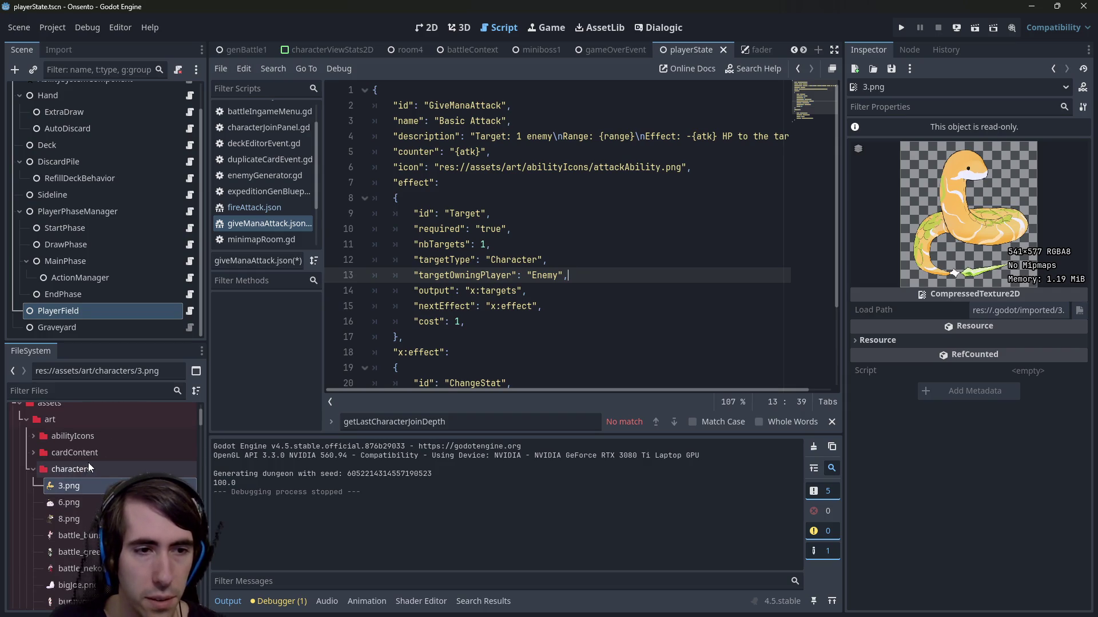
pyautogui.scroll(-10, 91, 457)
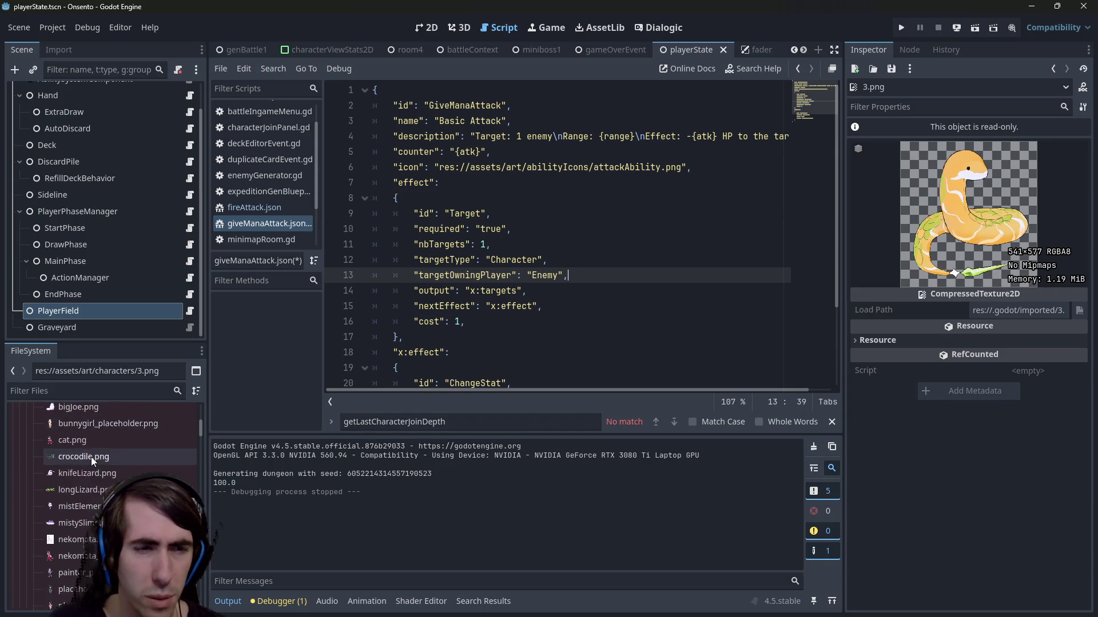
pyautogui.scroll(5, 91, 461)
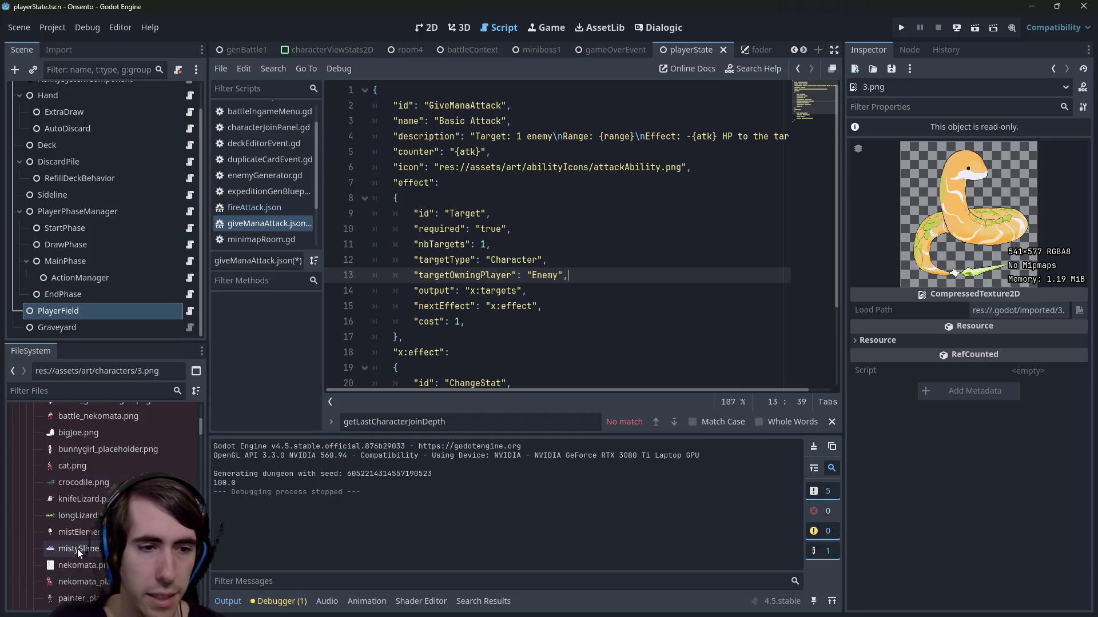
# Step: Preview the mistySlime, mistElemental, knifeLizard and nekomata character images in turn
pyautogui.click(77, 549)
pyautogui.moveTo(77, 549)
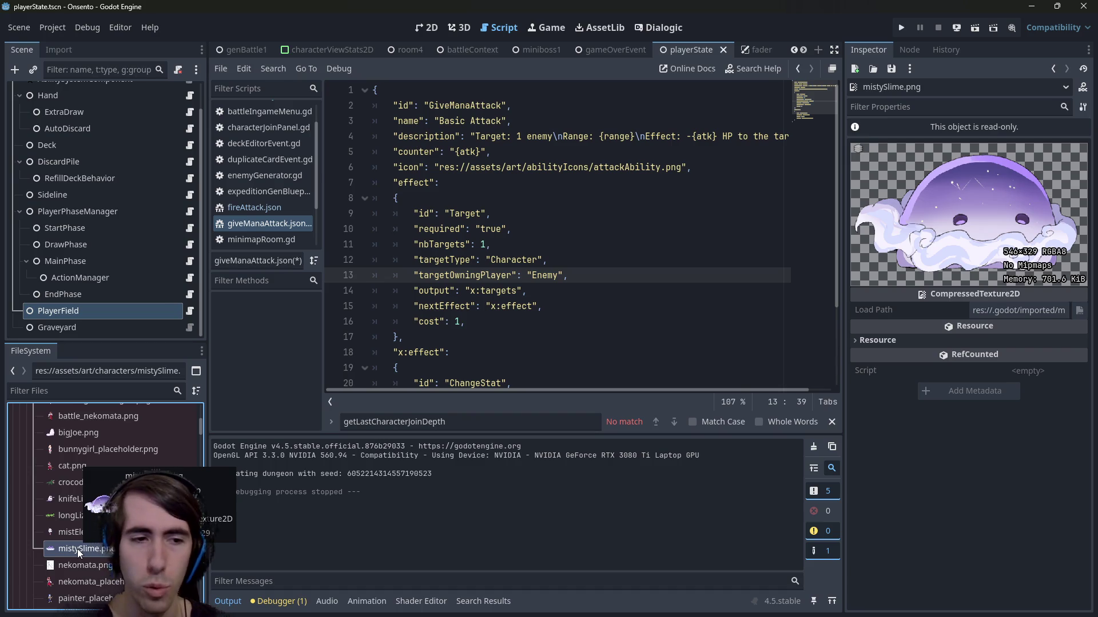
pyautogui.scroll(-1, 84, 526)
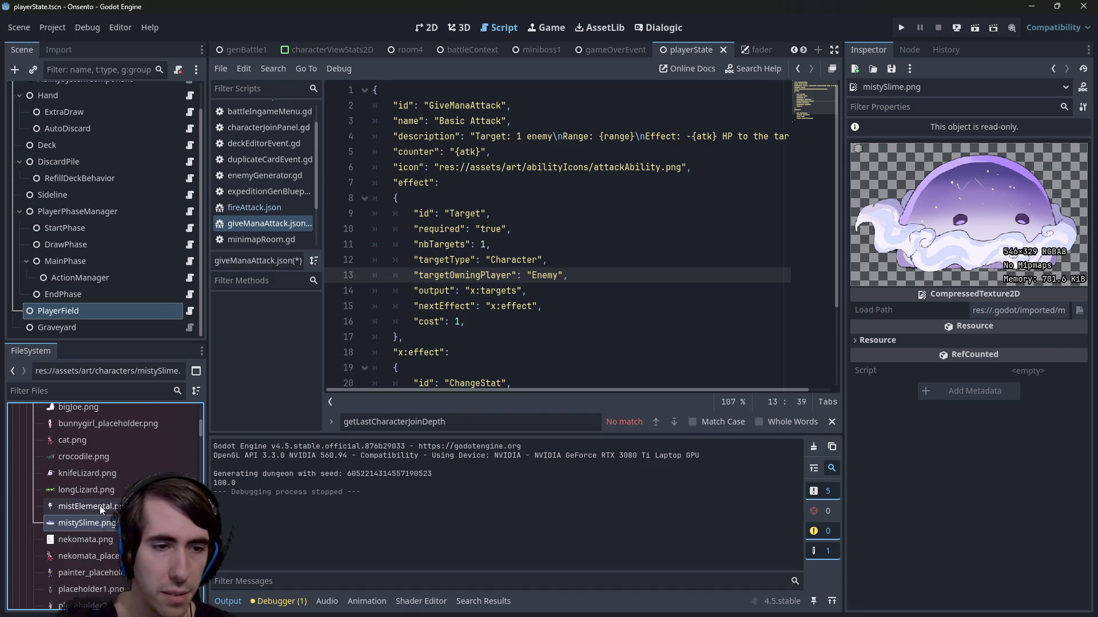
pyautogui.click(102, 506)
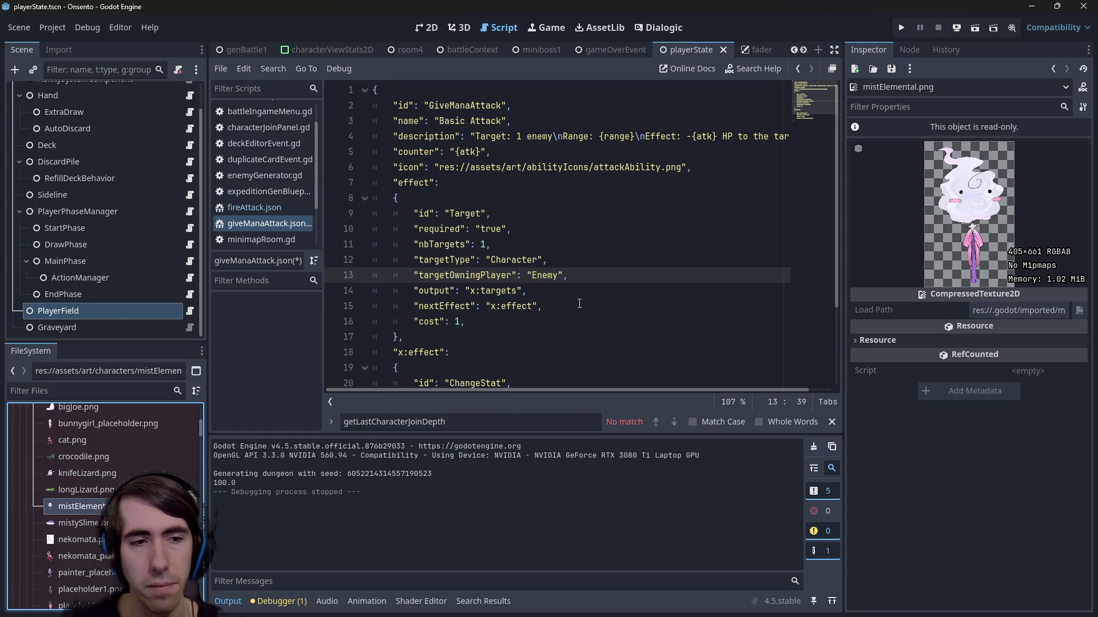
pyautogui.press('Down')
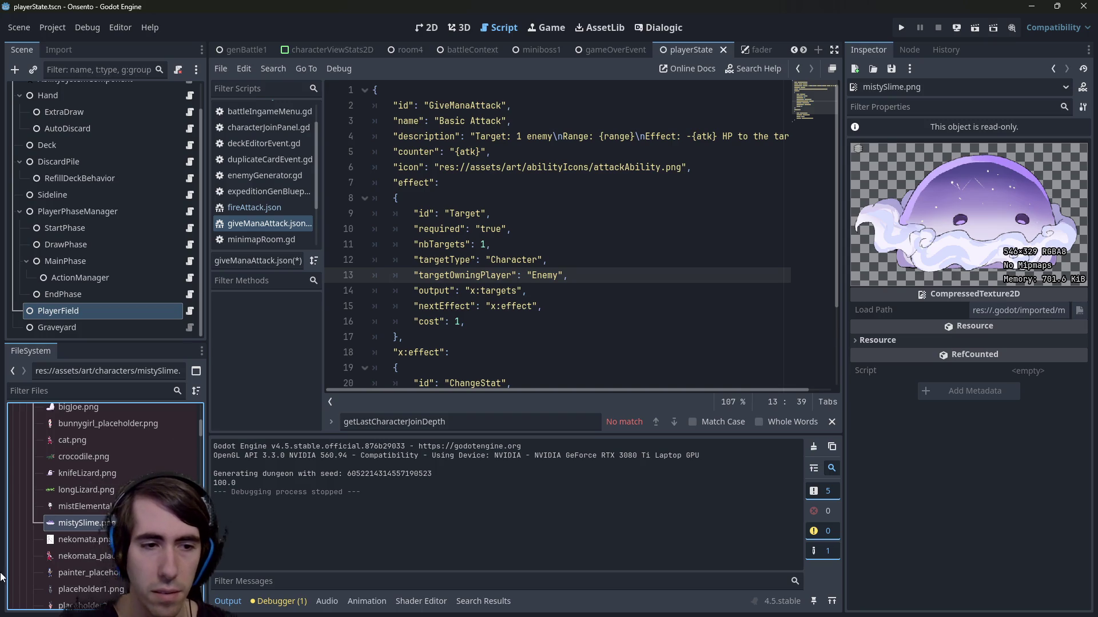
pyautogui.click(69, 508)
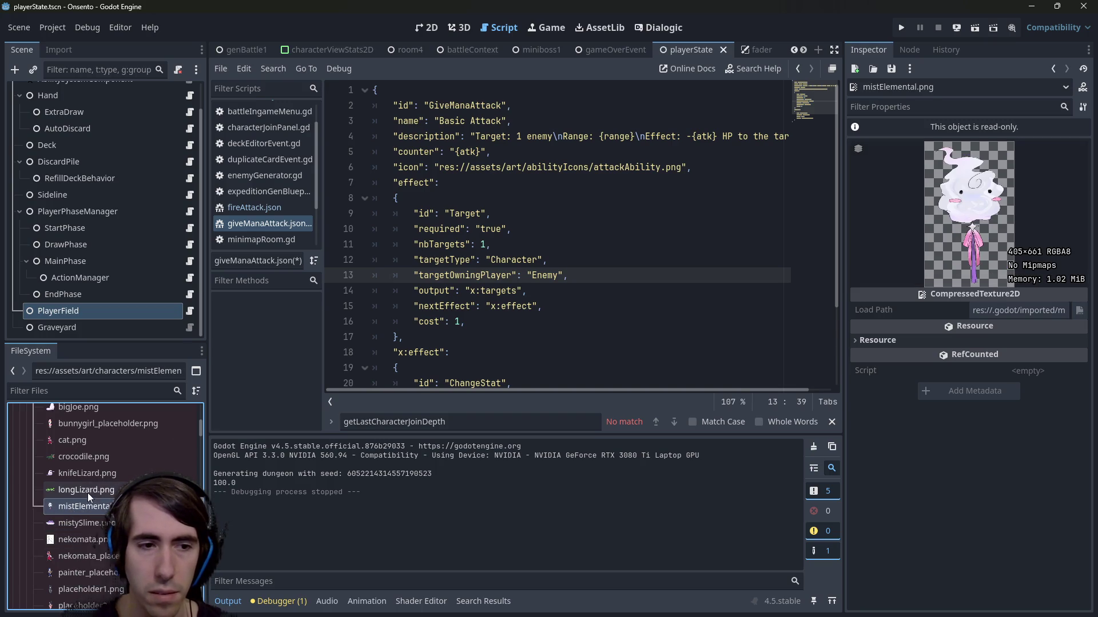
pyautogui.click(99, 472)
pyautogui.scroll(1, 100, 472)
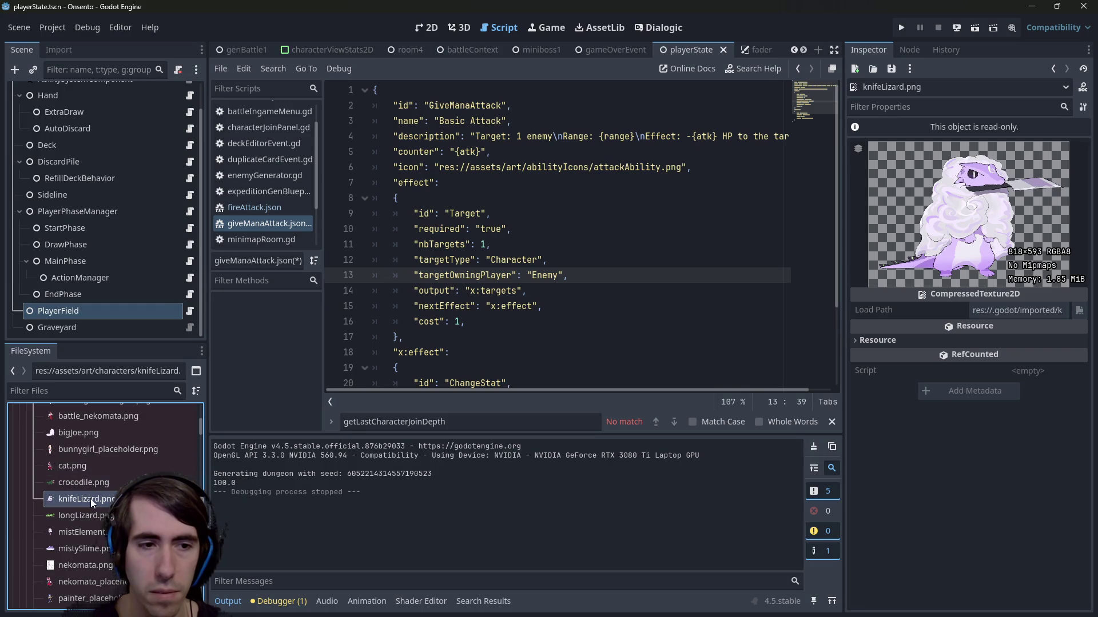
pyautogui.click(100, 559)
pyautogui.press('Up')
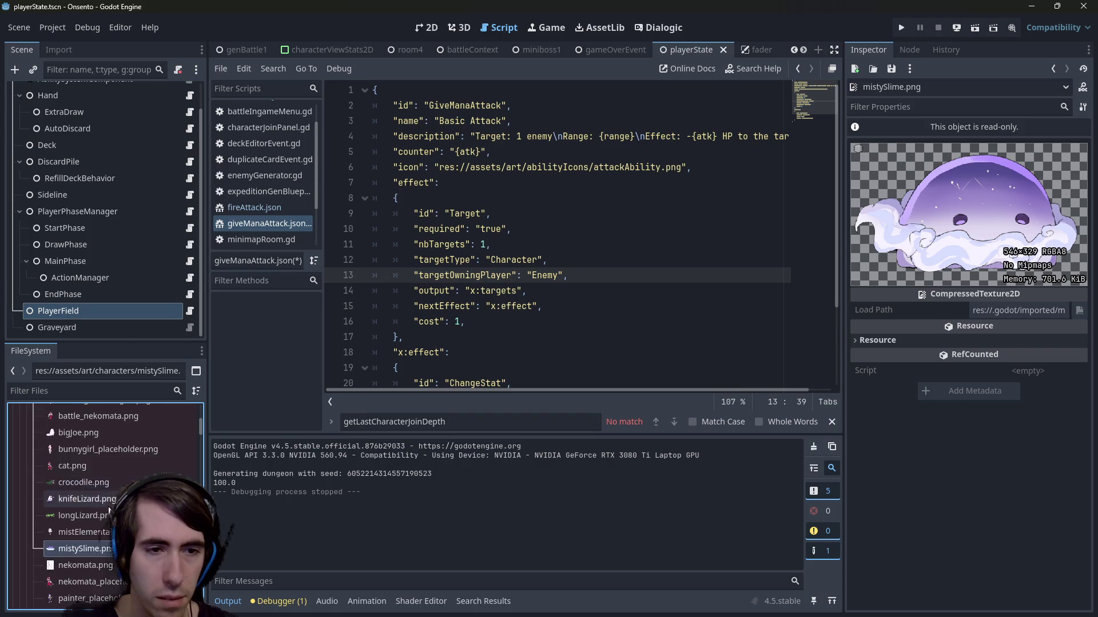
# Step: Compare mistElemental against mistySlime, ending on the mistElemental.png preview
pyautogui.scroll(5, 84, 517)
pyautogui.scroll(-5, 87, 512)
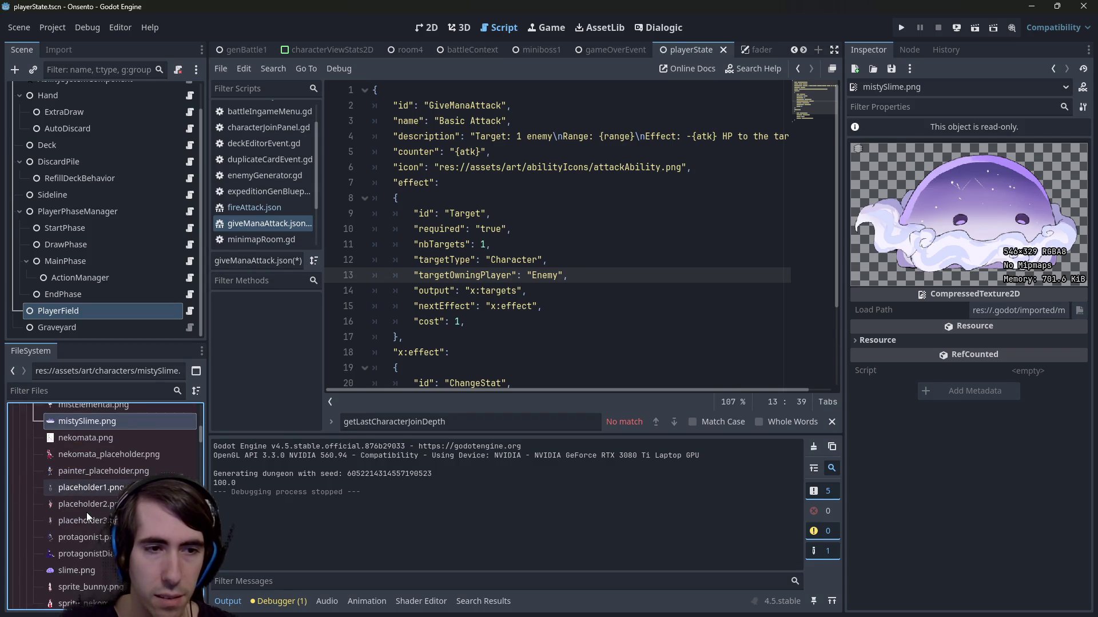
pyautogui.scroll(2, 87, 513)
pyautogui.click(88, 504)
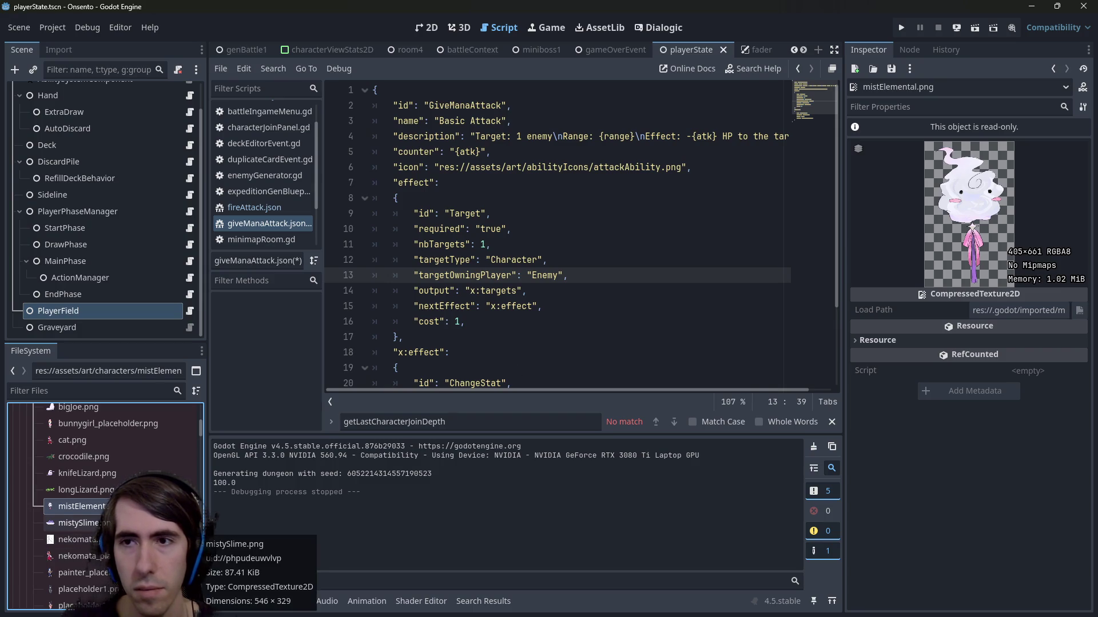
pyautogui.click(77, 523)
pyautogui.click(80, 506)
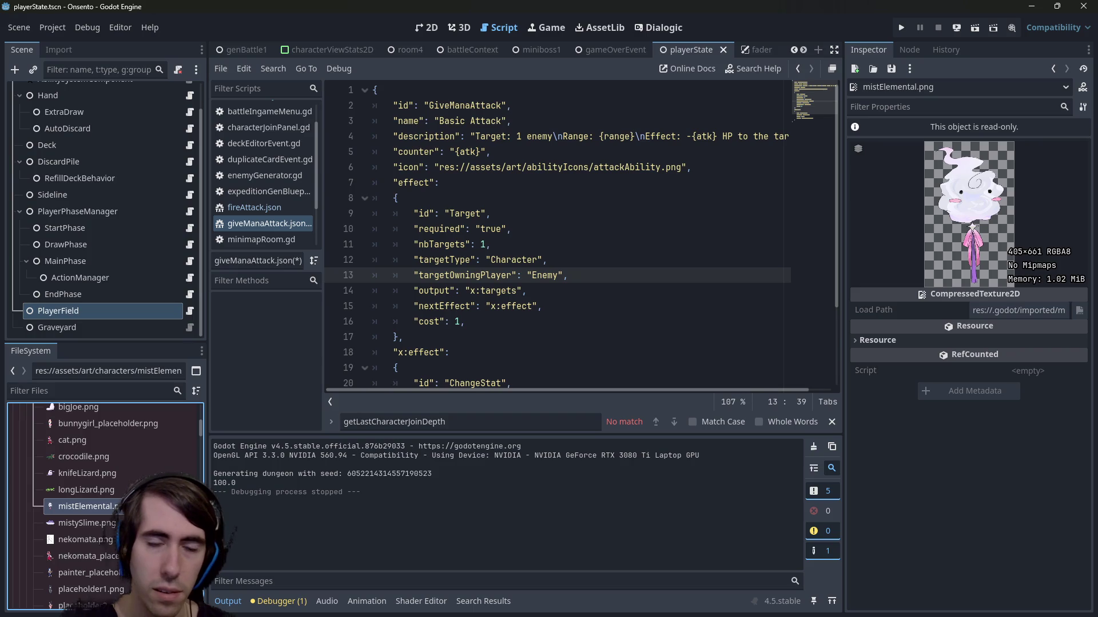
pyautogui.moveTo(183, 509)
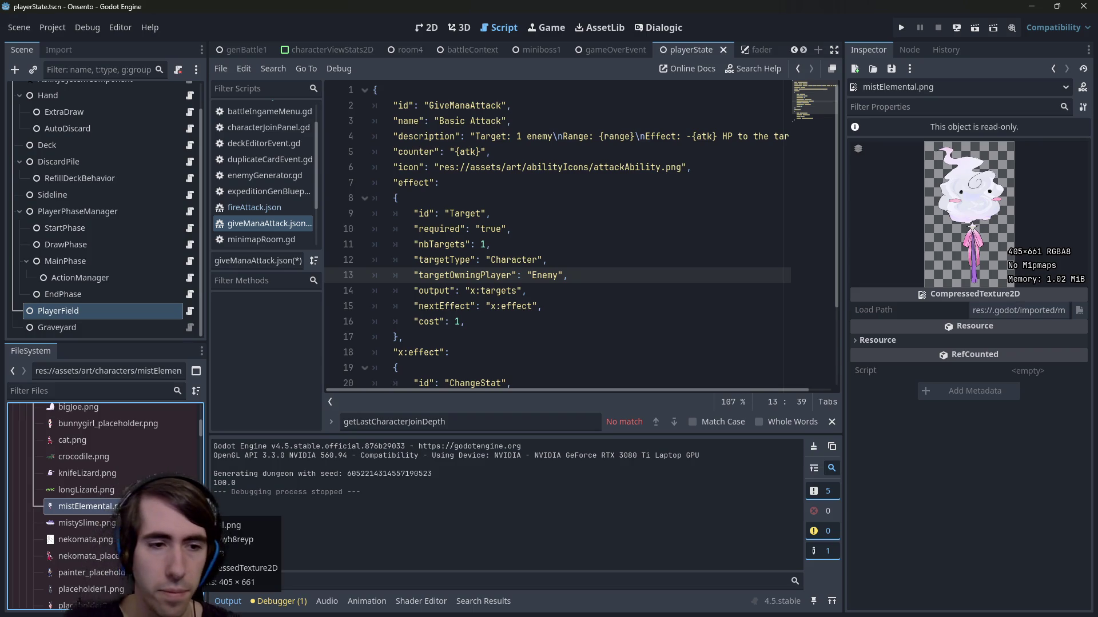
pyautogui.click(86, 523)
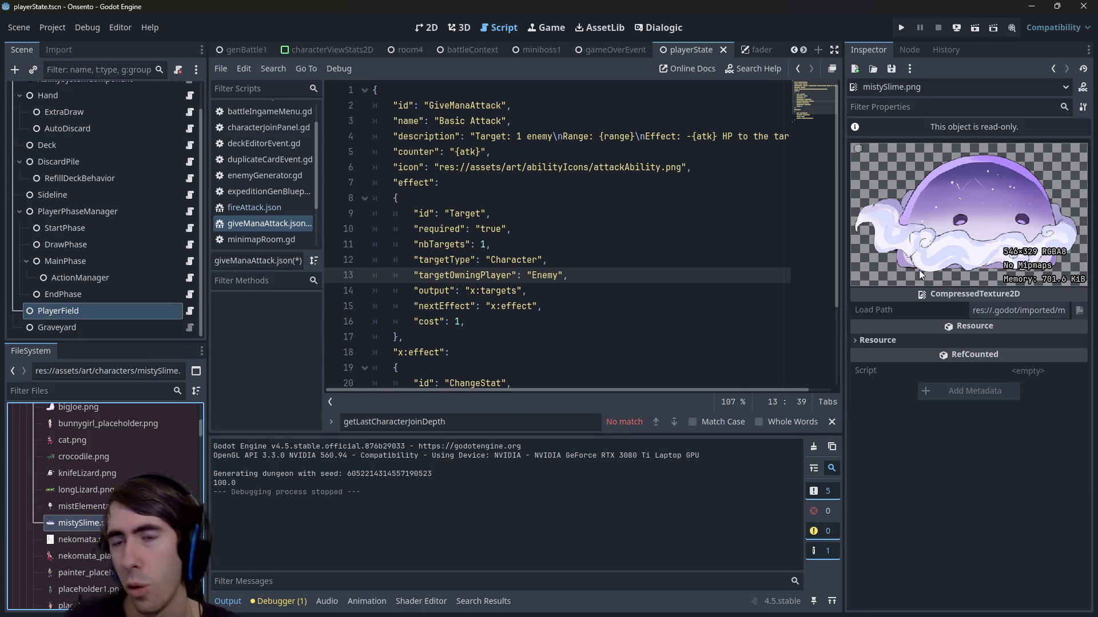
pyautogui.press('Up')
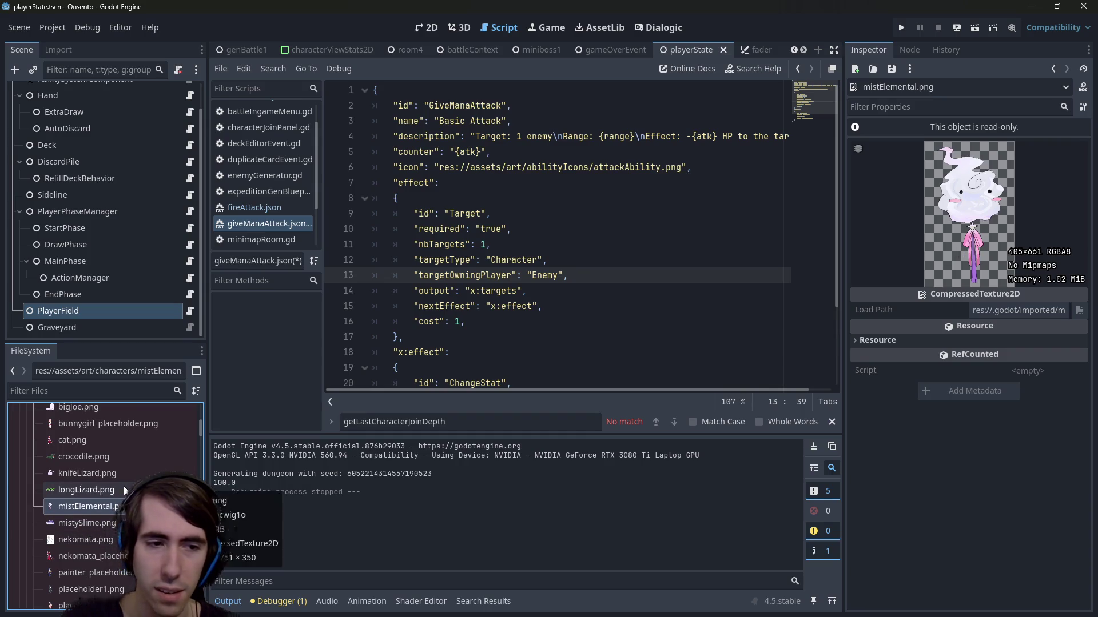
# Step: Select giveManaAttack.json to show its GiveManaAttack id and Basic Attack name
pyautogui.scroll(6, 117, 486)
pyautogui.scroll(-10, 110, 487)
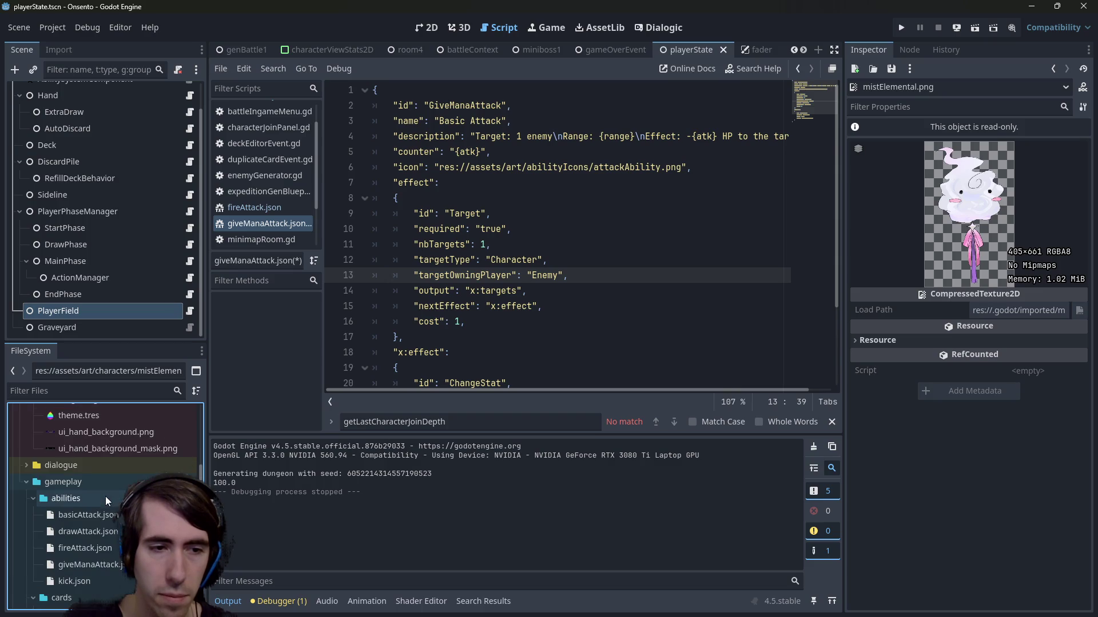
pyautogui.click(98, 563)
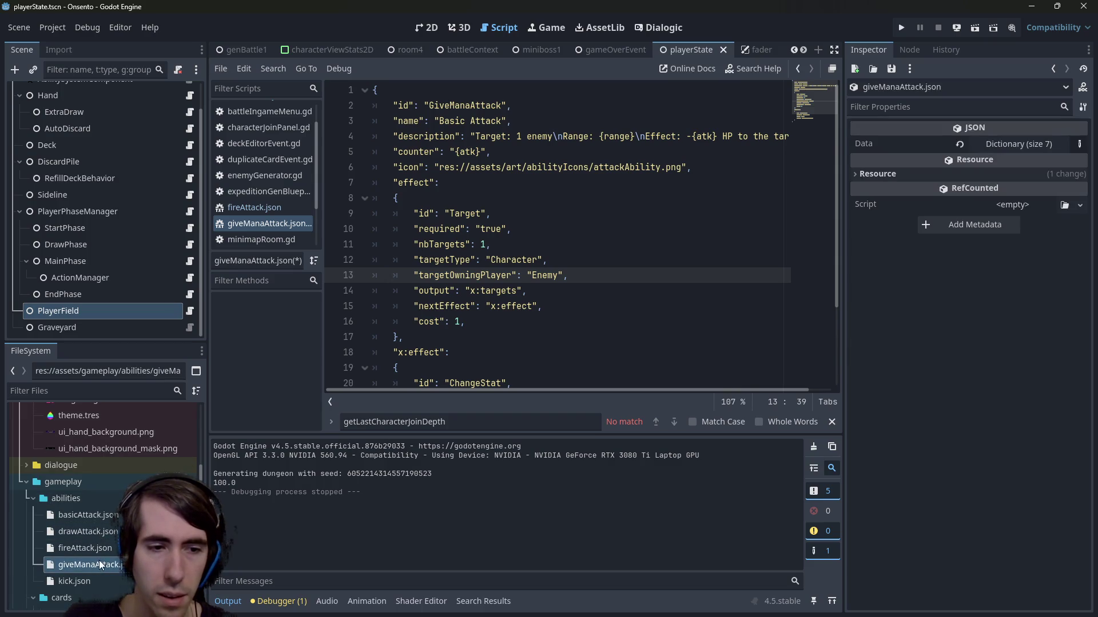
pyautogui.click(476, 108)
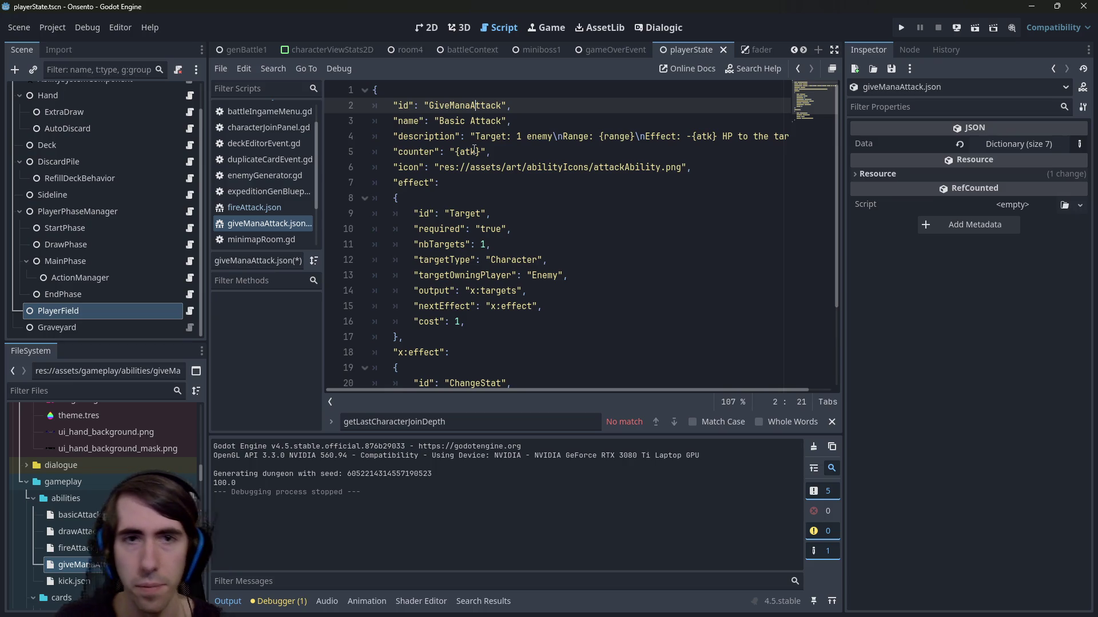
# Step: Change the ability id to ManaAbsorption, fixing the extra 'b' typo, and save
pyautogui.hotkey('ctrl', 'shift', 'Left')
pyautogui.write('Ma')
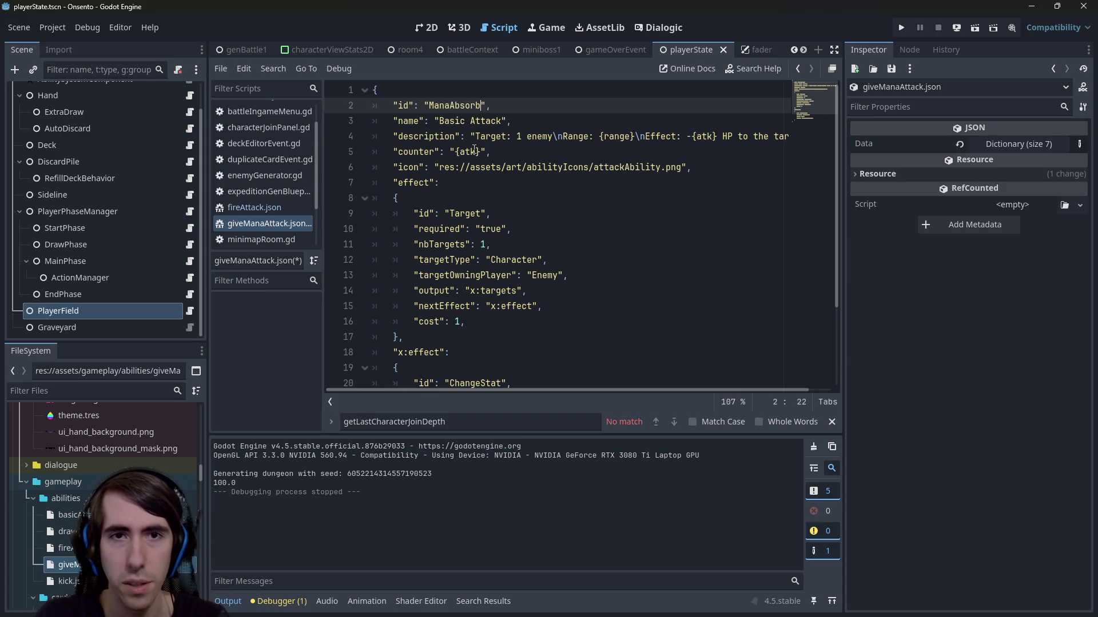
pyautogui.write('ption')
pyautogui.hotkey('ctrl', 'shift', 'Left')
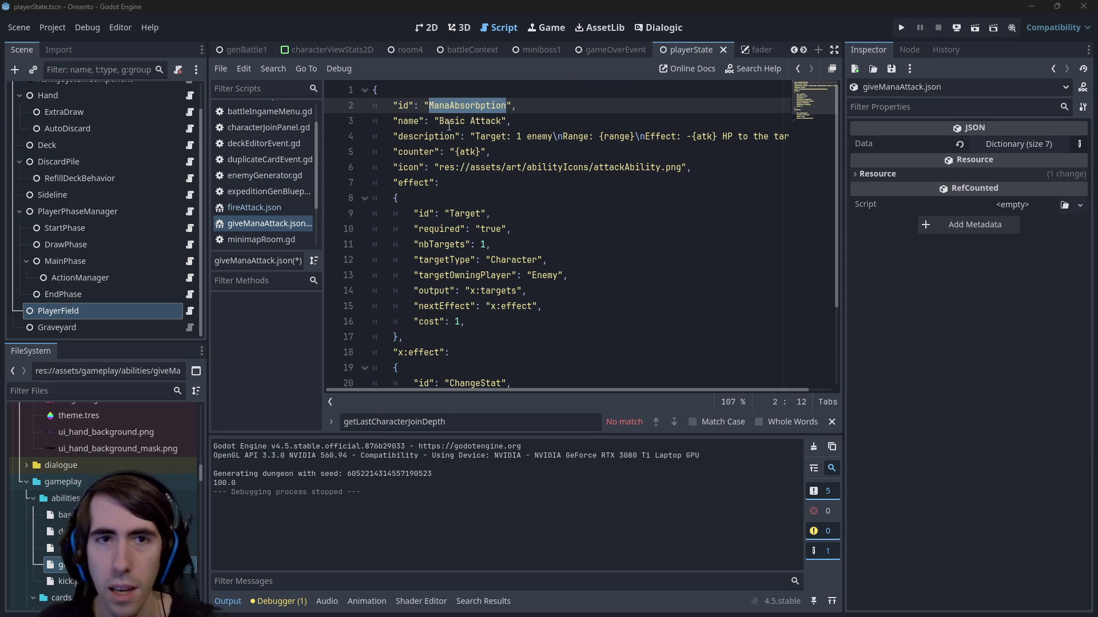
pyautogui.click(481, 105)
pyautogui.press('BackSpace')
pyautogui.hotkey('ctrl', 's')
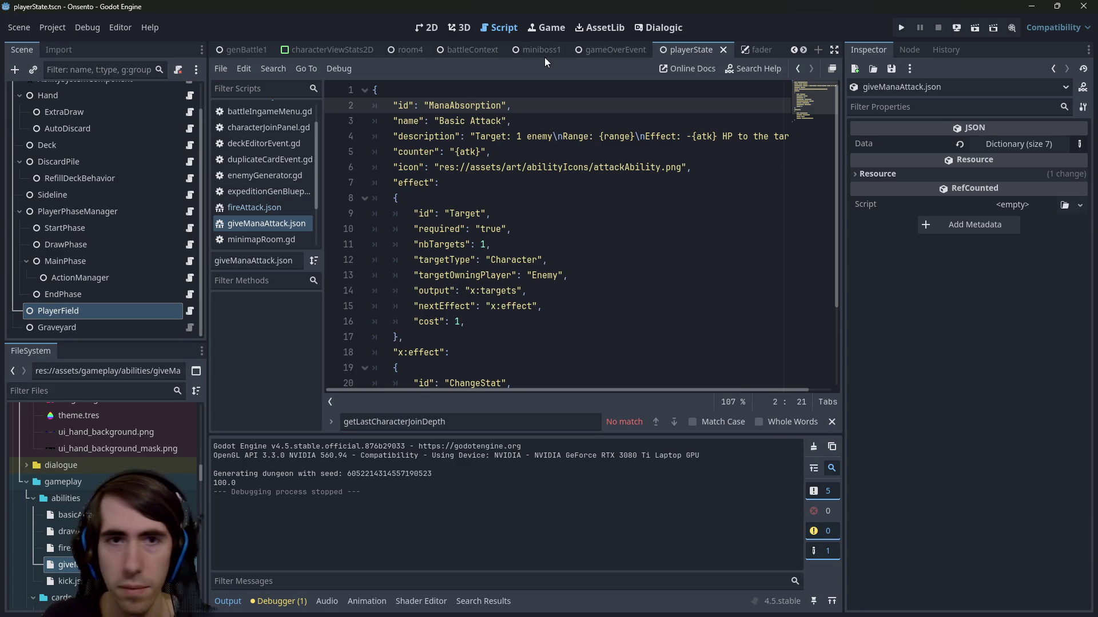
# Step: Replace the Basic Attack name with Mana Absorption by copying the id
pyautogui.doubleClick(446, 106)
pyautogui.hotkey('ctrl', 'c')
pyautogui.moveTo(439, 120); pyautogui.dragTo(509, 120)
pyautogui.hotkey('ctrl', 'v')
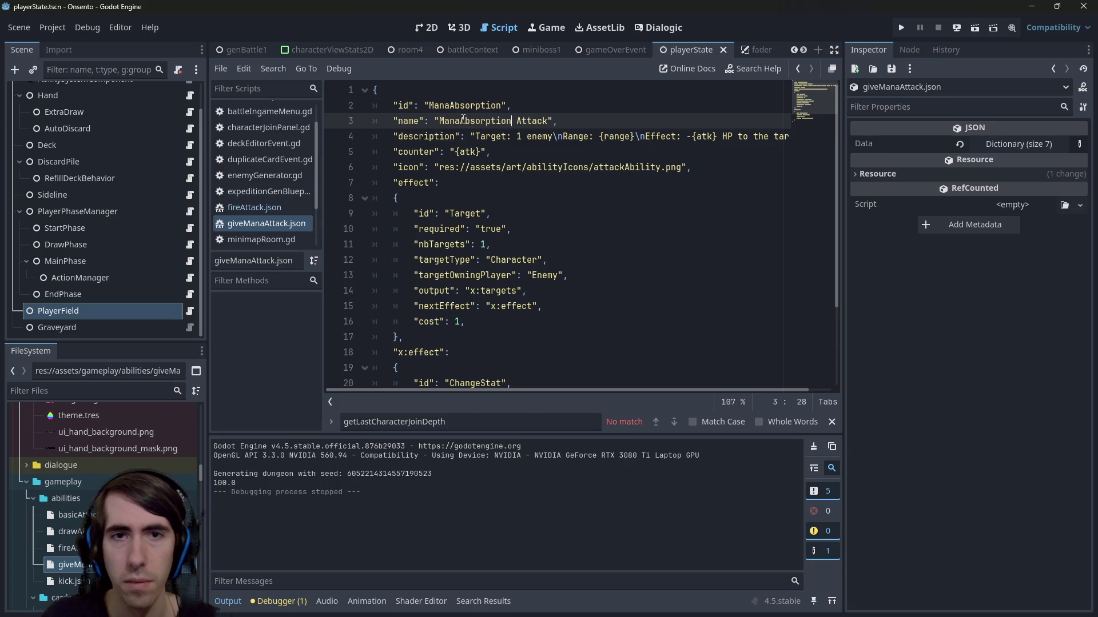
pyautogui.click(460, 121)
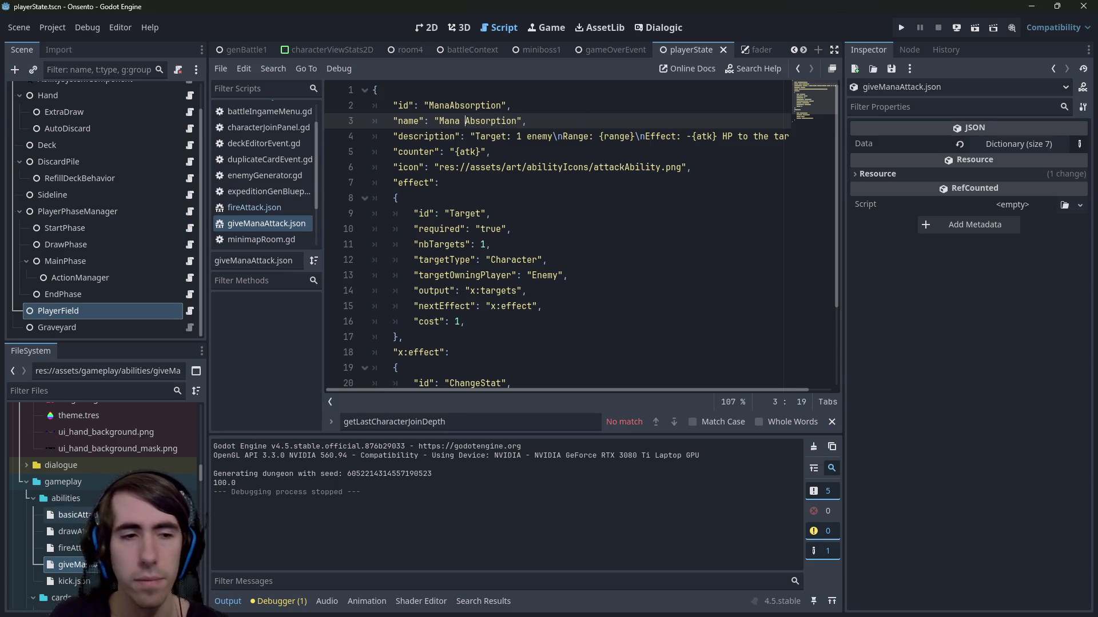
pyautogui.doubleClick(471, 120)
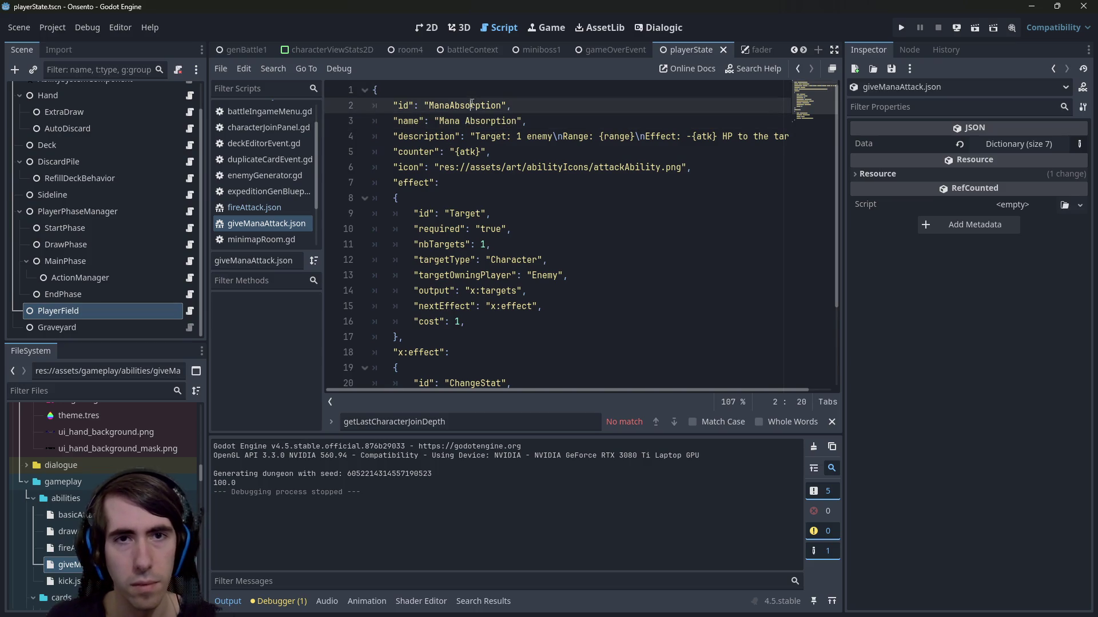
pyautogui.doubleClick(464, 106)
# Step: Rename the file to manaAbsorption.json and widen the code editor by shrinking the Inspector
pyautogui.press('F2')
pyautogui.write('manaAbsorption')
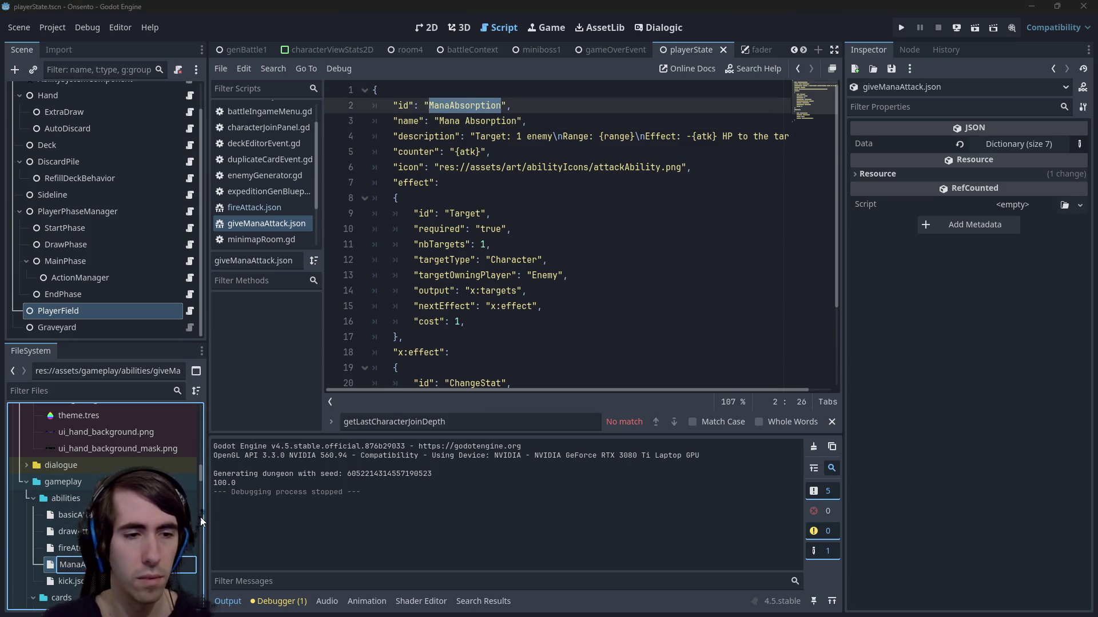
pyautogui.press('Return')
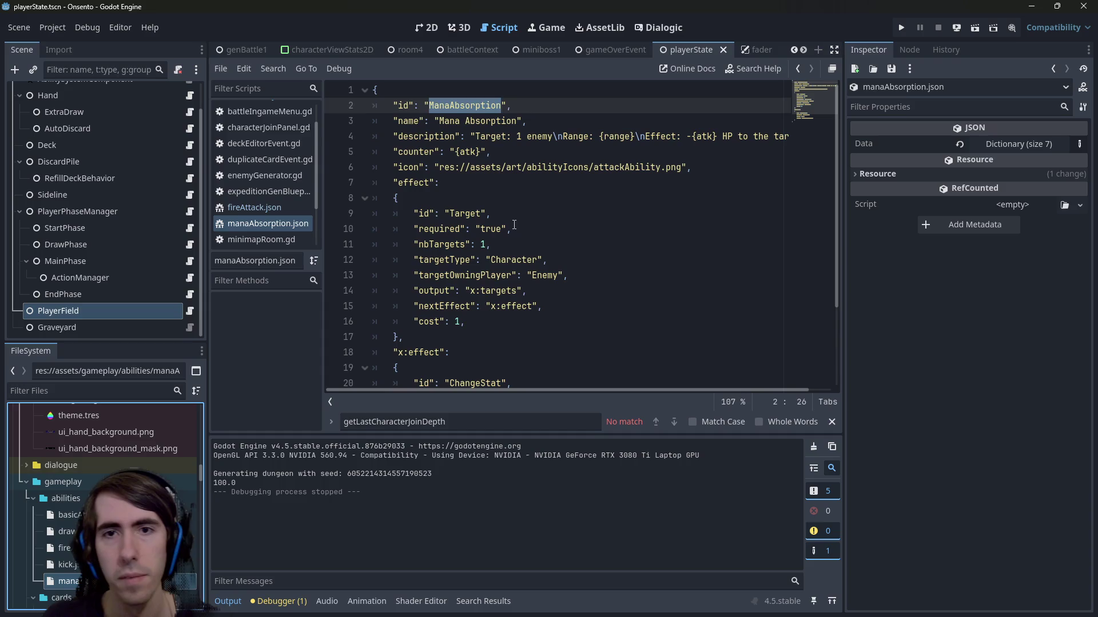
pyautogui.click(441, 182)
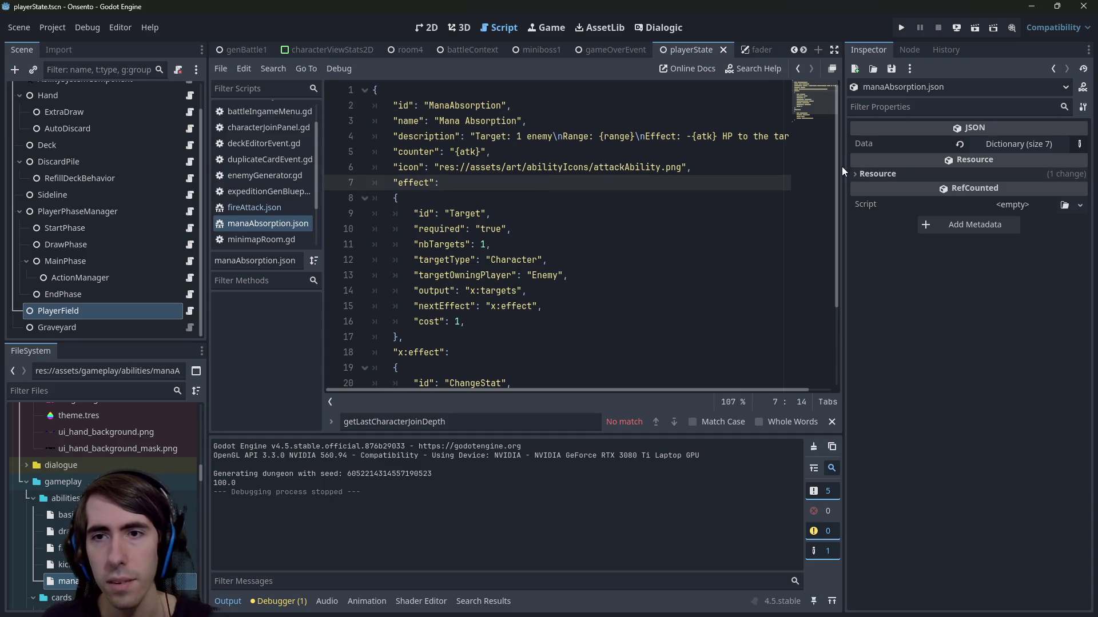
pyautogui.moveTo(845, 171); pyautogui.dragTo(884, 172)
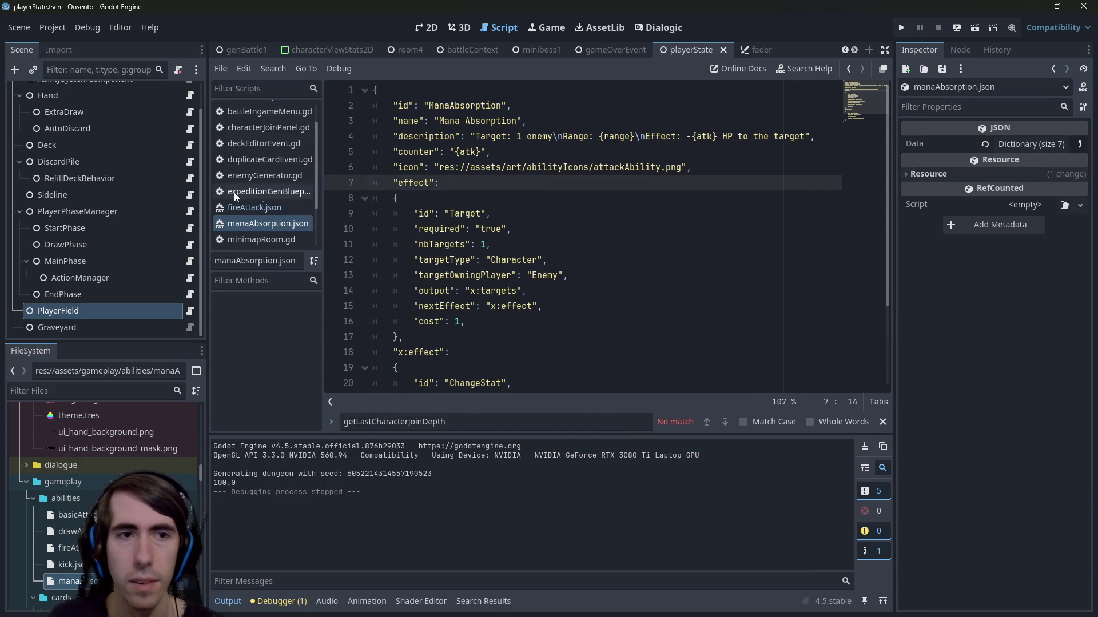
# Step: Append '+2 Mana to Self' to the description after the HP damage and save
pyautogui.moveTo(204, 193); pyautogui.dragTo(163, 193)
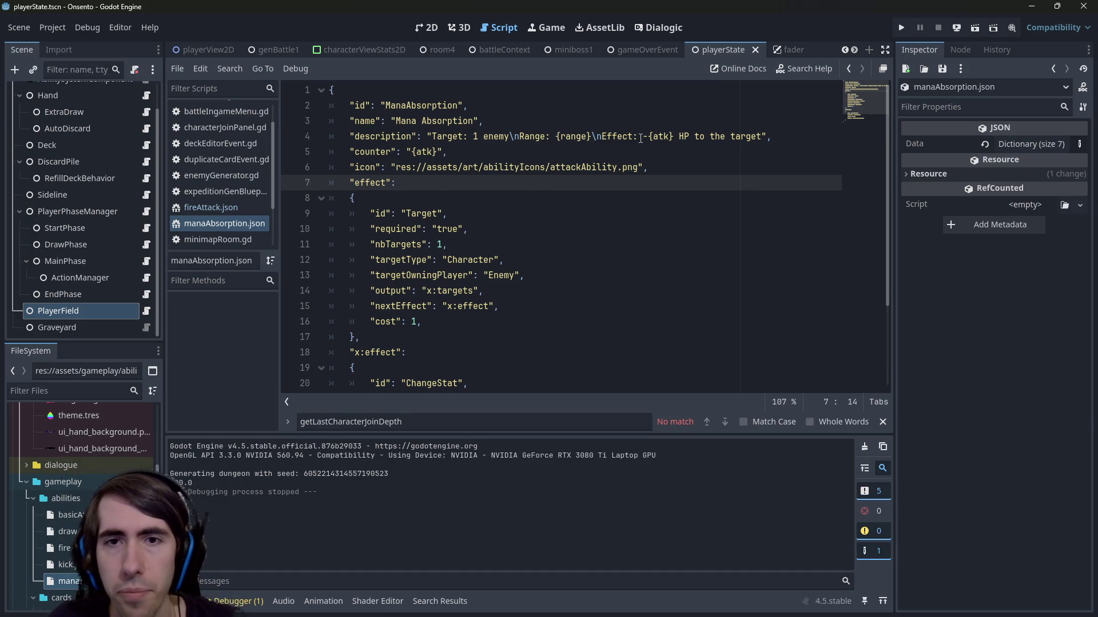
pyautogui.click(763, 137)
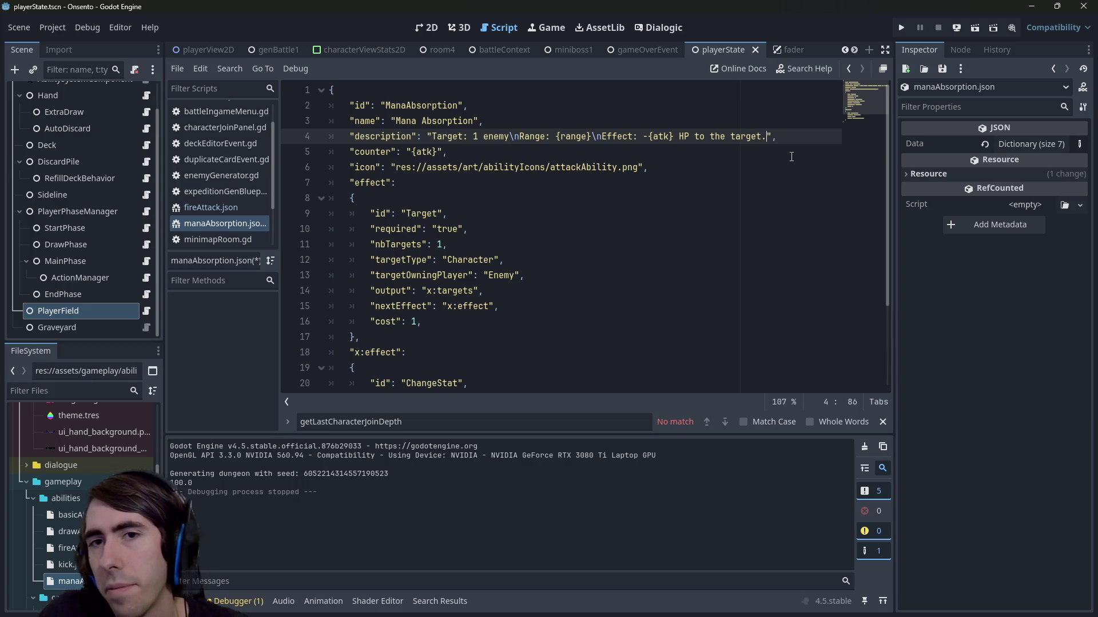
pyautogui.write('+1')
pyautogui.press('BackSpace')
pyautogui.write('2 Mana to Self')
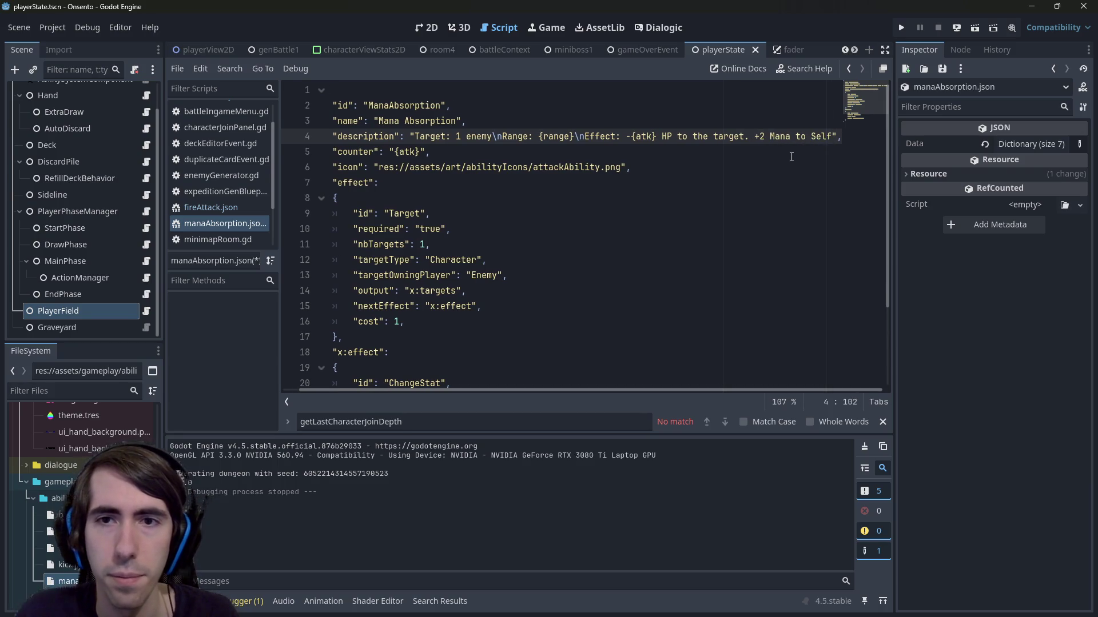
pyautogui.hotkey('ctrl', 's')
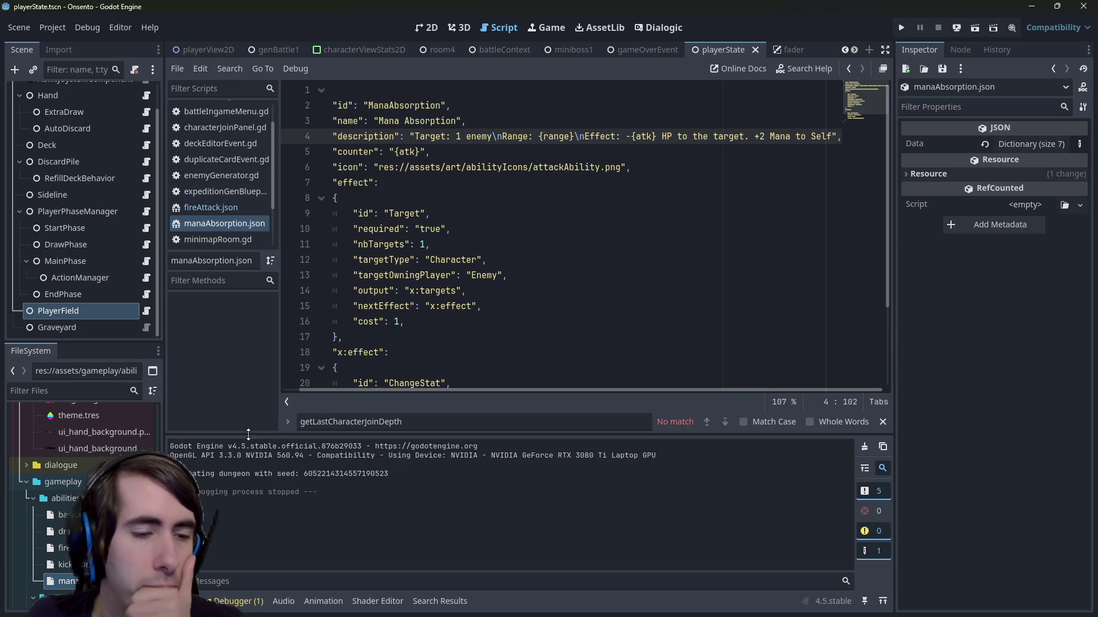
# Step: Open fireAttack.json for reference
pyautogui.scroll(-3, 86, 486)
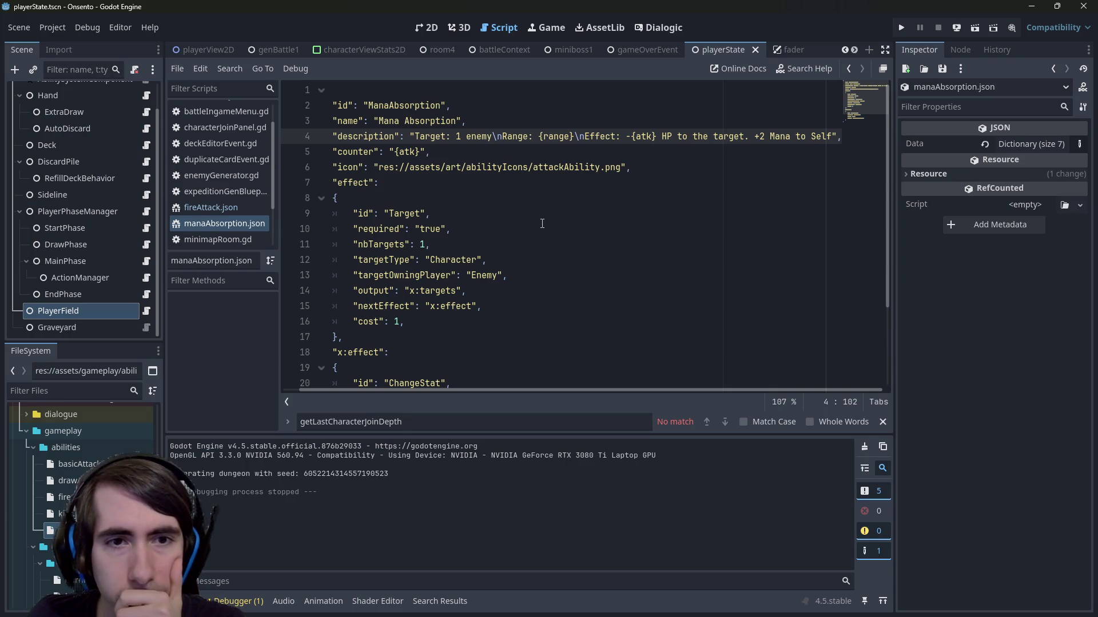
pyautogui.moveTo(450, 213); pyautogui.dragTo(330, 198)
pyautogui.doubleClick(66, 496)
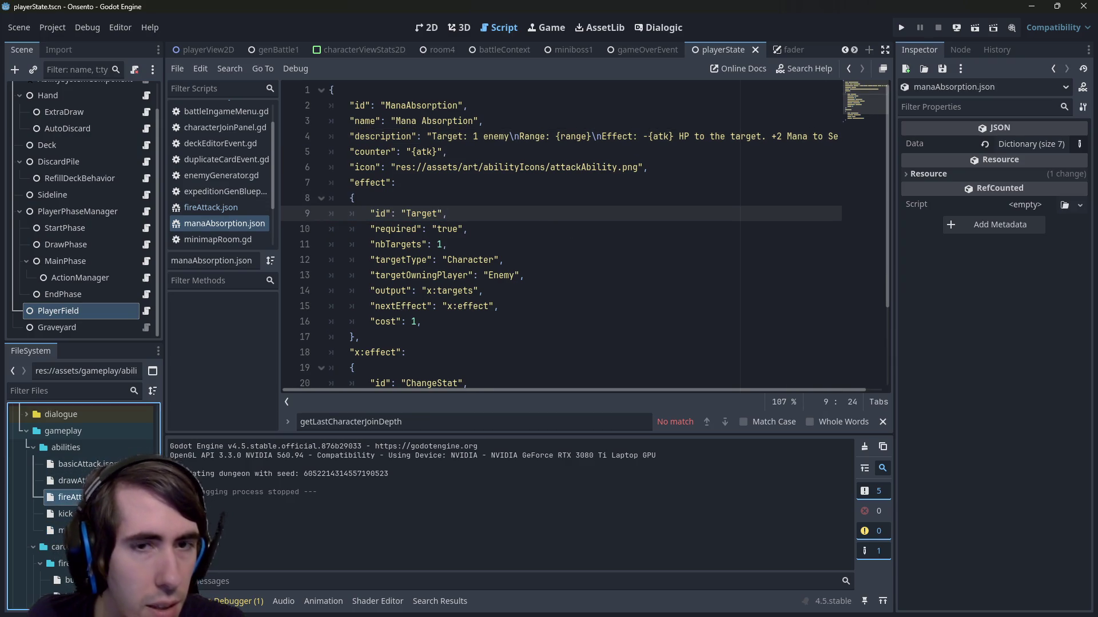
# Step: Inspect the x:dmgEffect block and its targets line in fireAttack.json
pyautogui.scroll(-6, 495, 290)
pyautogui.scroll(6, 495, 290)
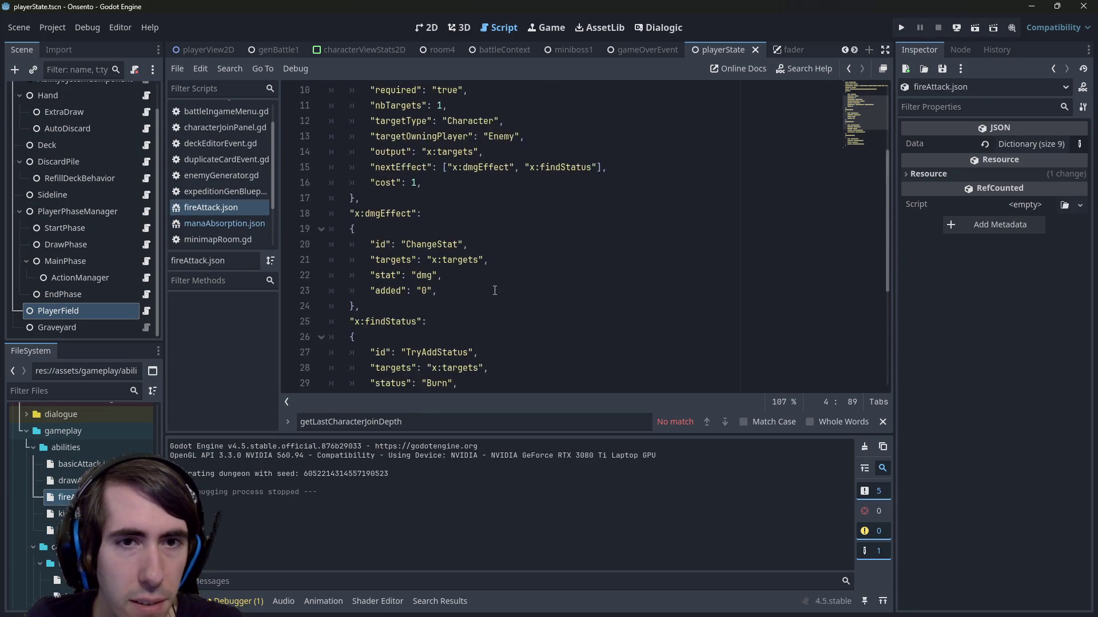
pyautogui.scroll(-3, 495, 291)
pyautogui.click(463, 299)
pyautogui.keyDown('shift'); pyautogui.click(350, 260); pyautogui.keyUp('shift')
pyautogui.click(350, 260)
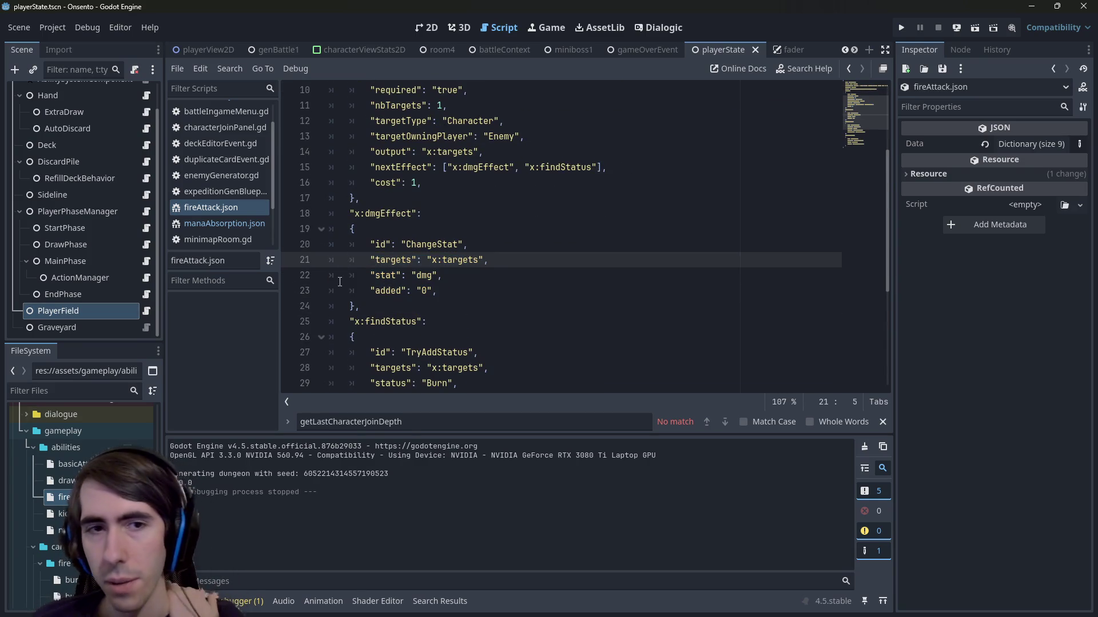
pyautogui.scroll(-3, 456, 293)
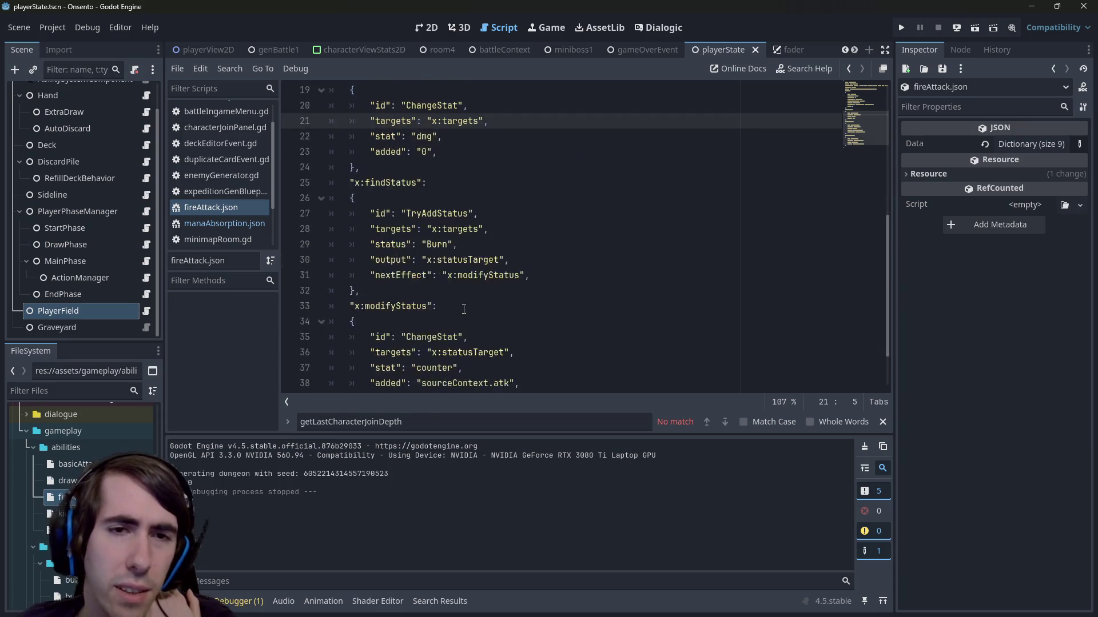
pyautogui.scroll(1, 463, 309)
pyautogui.scroll(-3, 451, 313)
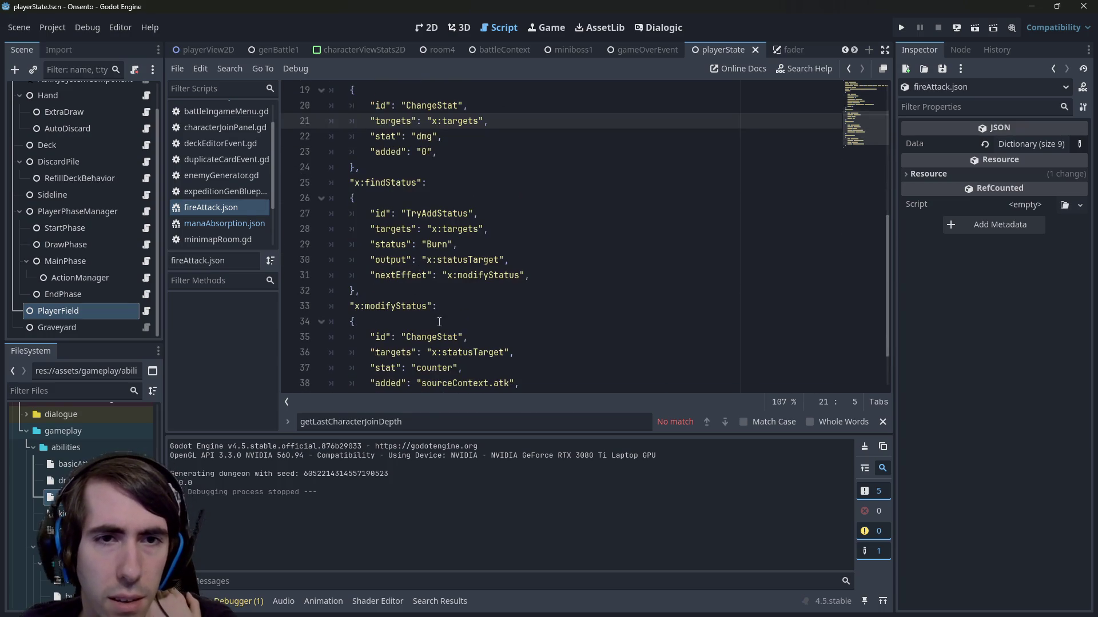
# Step: Examine the x:modifyStatus block, the x:findStatus targets reference and the nbTargets line
pyautogui.moveTo(355, 338)
pyautogui.mouseDown()
pyautogui.moveTo(331, 229)
pyautogui.moveTo(331, 121)
pyautogui.mouseUp()
pyautogui.scroll(3, 439, 279)
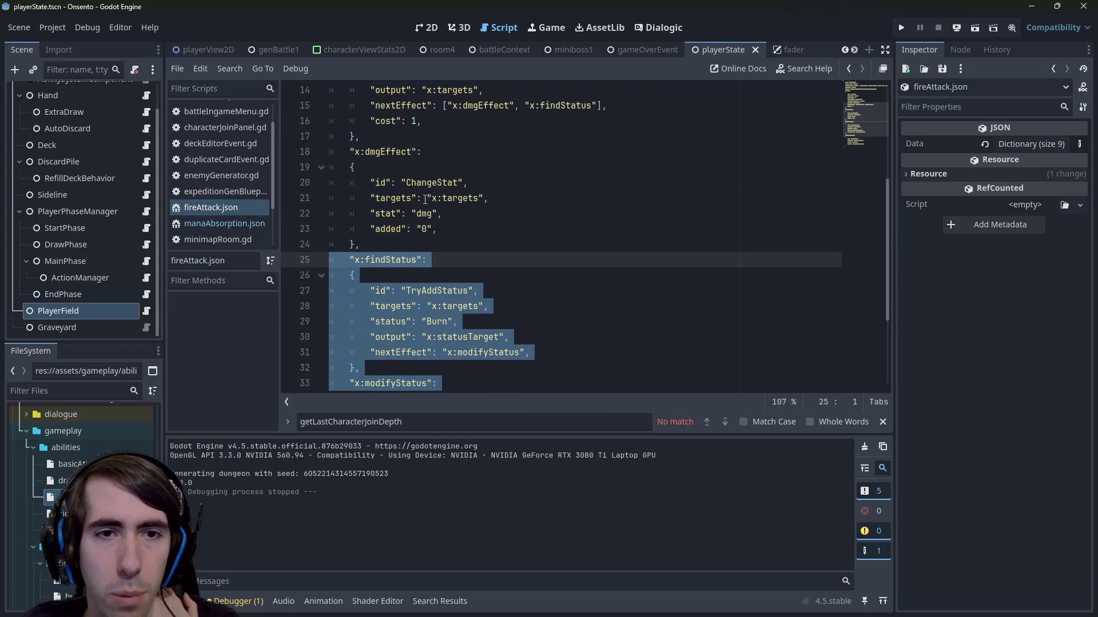
pyautogui.scroll(-3, 439, 279)
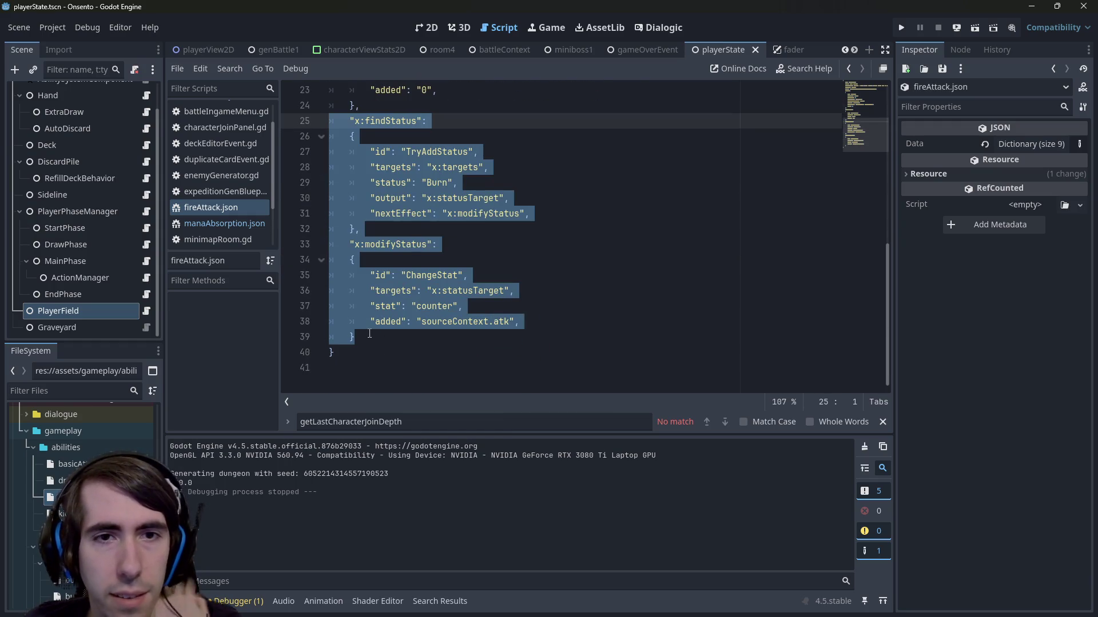
pyautogui.doubleClick(448, 167)
pyautogui.scroll(7, 450, 182)
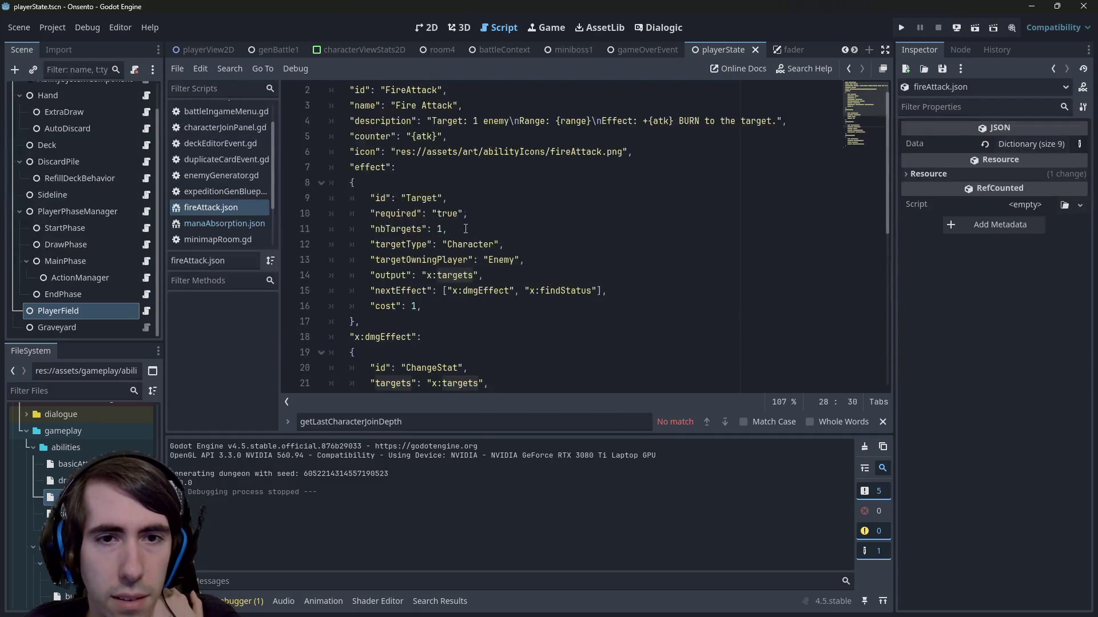
pyautogui.scroll(-3, 465, 228)
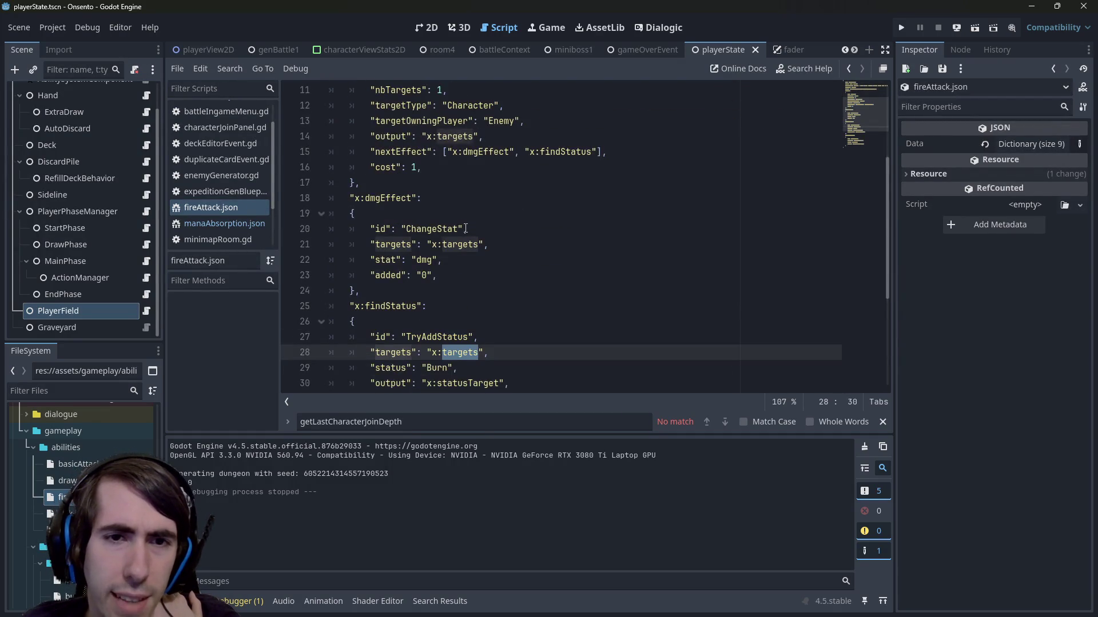
pyautogui.scroll(3, 466, 228)
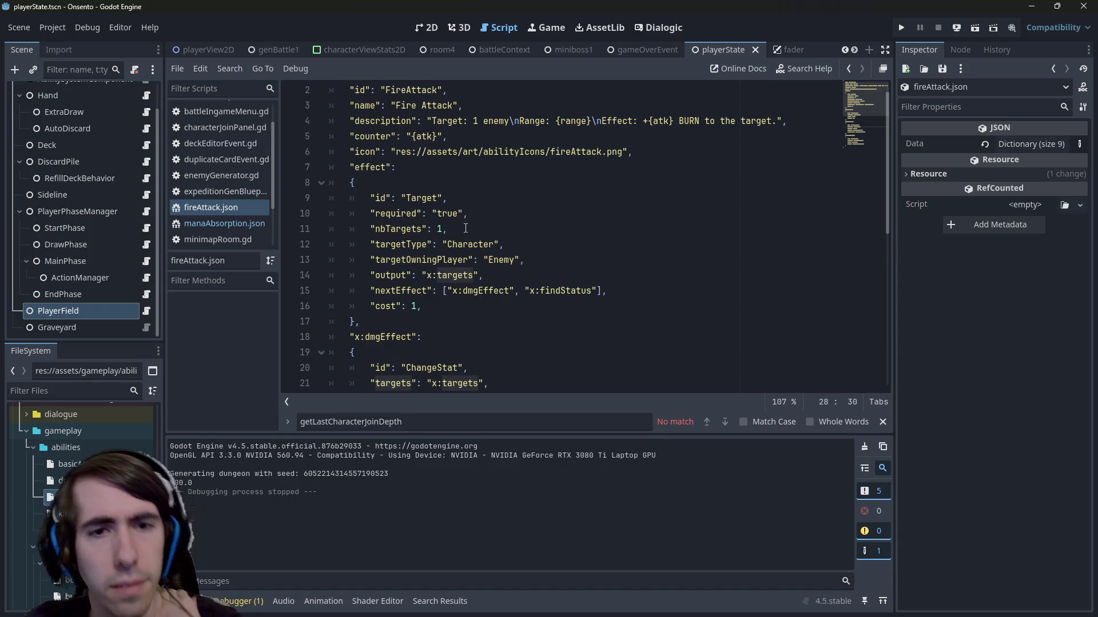
pyautogui.click(460, 231)
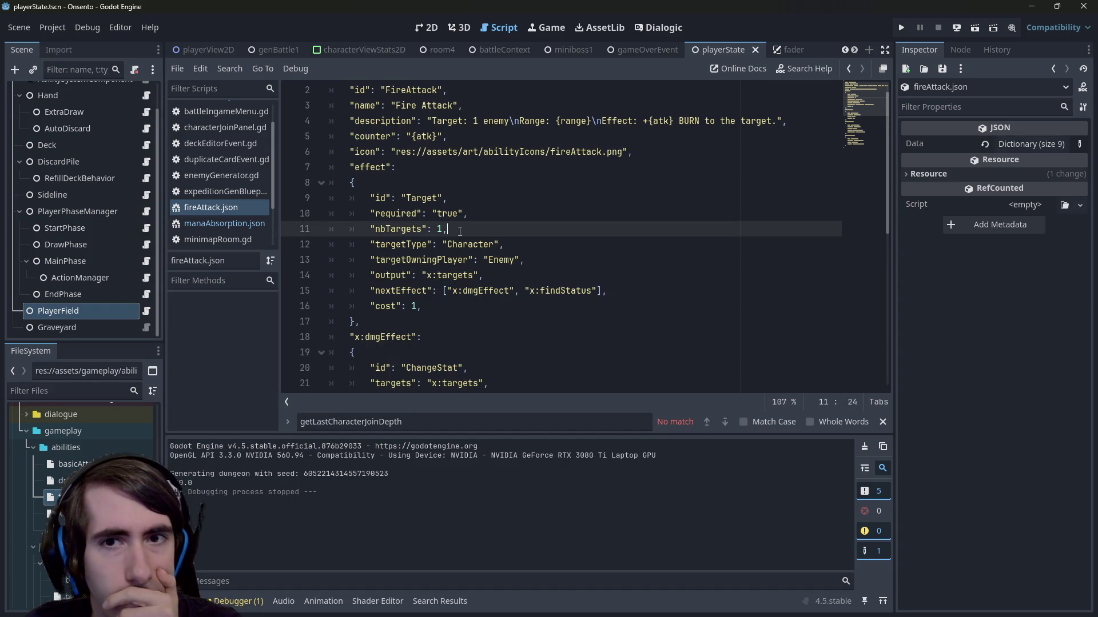
pyautogui.scroll(-7, 460, 231)
# Step: Select the x:findStatus and x:modifyStatus blocks (lines 28–39), then return to manaAbsorption.json
pyautogui.moveTo(381, 336)
pyautogui.mouseDown()
pyautogui.moveTo(369, 335)
pyautogui.moveTo(323, 142)
pyautogui.moveTo(309, 130)
pyautogui.mouseUp()
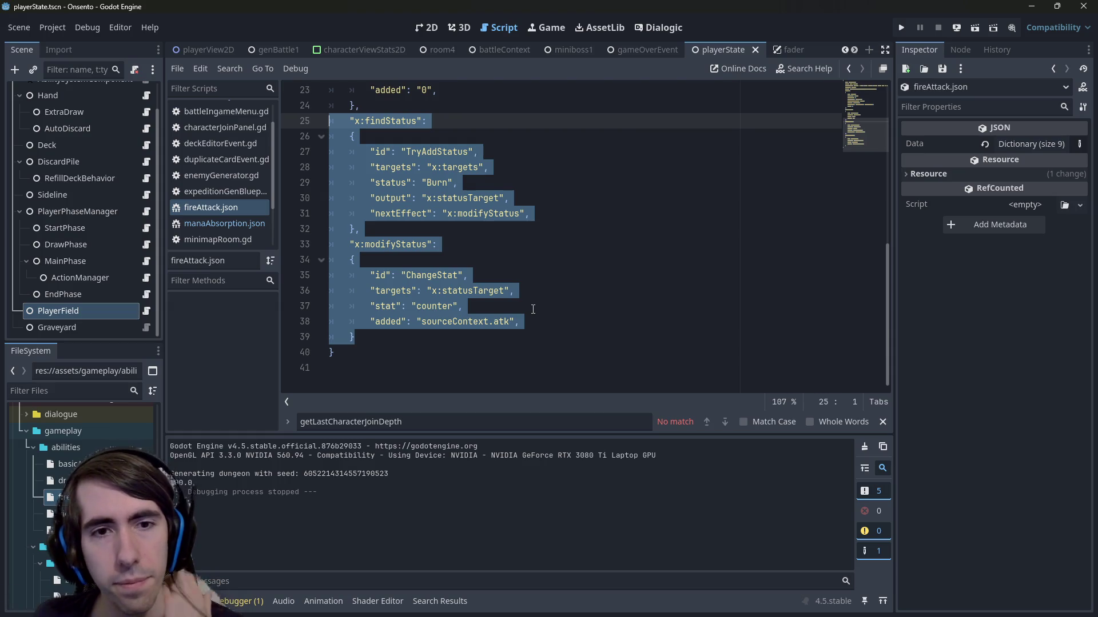
pyautogui.moveTo(404, 335); pyautogui.dragTo(318, 118)
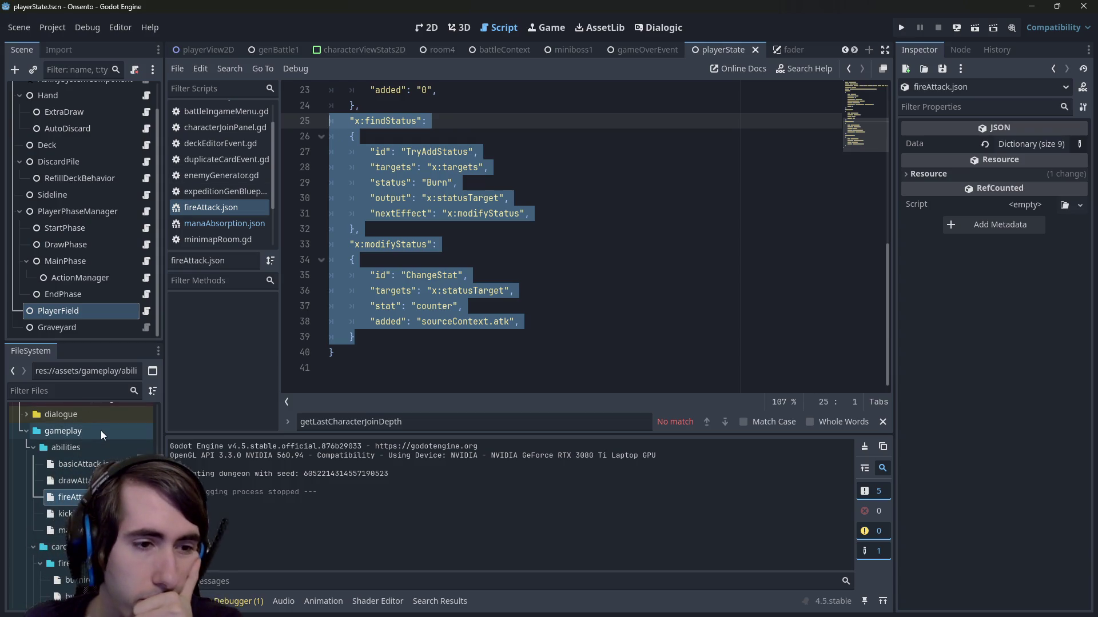
pyautogui.click(318, 368)
pyautogui.moveTo(356, 337); pyautogui.dragTo(310, 122)
pyautogui.hotkey('ctrl', 'c')
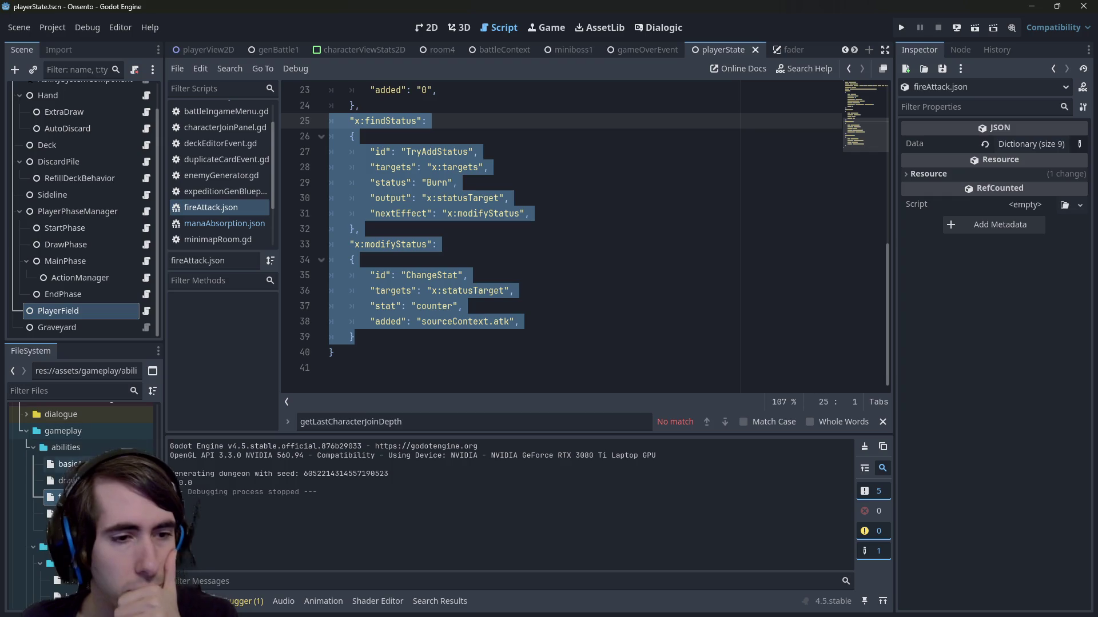
pyautogui.doubleClick(75, 530)
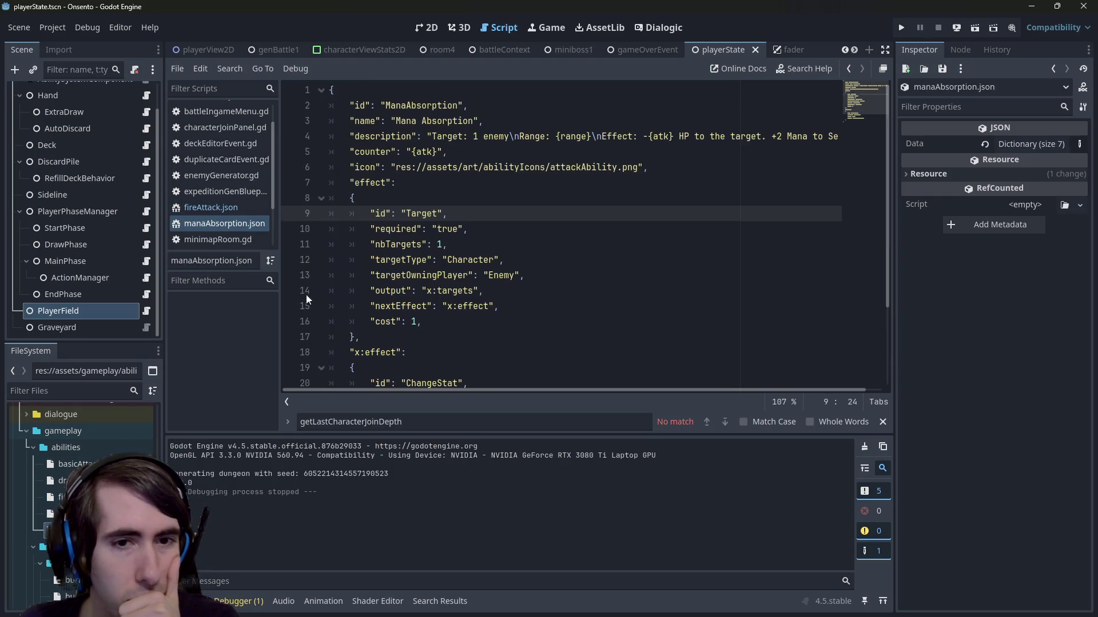
# Step: Paste the copied findStatus and modifyStatus blocks after the damage block in manaAbsorption.json
pyautogui.click(382, 341)
pyautogui.write(',')
pyautogui.press('Return')
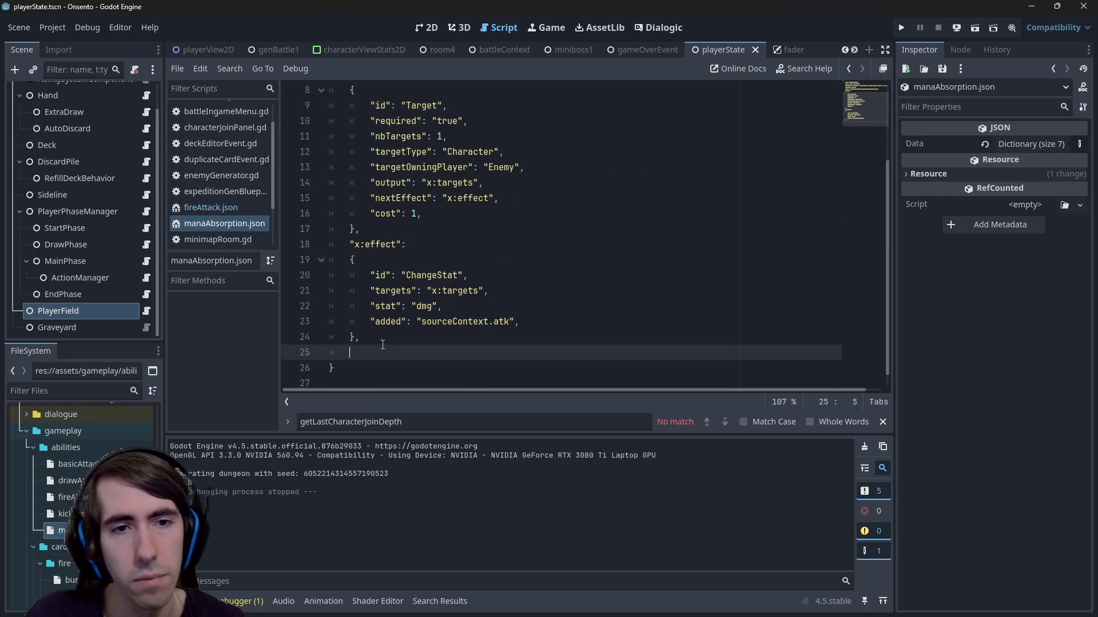
pyautogui.hotkey('ctrl', 'v')
# Step: Rename both x:effect references to x:dealDamages and save the file
pyautogui.scroll(4, 382, 343)
pyautogui.doubleClick(380, 228)
pyautogui.scroll(-2, 400, 228)
pyautogui.scroll(4, 418, 229)
pyautogui.scroll(-1, 440, 231)
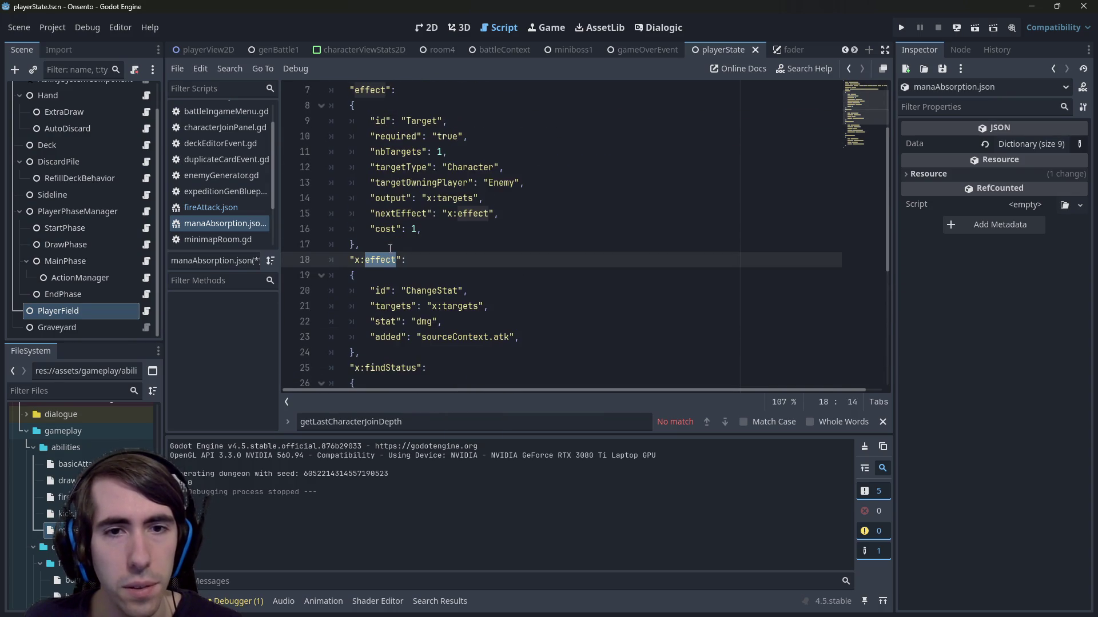
pyautogui.scroll(3, 440, 231)
pyautogui.hotkey('ctrl', 'd')
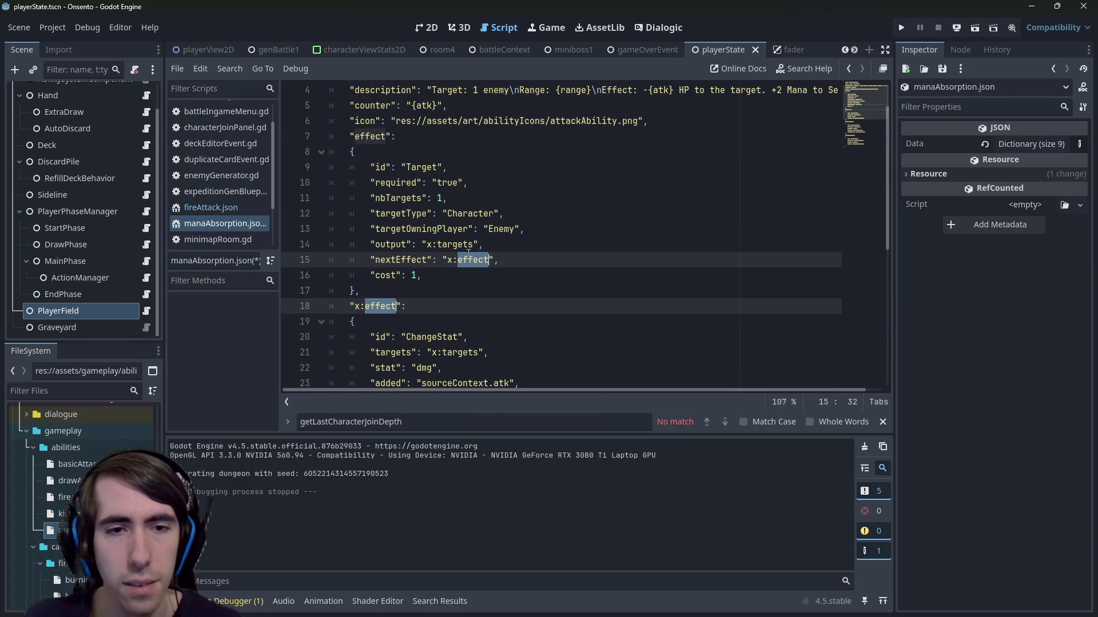
pyautogui.write('dealDamages')
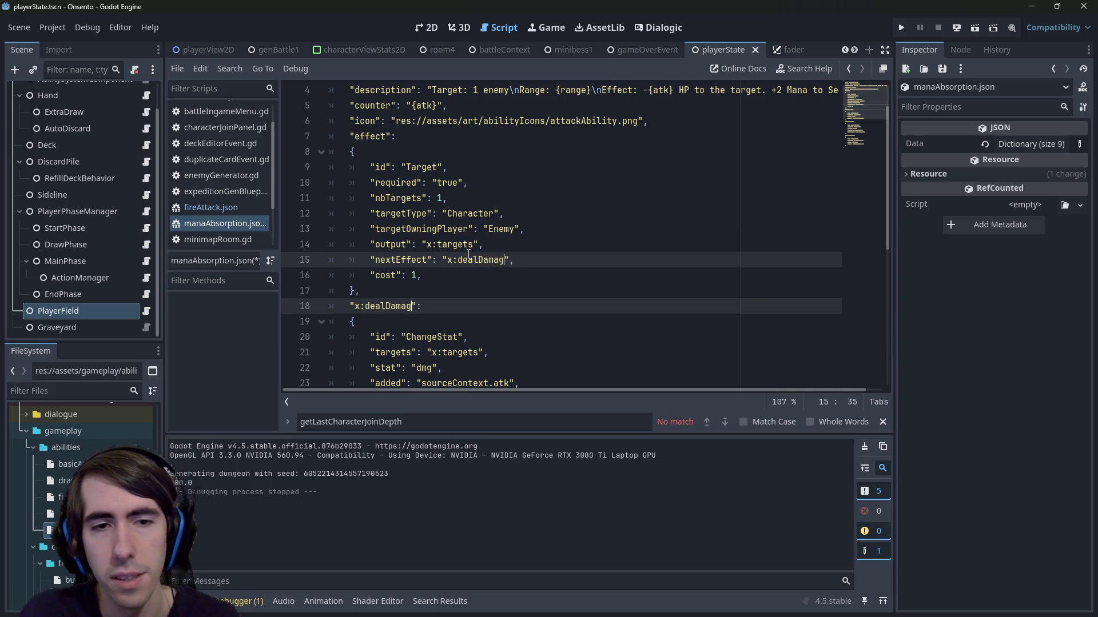
pyautogui.hotkey('ctrl', 's')
# Step: Review the findStatus block's statusTarget output and its use in the modifyStatus targets
pyautogui.scroll(-4, 468, 254)
pyautogui.scroll(3, 467, 247)
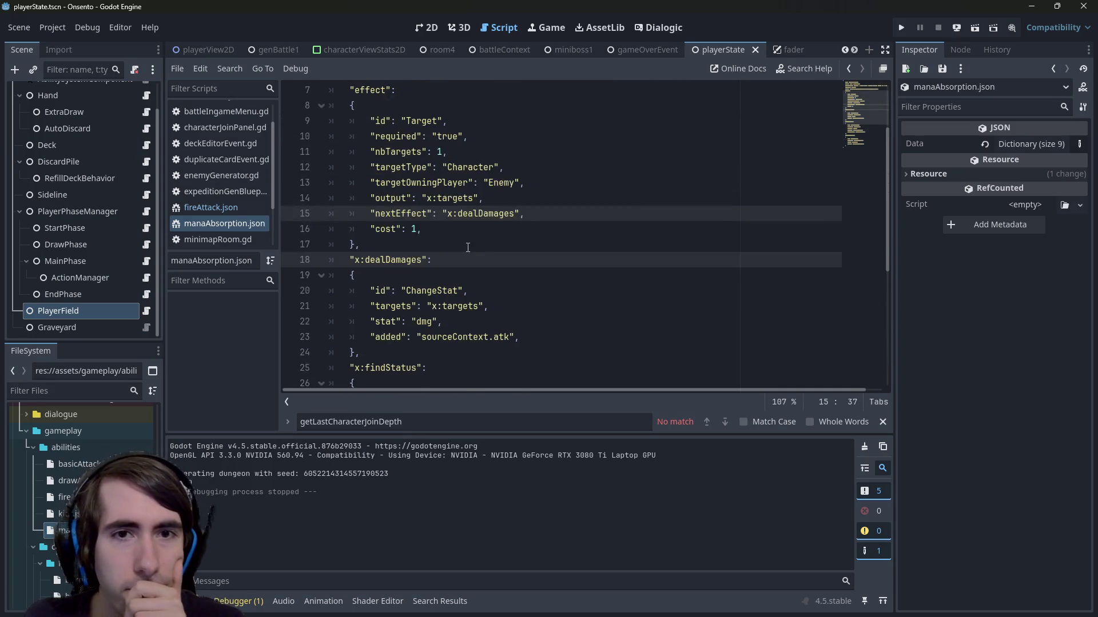
pyautogui.scroll(-3, 468, 247)
pyautogui.doubleClick(393, 229)
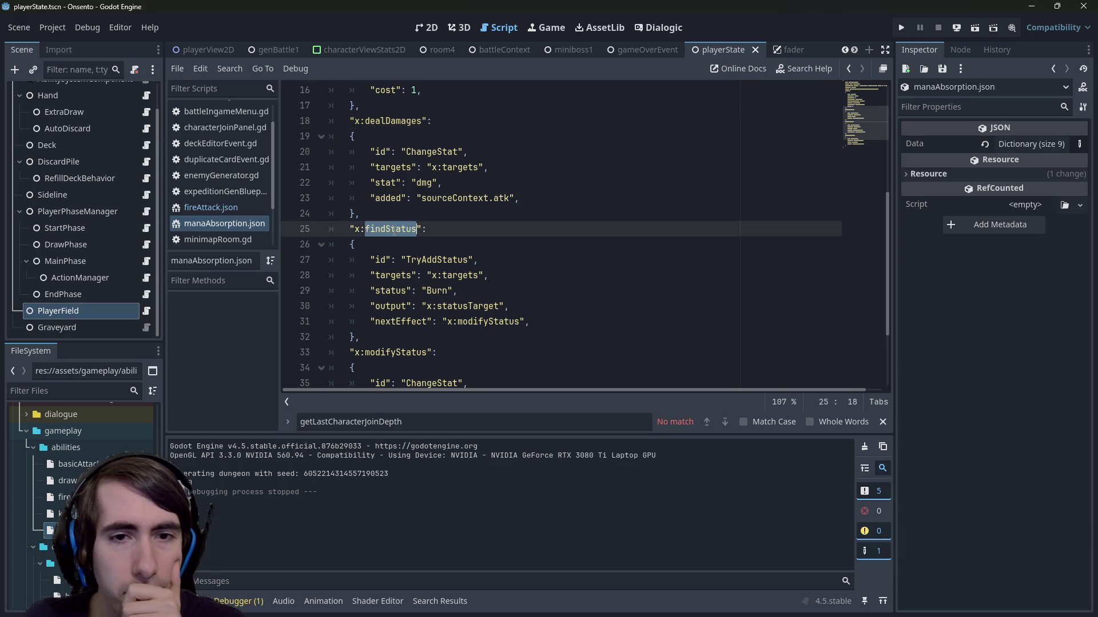
pyautogui.click(470, 309)
pyautogui.doubleClick(483, 307)
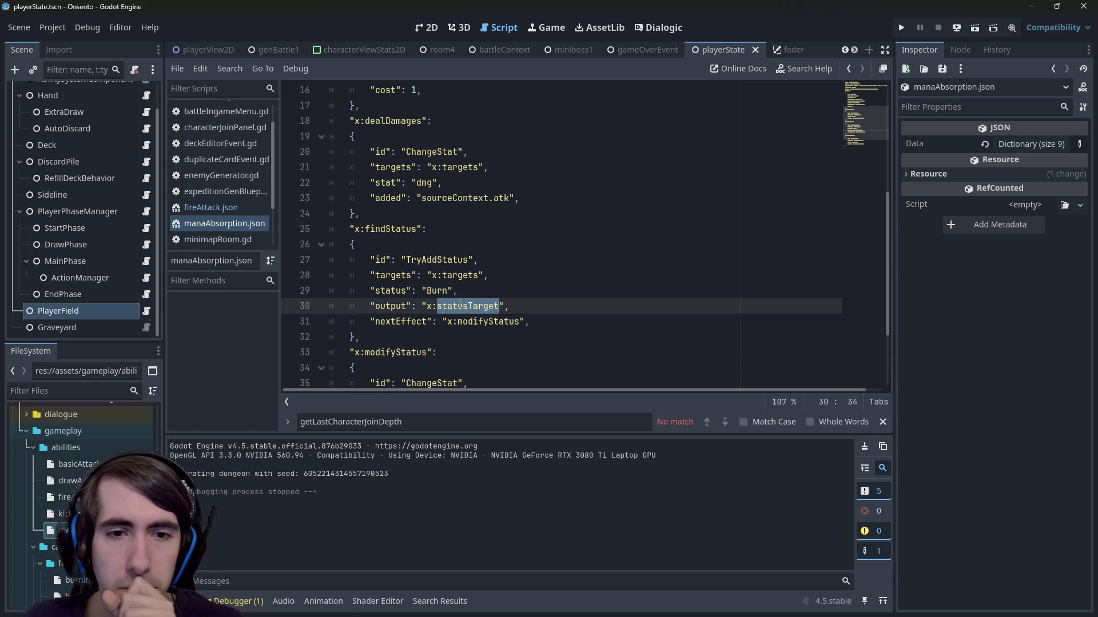
pyautogui.scroll(-1, 461, 304)
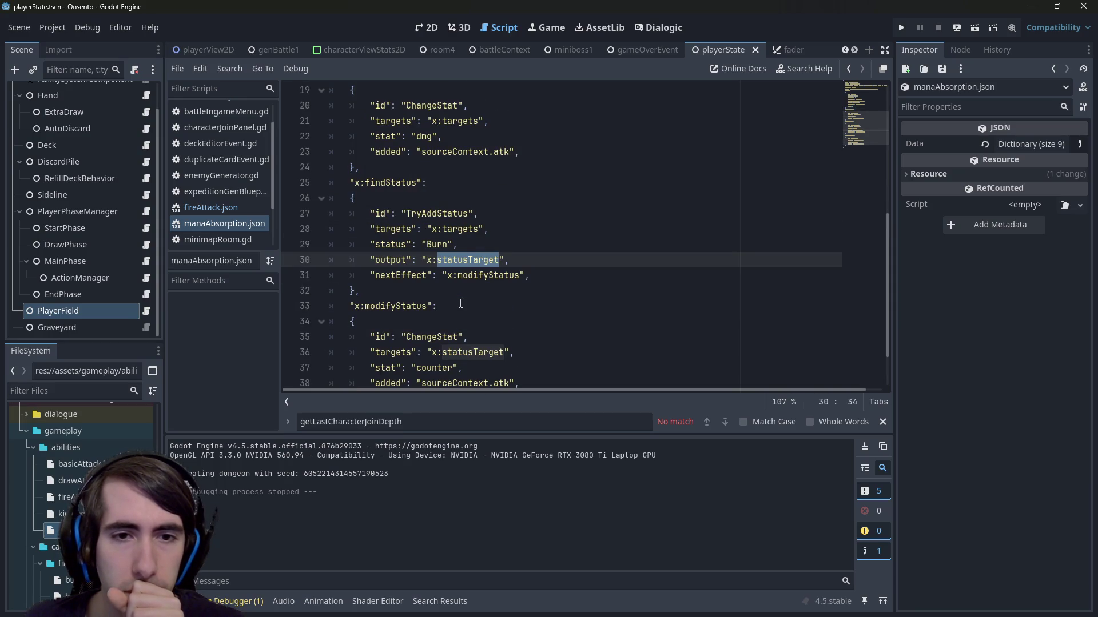
pyautogui.scroll(6, 461, 305)
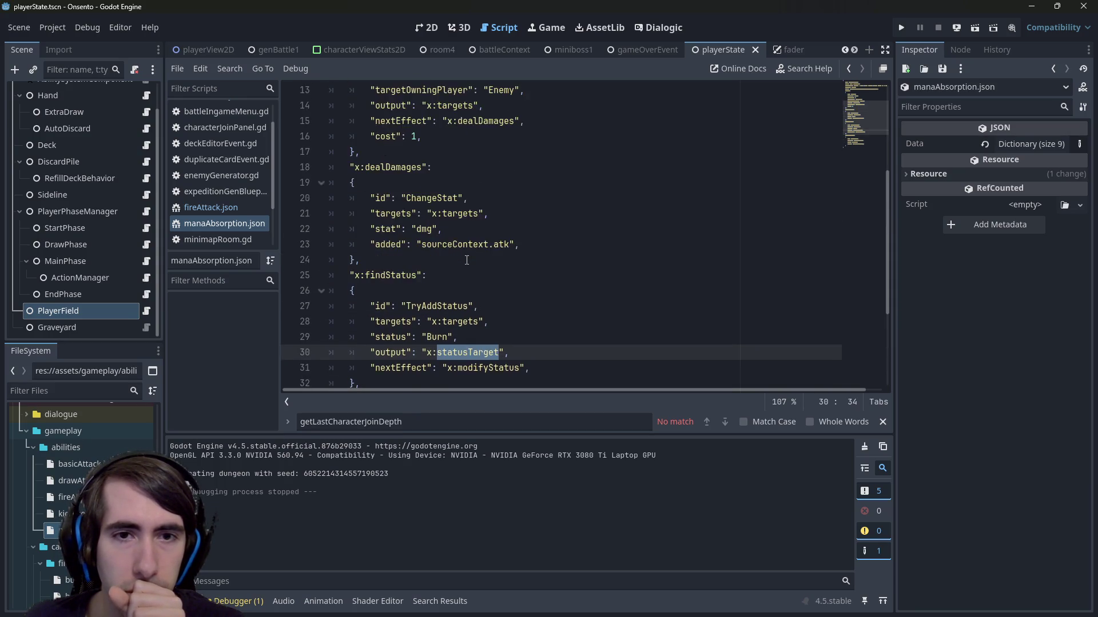
pyautogui.scroll(-6, 461, 304)
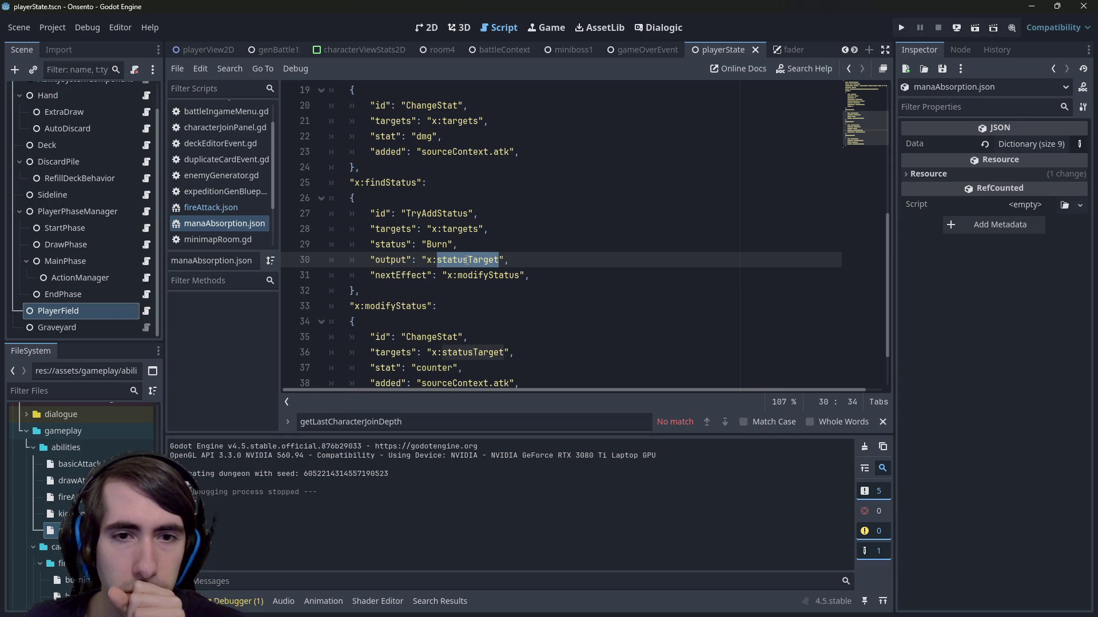
pyautogui.scroll(-1, 475, 333)
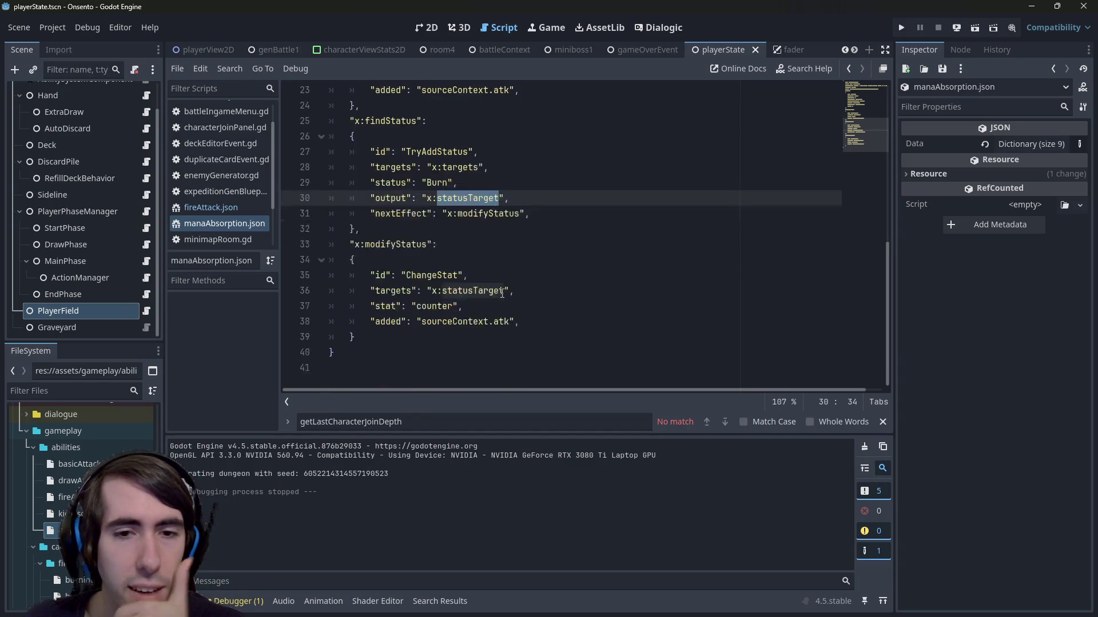
pyautogui.scroll(1, 476, 333)
pyautogui.doubleClick(475, 337)
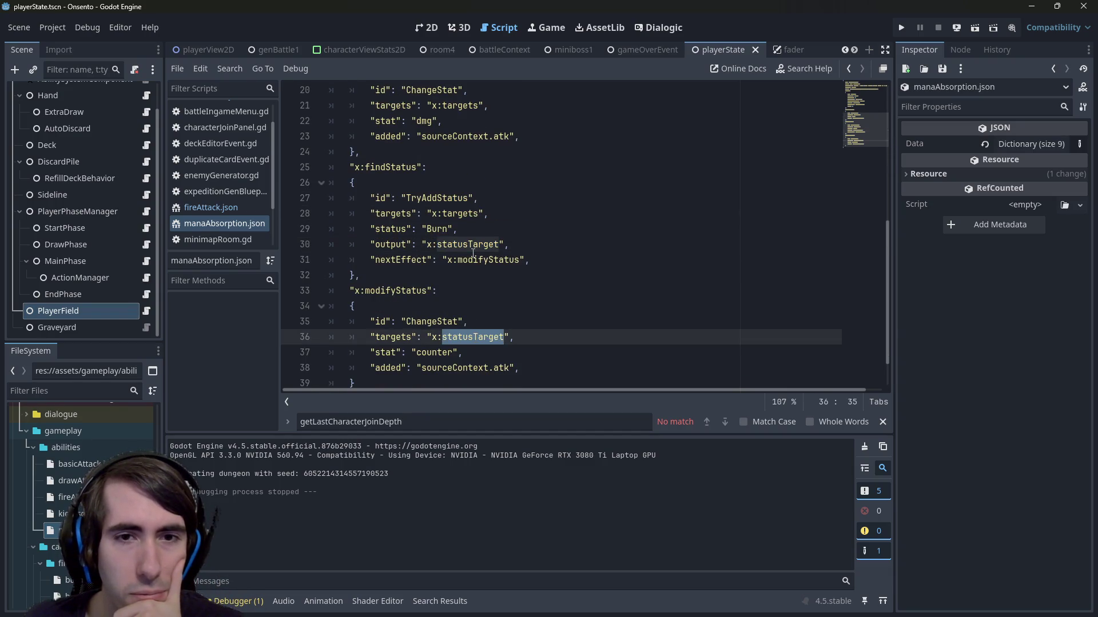
# Step: Change the status from Burn to Mana and replace the sourceContext.atk amount, then save
pyautogui.doubleClick(436, 230)
pyautogui.scroll(-5, 80, 507)
pyautogui.write('Man')
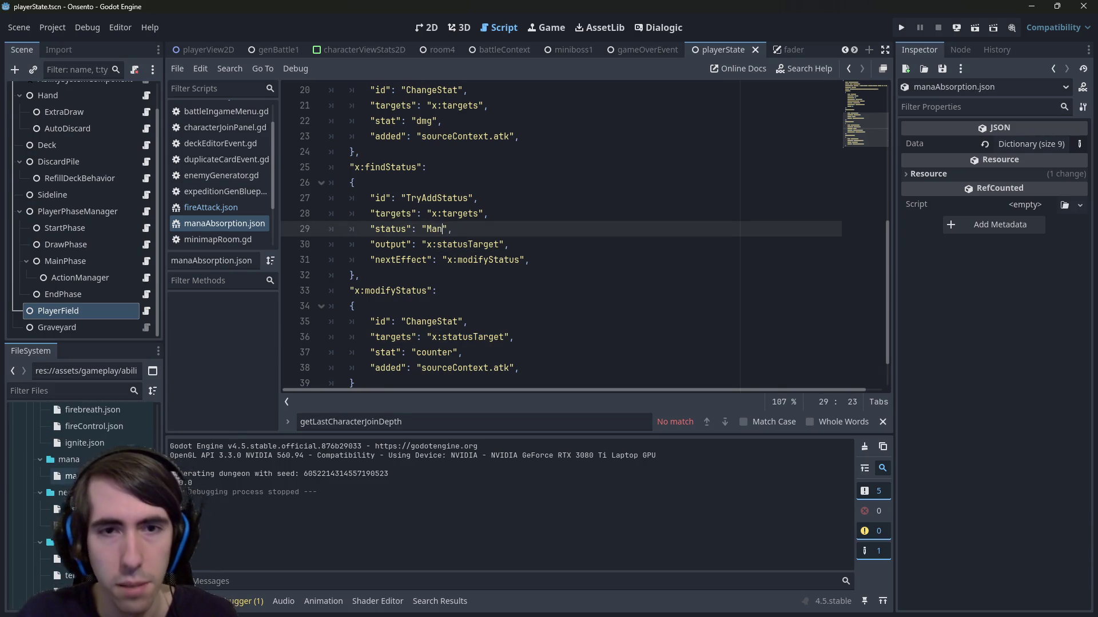
pyautogui.write('a')
pyautogui.moveTo(418, 368); pyautogui.dragTo(518, 369)
pyautogui.write('1')
pyautogui.click(468, 352)
pyautogui.hotkey('ctrl', 's')
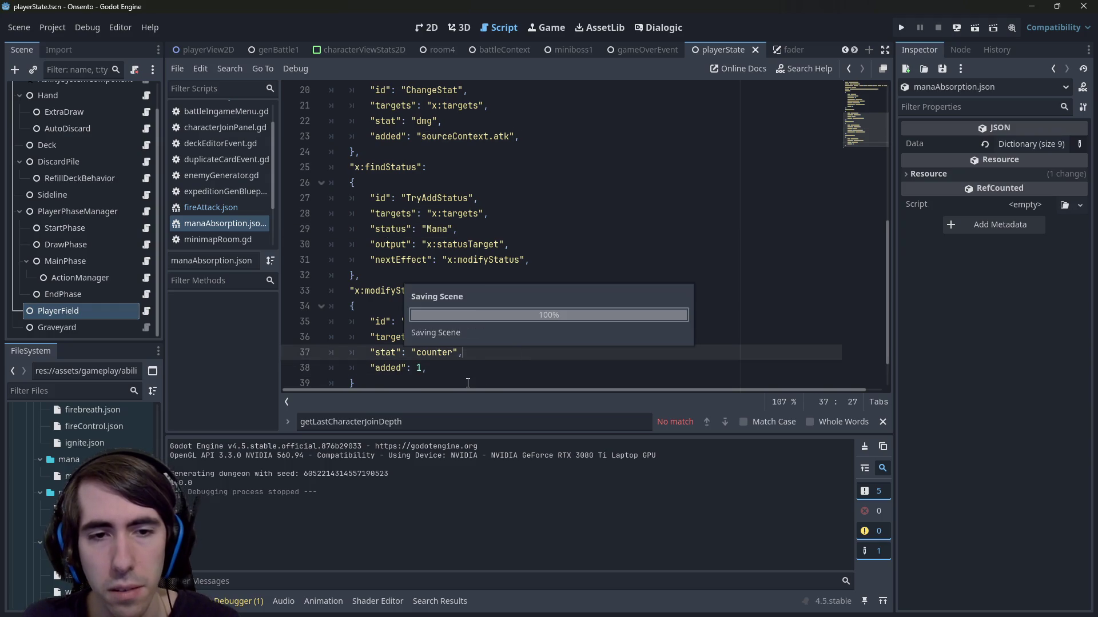
pyautogui.press('Down')
pyautogui.scroll(6, 455, 330)
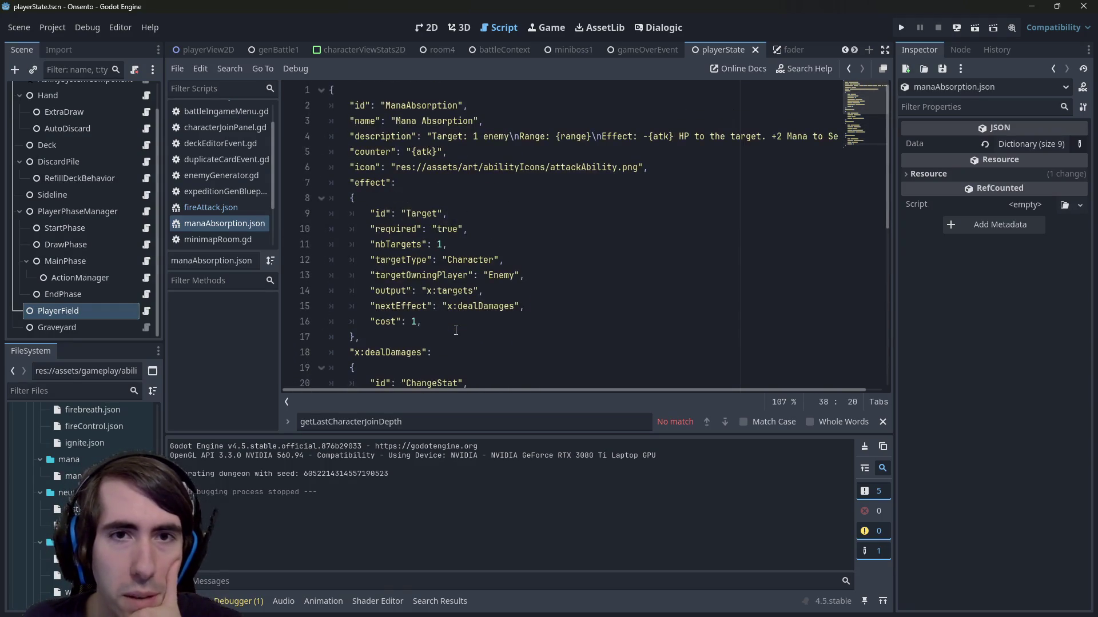
pyautogui.scroll(-7, 723, 195)
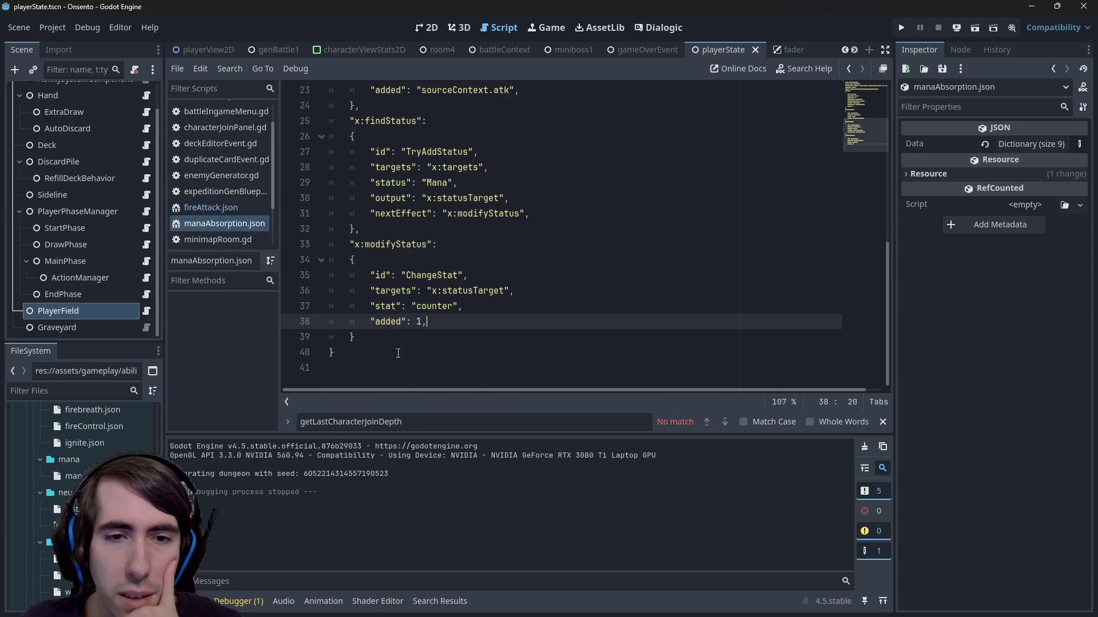
pyautogui.hotkey('ctrl', 's')
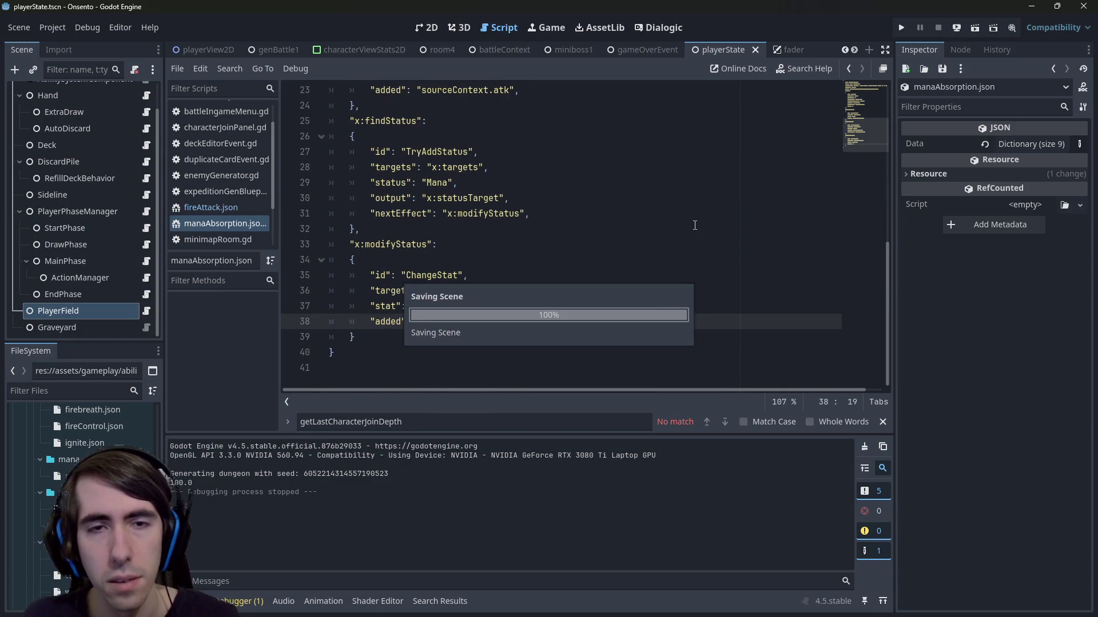
# Step: Select the x:targets value on line 28 of the findStatus block
pyautogui.scroll(-7, 632, 185)
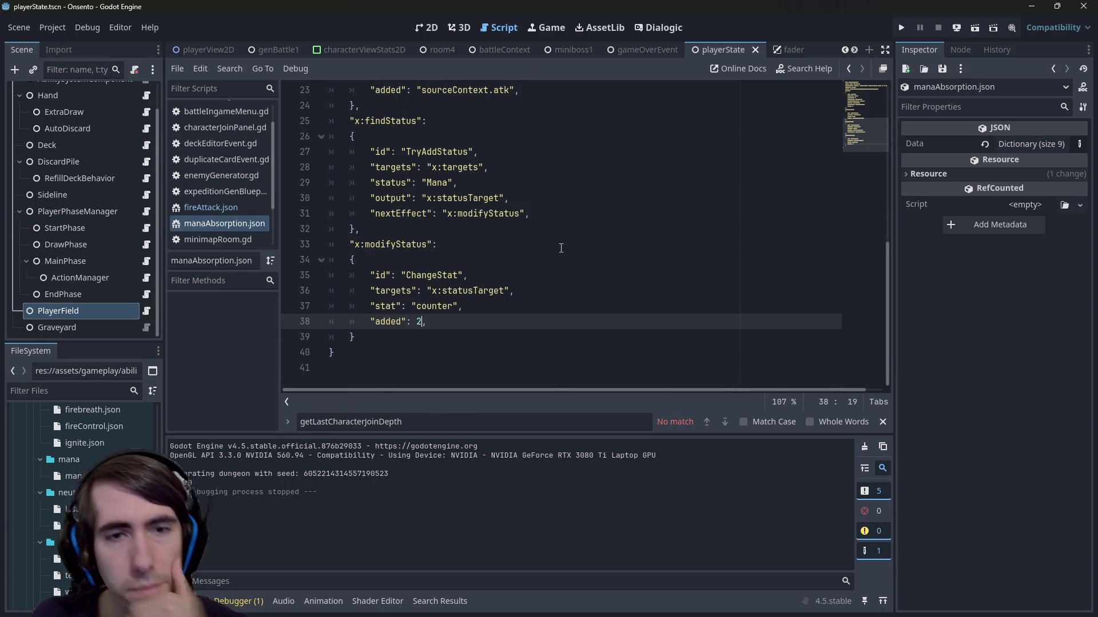
pyautogui.scroll(1, 491, 276)
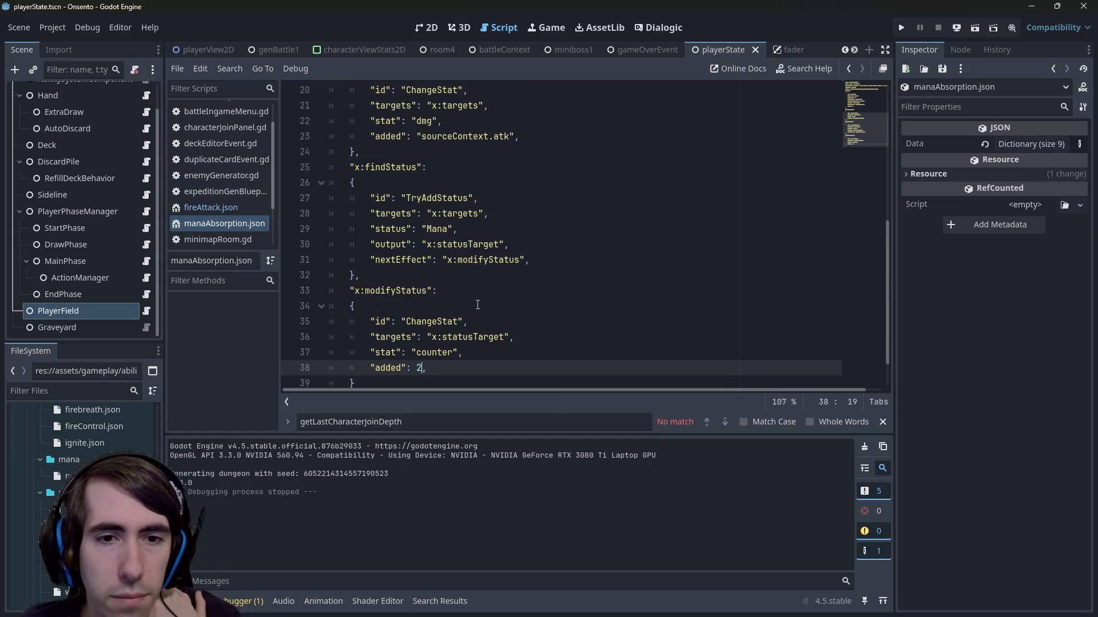
pyautogui.scroll(1, 477, 305)
pyautogui.moveTo(432, 260); pyautogui.dragTo(479, 262)
pyautogui.scroll(2, 512, 323)
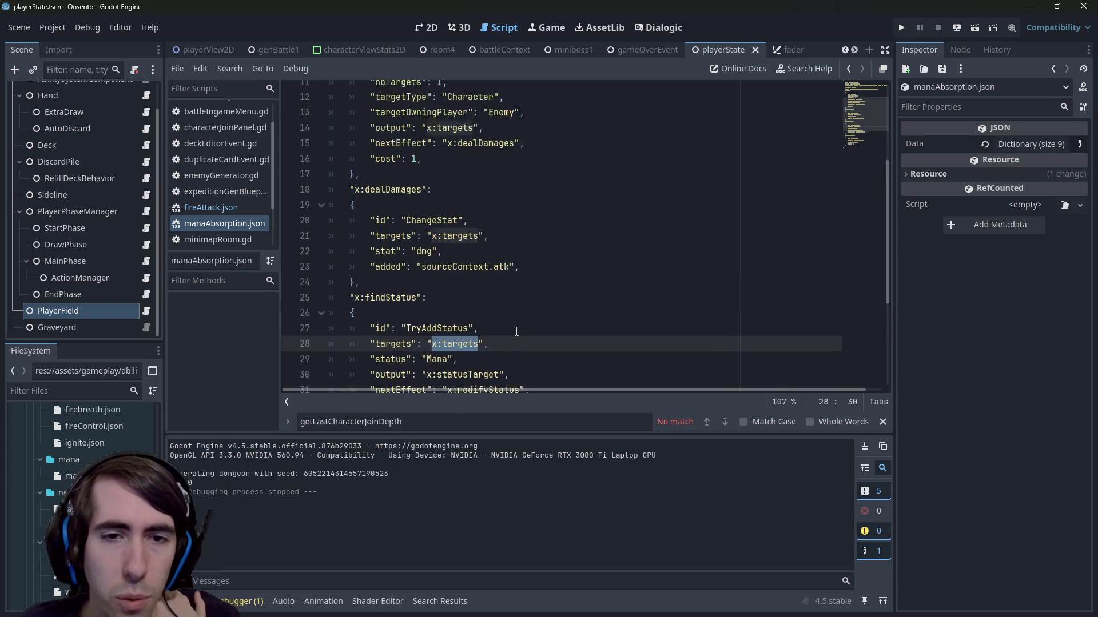
# Step: Replace the line 28 targets value, trying OwningCharacter and then Context.d:
pyautogui.scroll(-1, 517, 332)
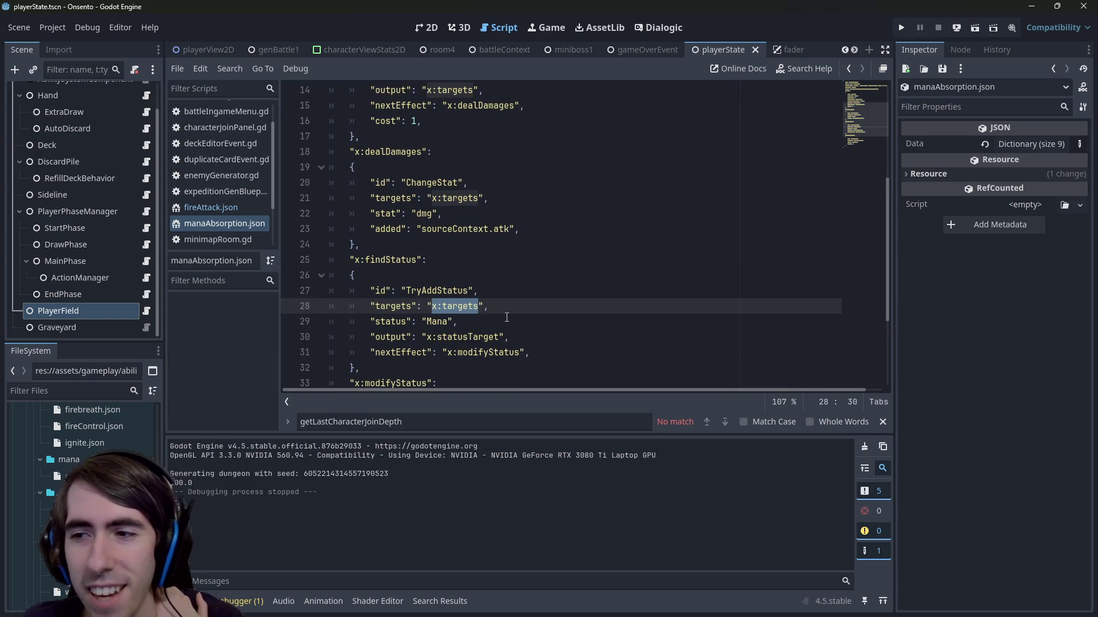
pyautogui.scroll(4, 362, 289)
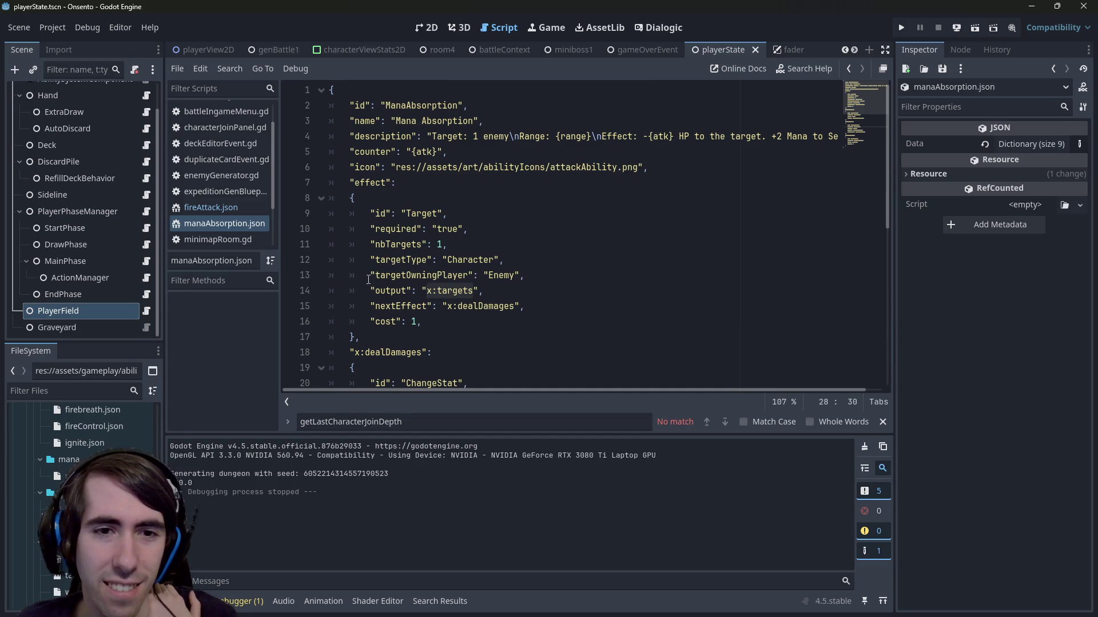
pyautogui.scroll(-4, 377, 291)
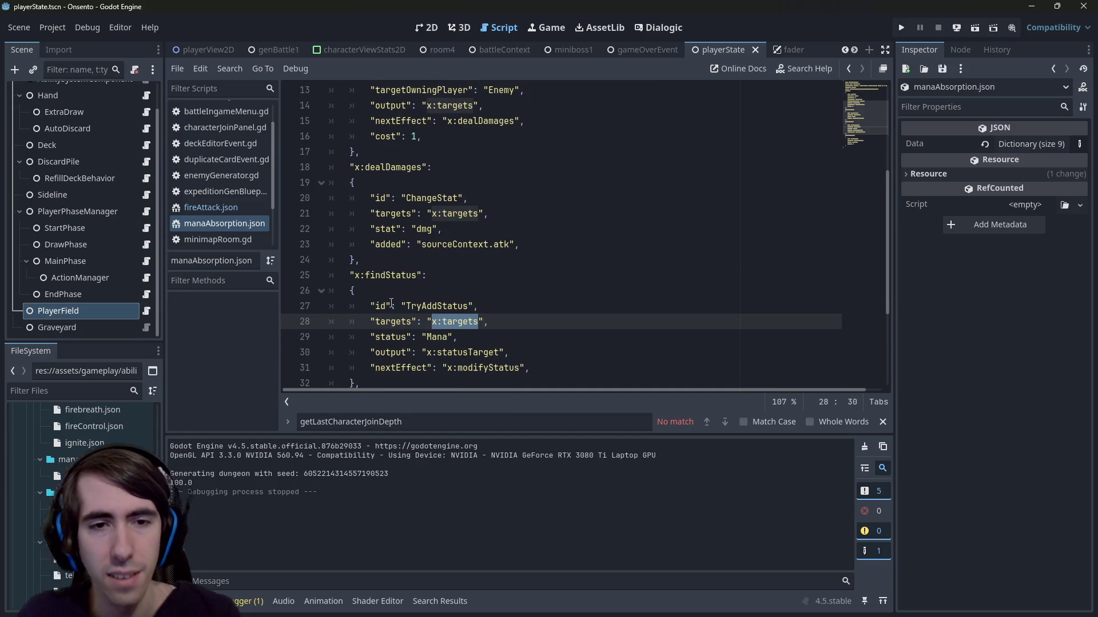
pyautogui.write('Owning')
pyautogui.write('Character')
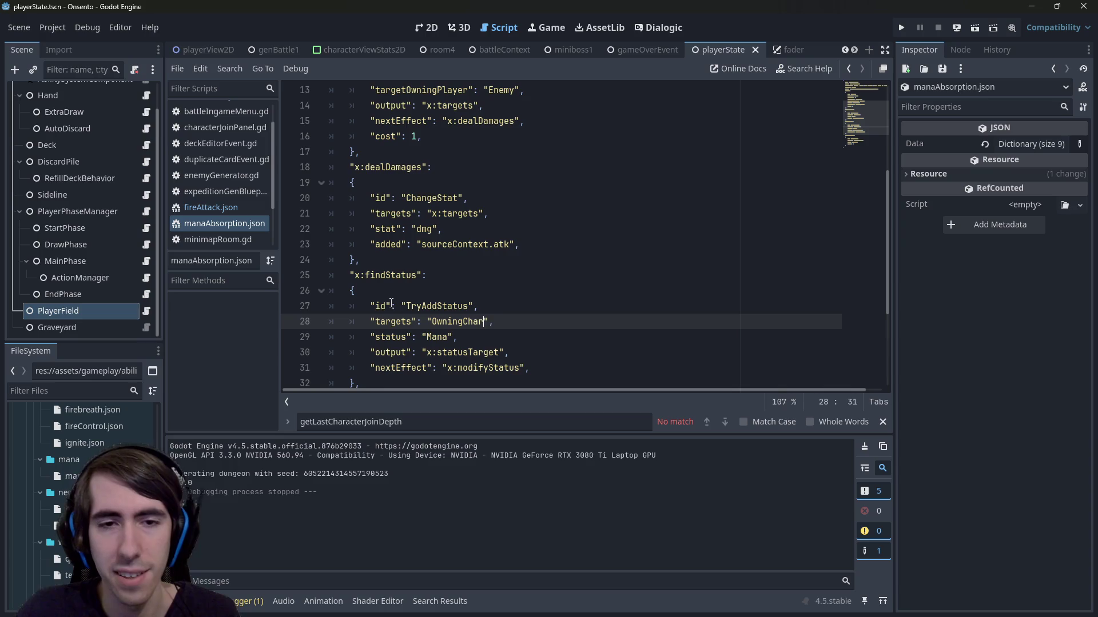
pyautogui.hotkey('ctrl', 'BackSpace')
pyautogui.write('Context.d:')
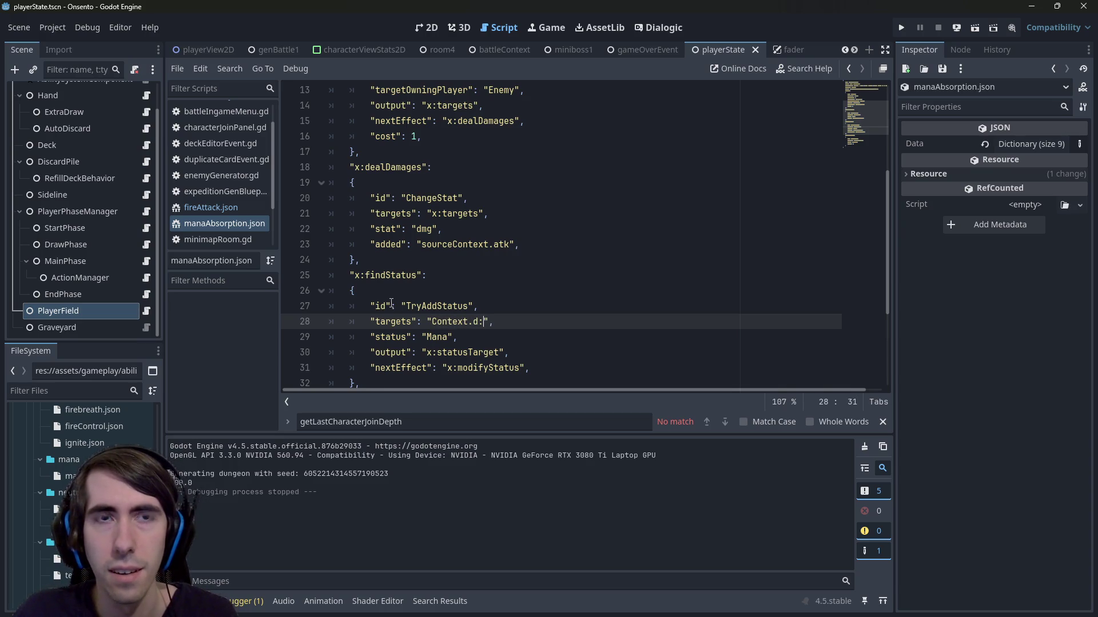
pyautogui.hotkey('ctrl', 'shift', 'Left')
pyautogui.hotkey('ctrl', 'shift', 'Left')
pyautogui.hotkey('ctrl', 'shift', 'Left')
pyautogui.hotkey('ctrl', 'c')
pyautogui.scroll(-3, 80, 497)
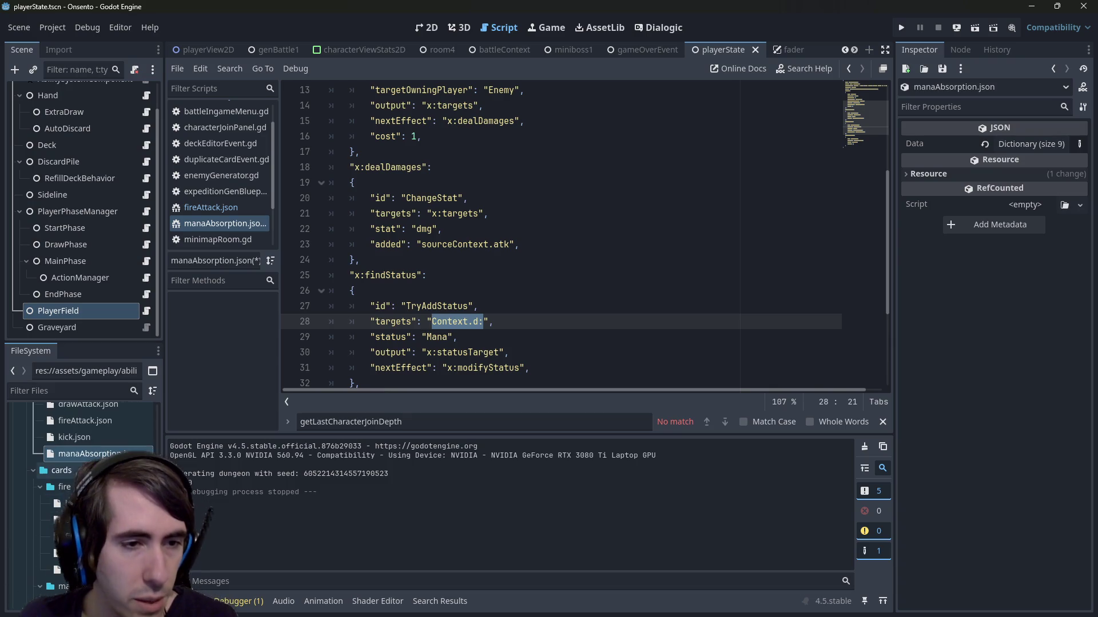
# Step: Copy the Context.d:owner reference from burn.json into line 28's targets and save
pyautogui.moveTo(165, 515); pyautogui.dragTo(252, 515)
pyautogui.scroll(-5, 115, 503)
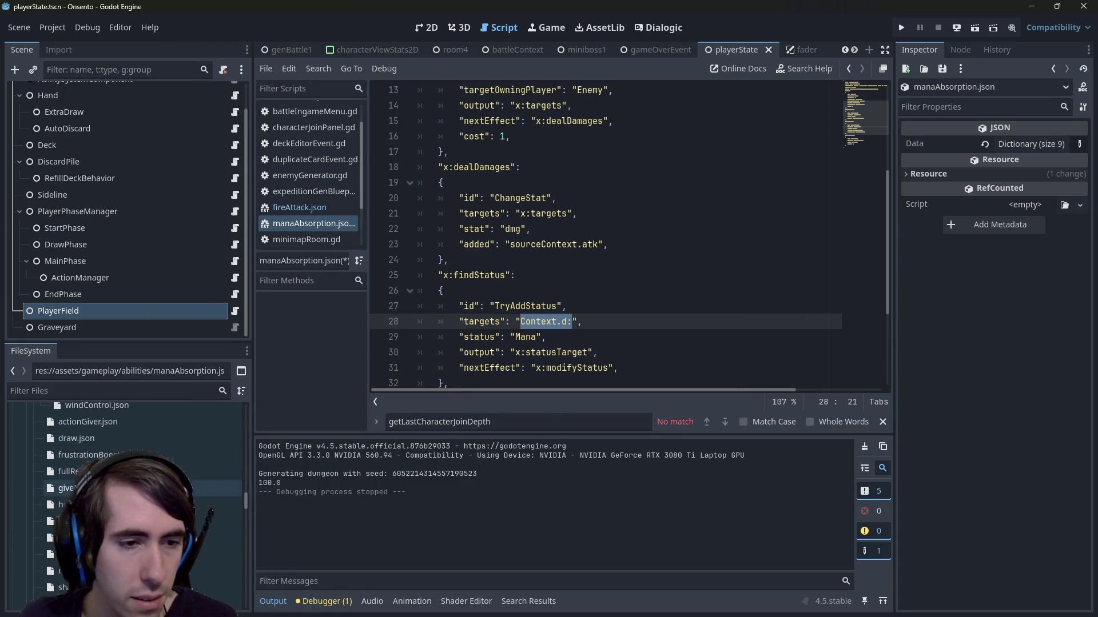
pyautogui.scroll(-8, 125, 491)
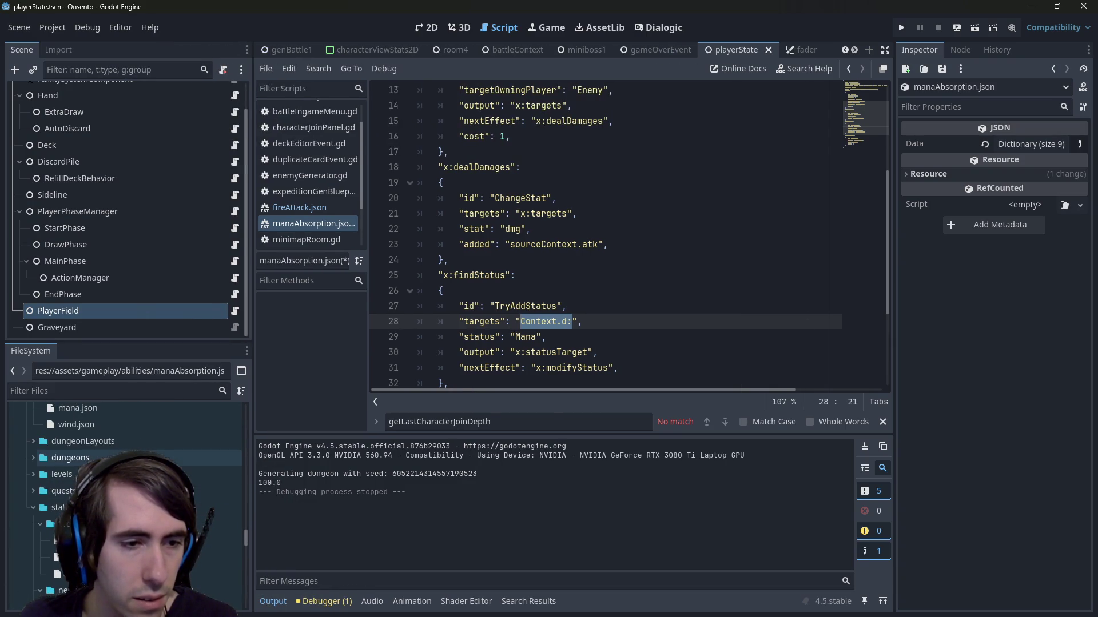
pyautogui.doubleClick(68, 490)
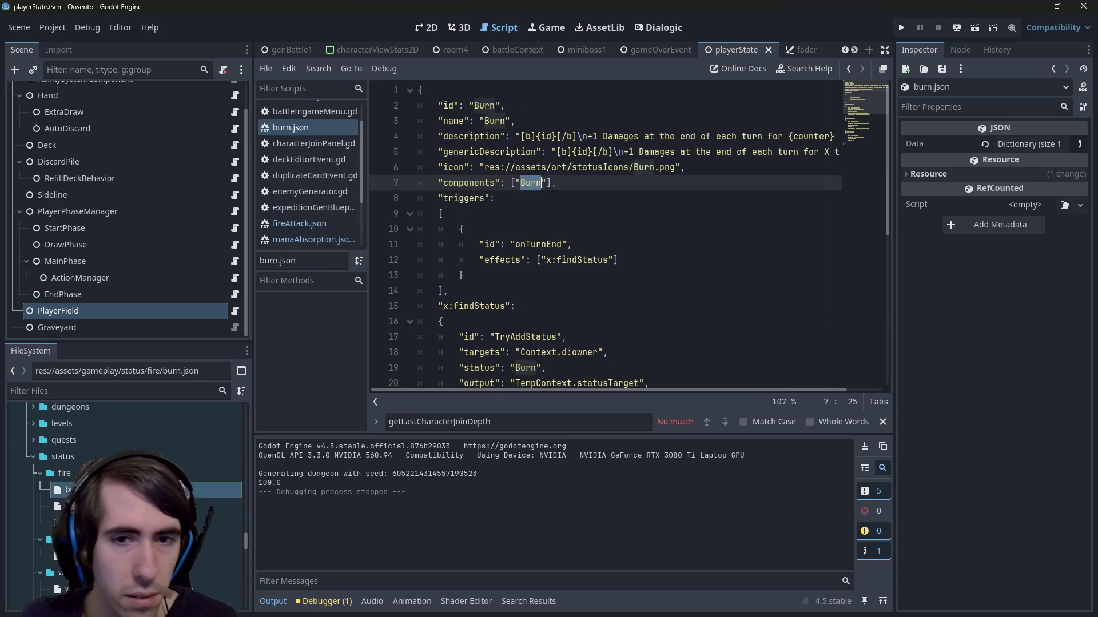
pyautogui.hotkey('ctrl', 'f')
pyautogui.hotkey('ctrl', 'v')
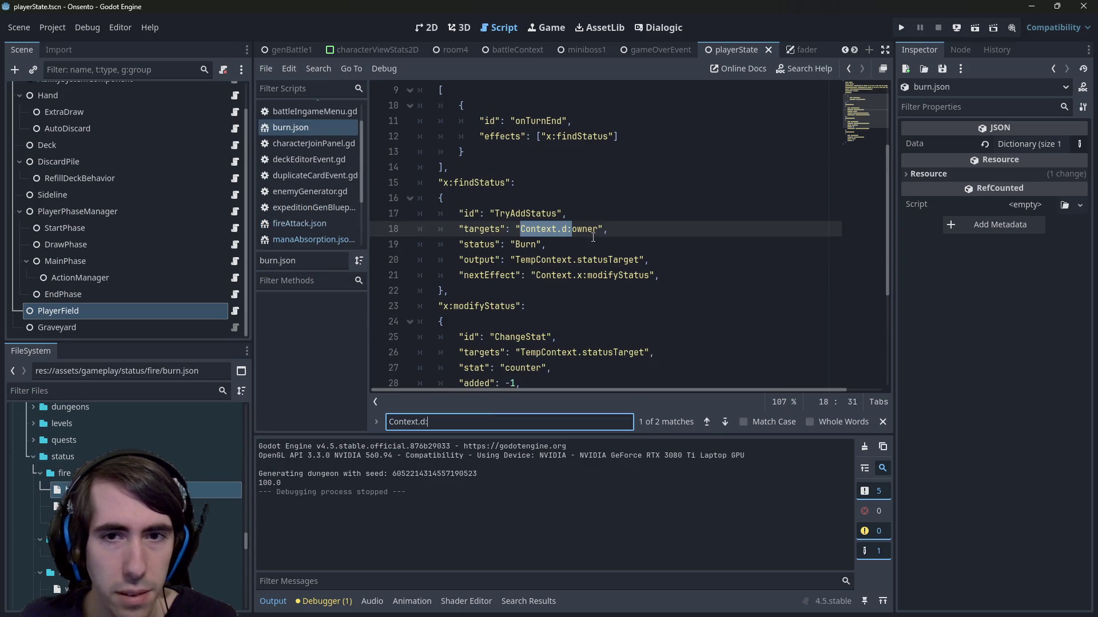
pyautogui.hotkey('alt', 'Left')
pyautogui.hotkey('ctrl', 'v')
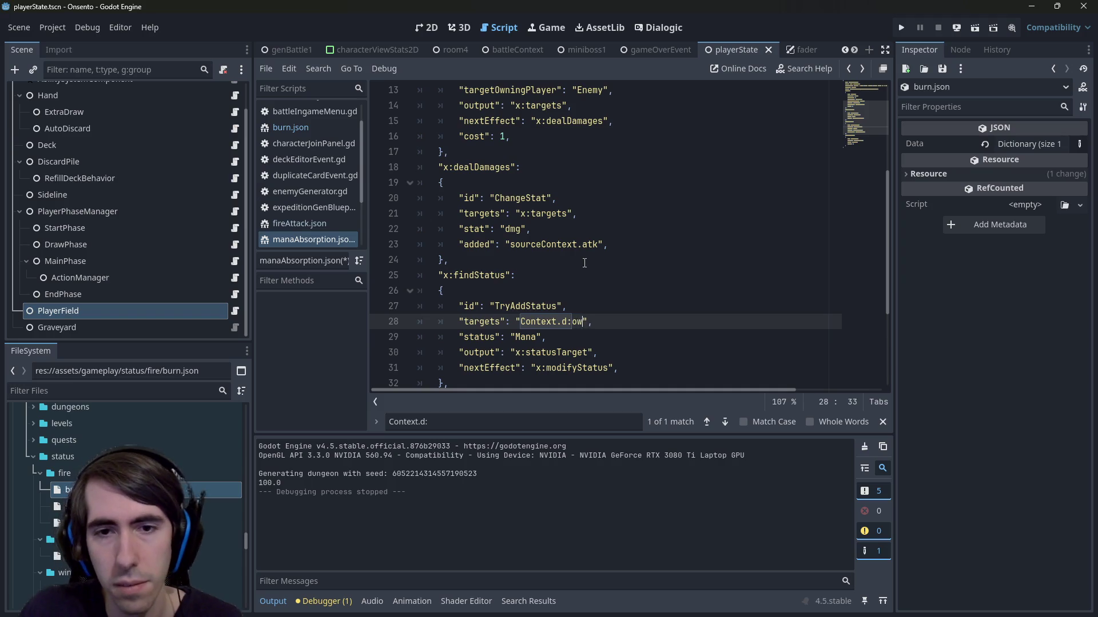
pyautogui.hotkey('ctrl', 's')
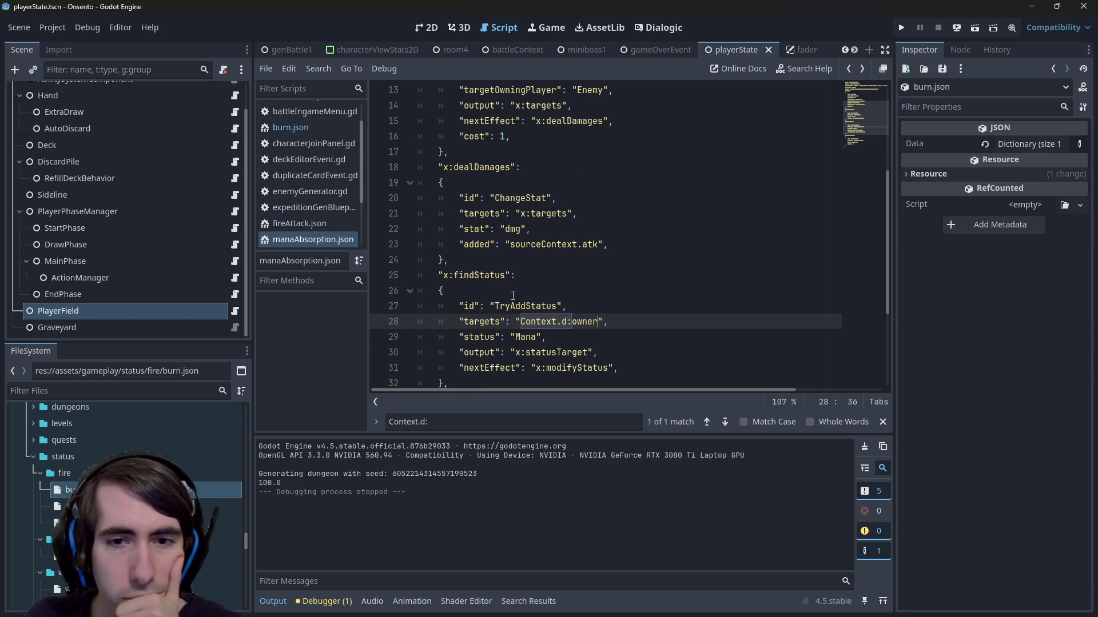
# Step: Narrow the side panels and review the targets, Context and statusTarget references
pyautogui.scroll(-1, 512, 296)
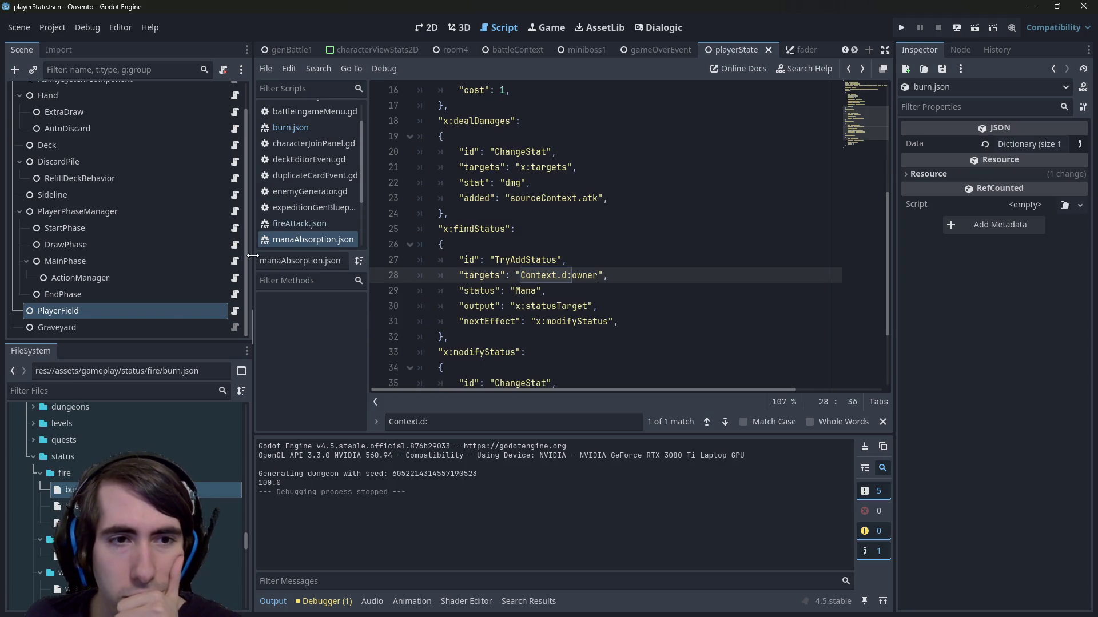
pyautogui.moveTo(252, 255); pyautogui.dragTo(200, 255)
pyautogui.scroll(-2, 566, 308)
pyautogui.scroll(2, 566, 308)
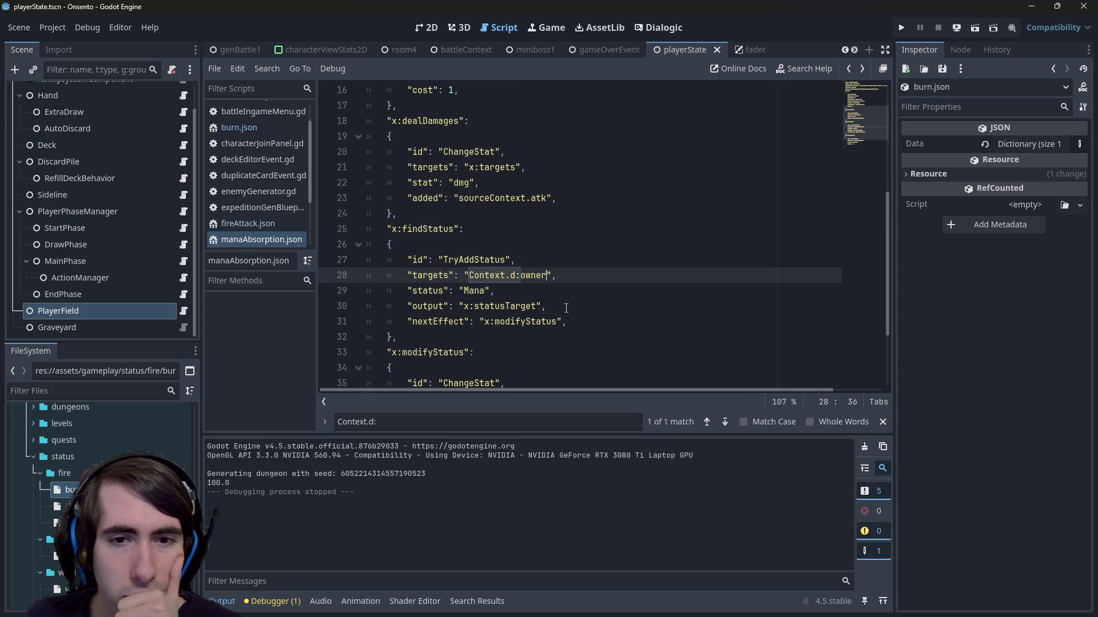
pyautogui.scroll(1, 566, 307)
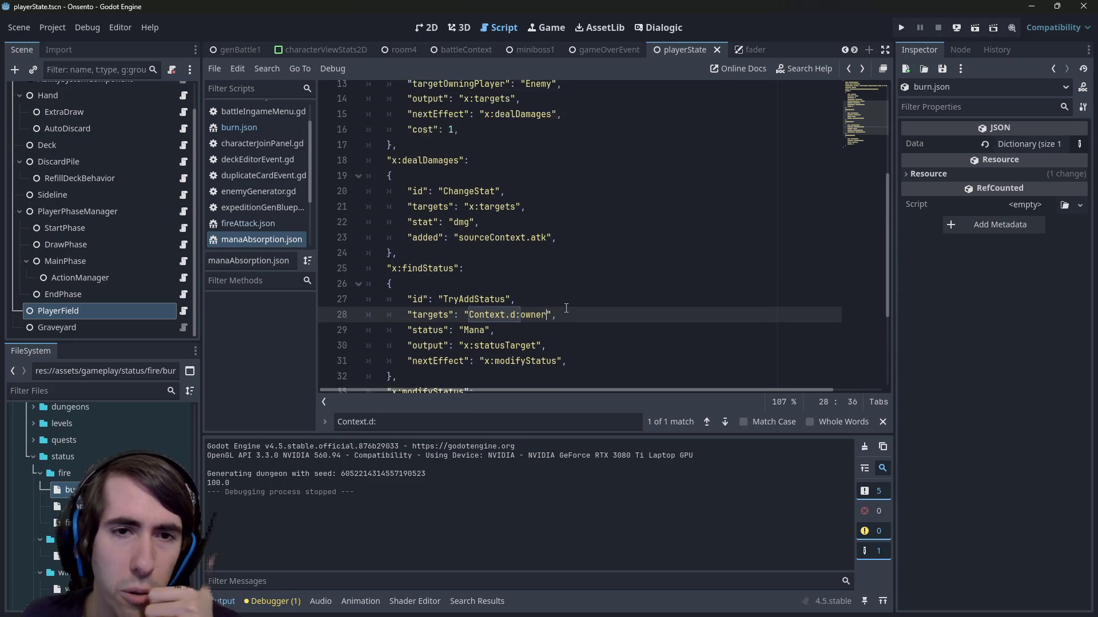
pyautogui.scroll(-1, 506, 281)
pyautogui.scroll(-2, 505, 281)
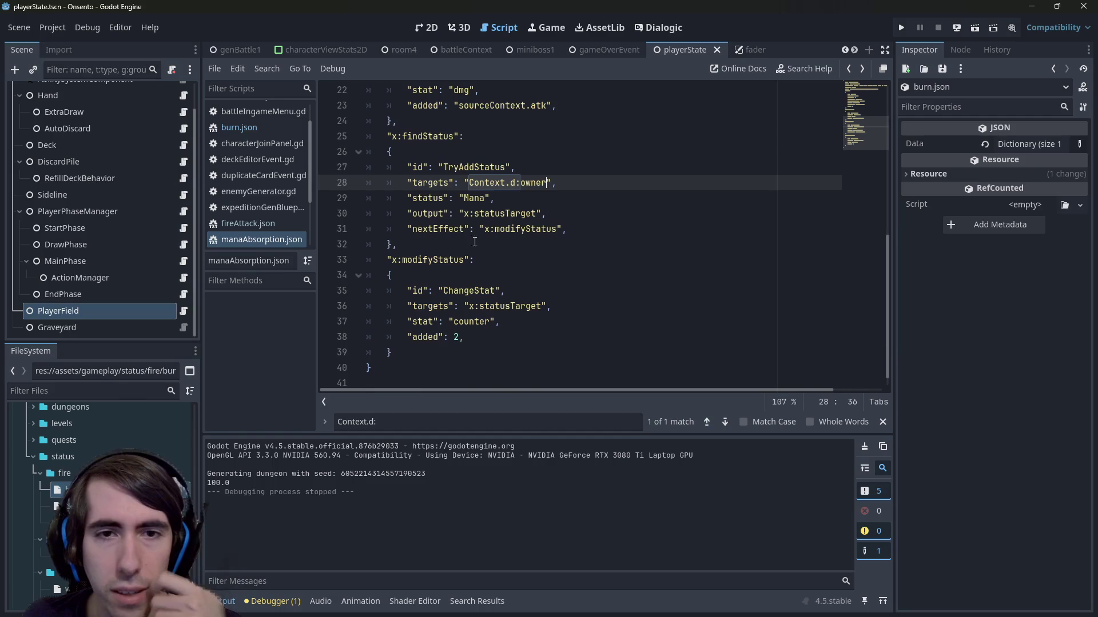
pyautogui.doubleClick(430, 183)
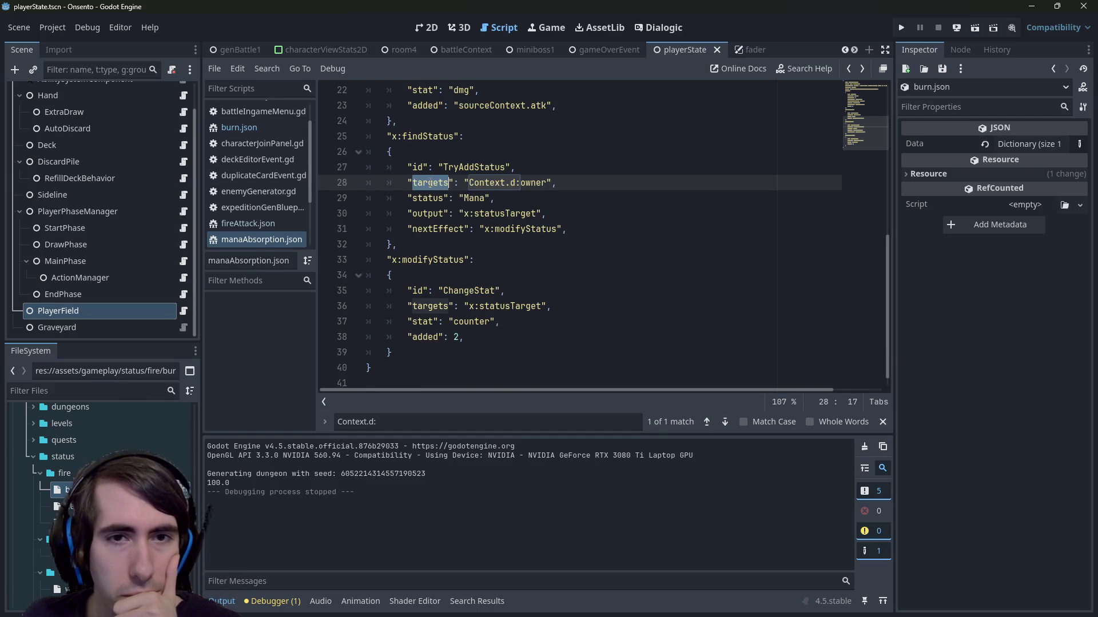
pyautogui.doubleClick(490, 183)
pyautogui.doubleClick(524, 217)
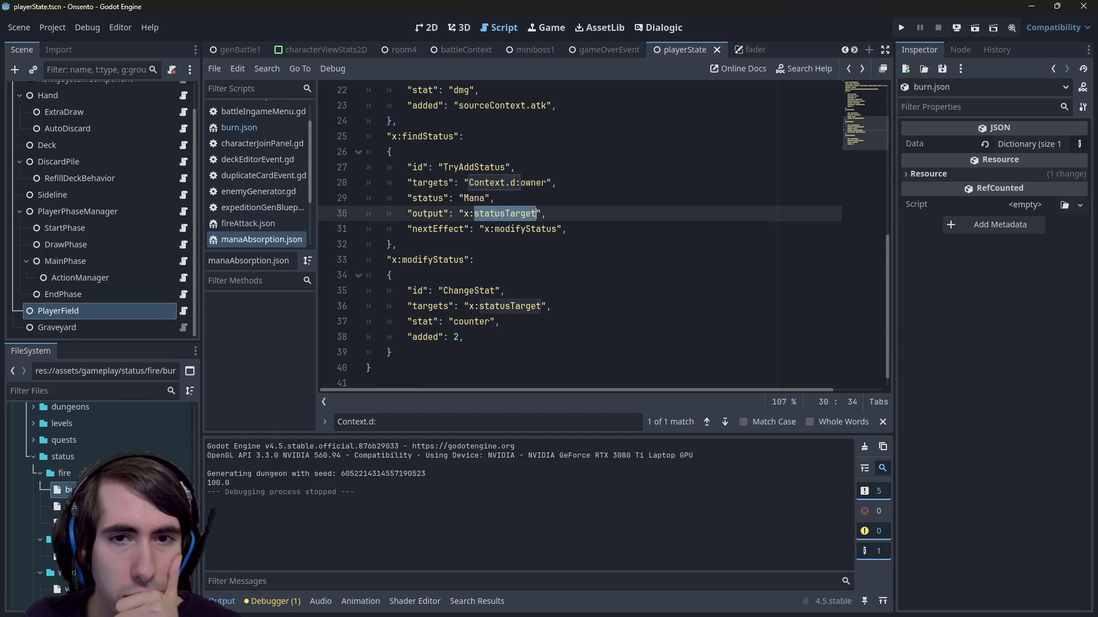
pyautogui.scroll(4, 543, 240)
pyautogui.scroll(-1, 557, 257)
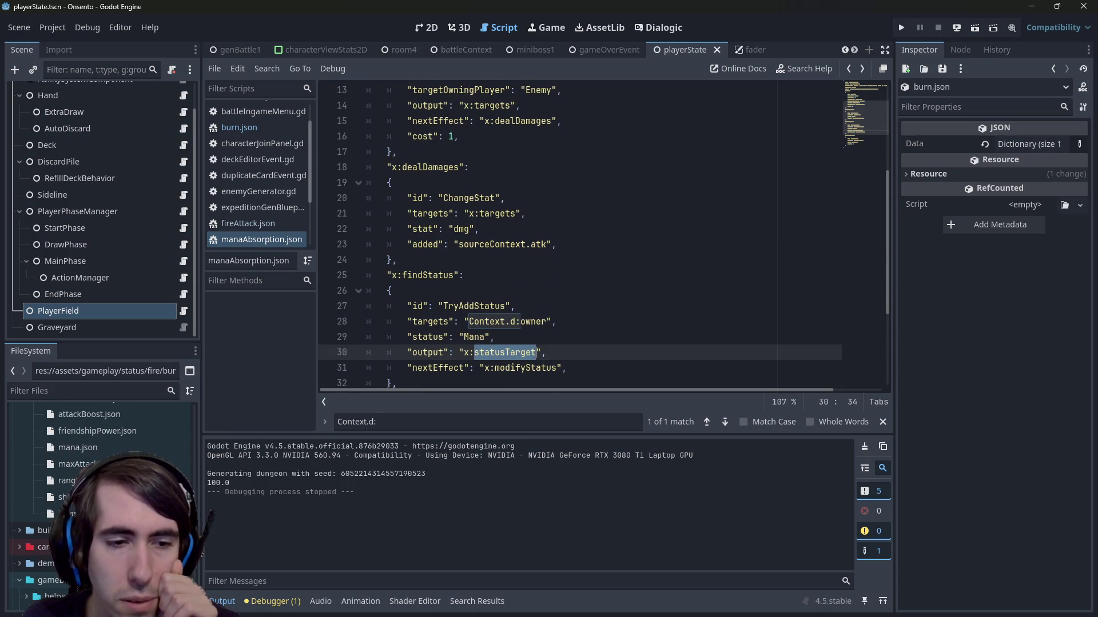
pyautogui.click(433, 352)
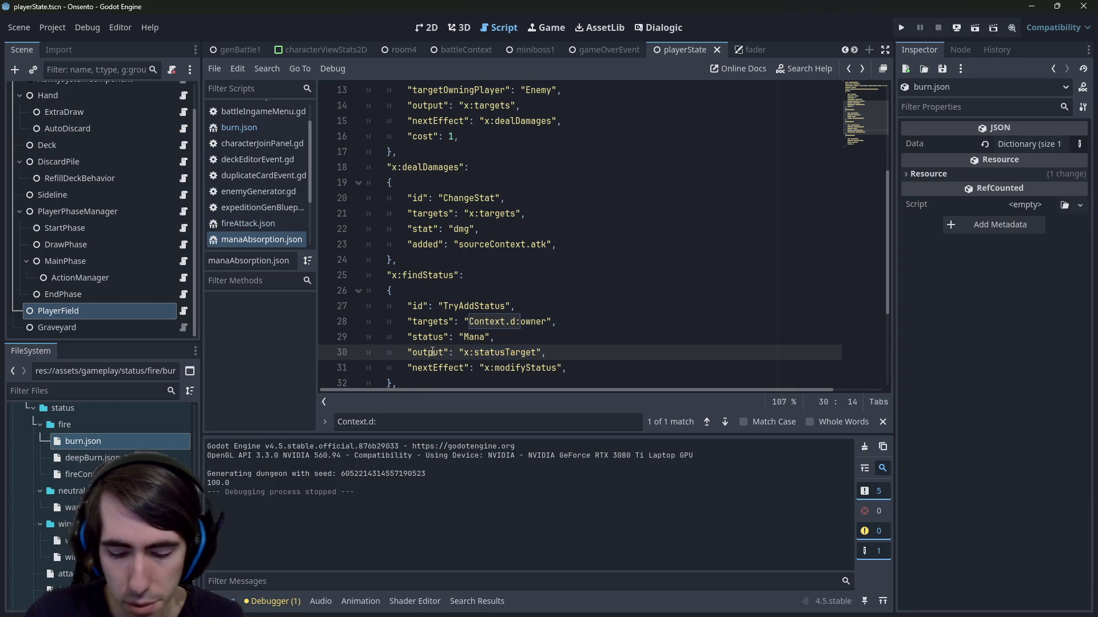
# Step: Open the room4 battle scene and show it in the 2D view
pyautogui.hotkey('alt', 'shift', 'o')
pyautogui.write('room4')
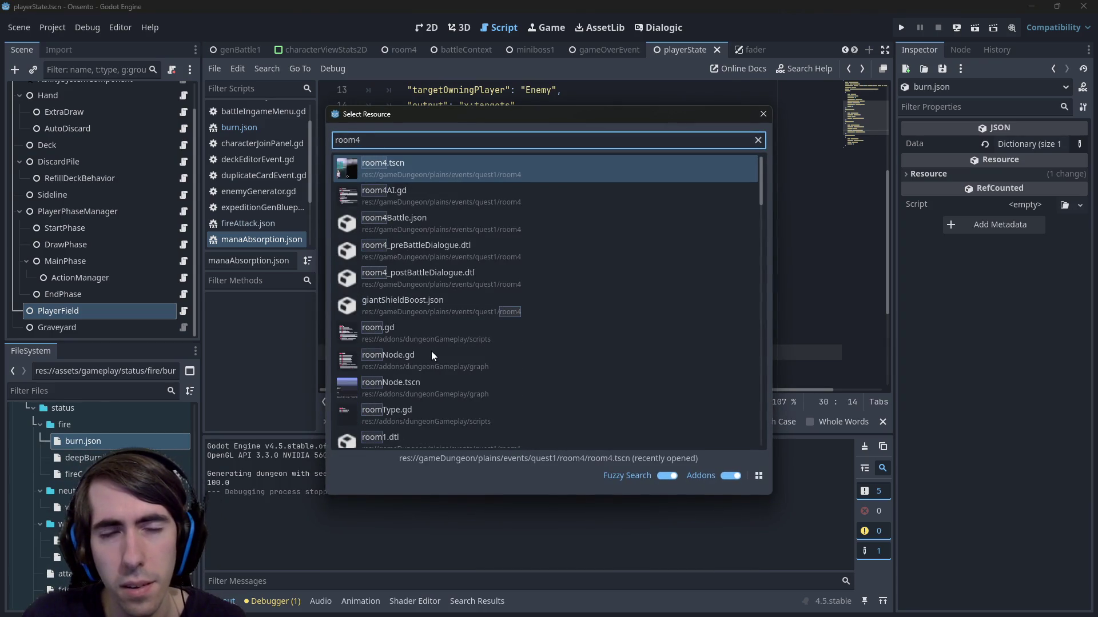
pyautogui.press('BackSpace')
pyautogui.write('4')
pyautogui.press('BackSpace')
pyautogui.write('4')
pyautogui.press('Escape')
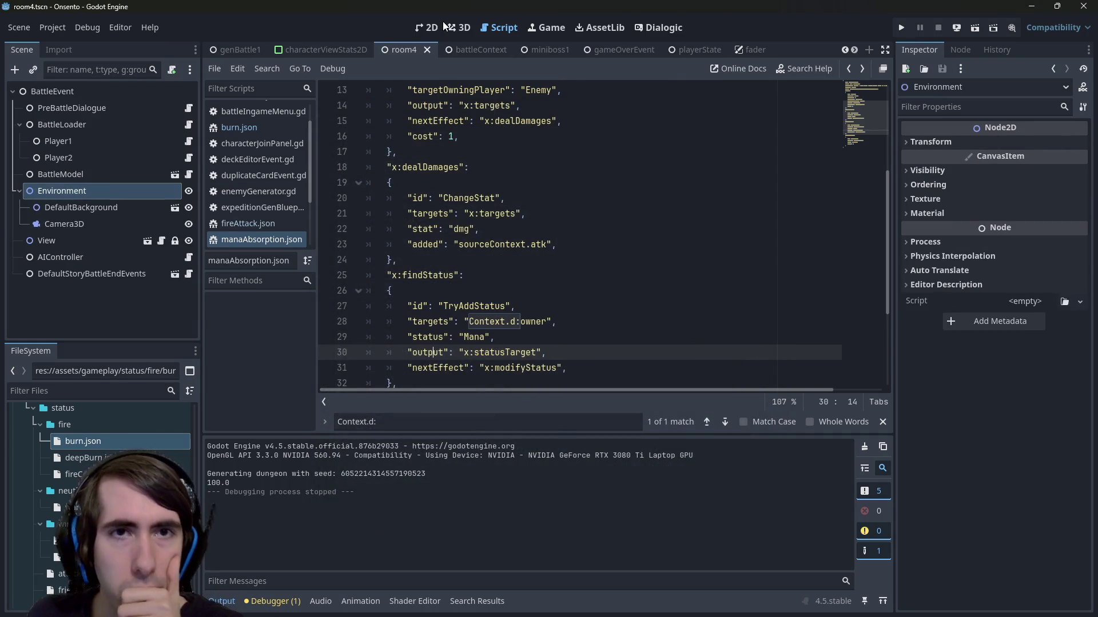
pyautogui.click(435, 27)
pyautogui.moveTo(482, 222); pyautogui.dragTo(458, 186)
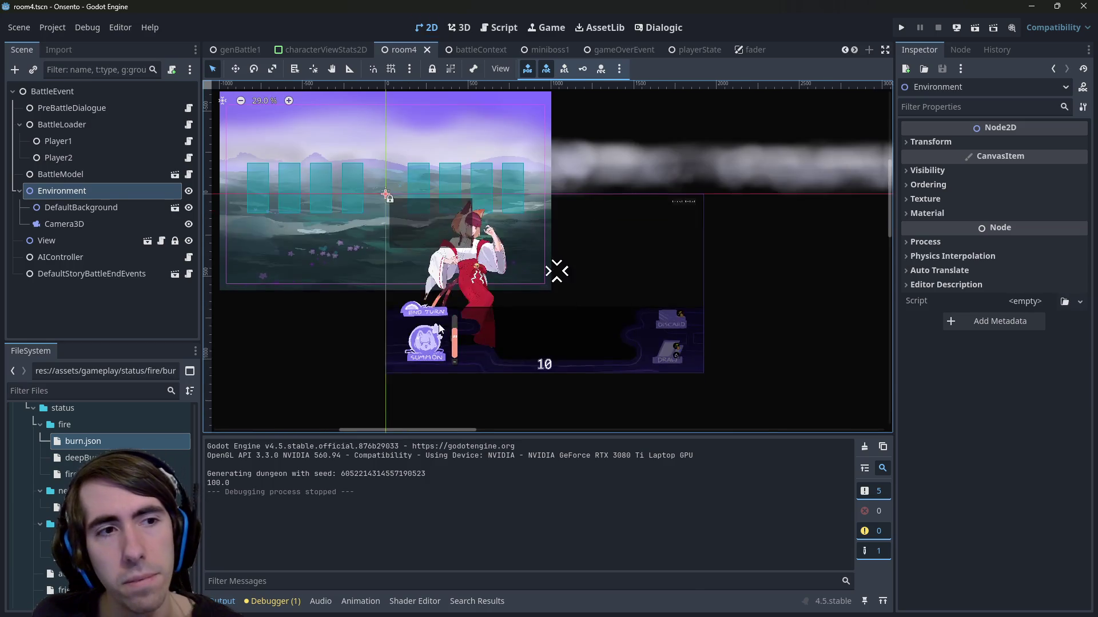
# Step: Filter project files to room4 and inspect the View, PreBattleDialogue, BattleLoader, Player1 and Player2 nodes
pyautogui.click(122, 391)
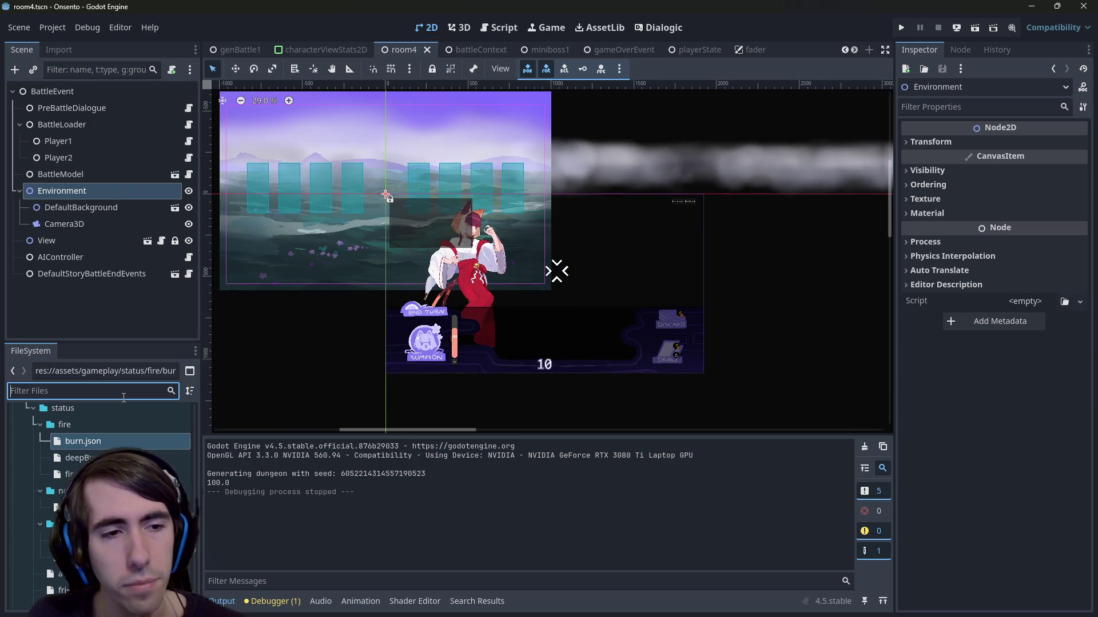
pyautogui.write('room4')
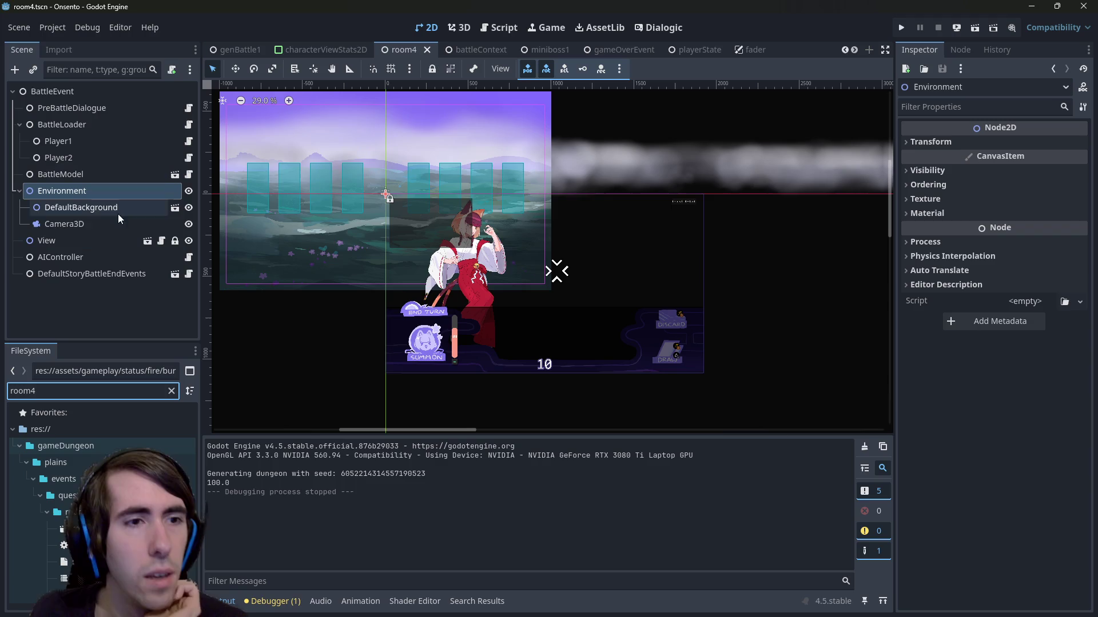
pyautogui.click(91, 240)
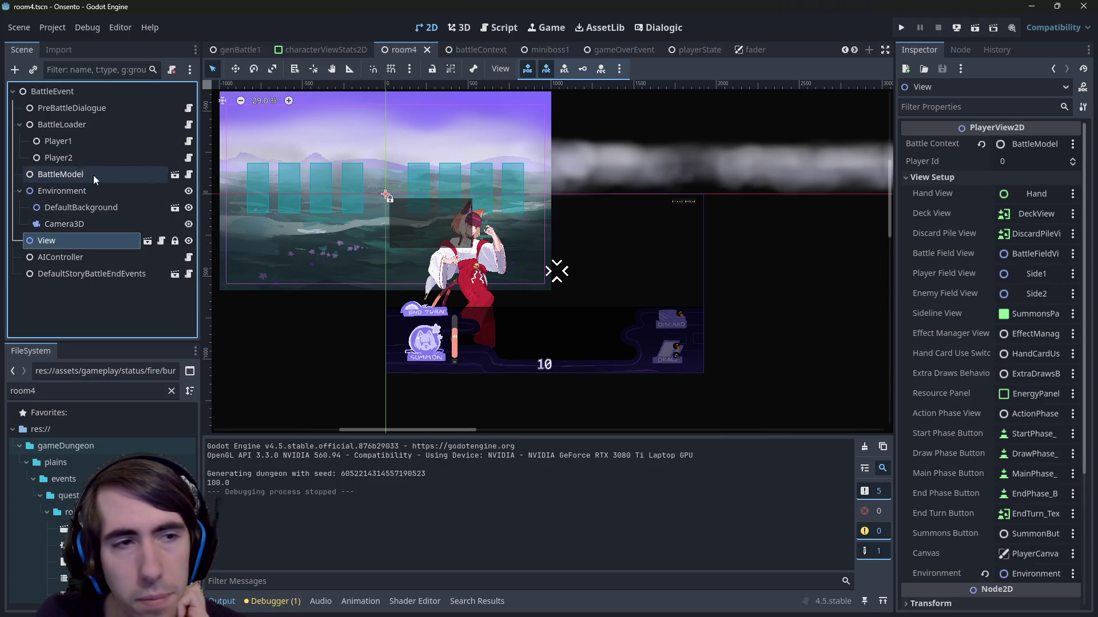
pyautogui.click(75, 110)
pyautogui.click(74, 120)
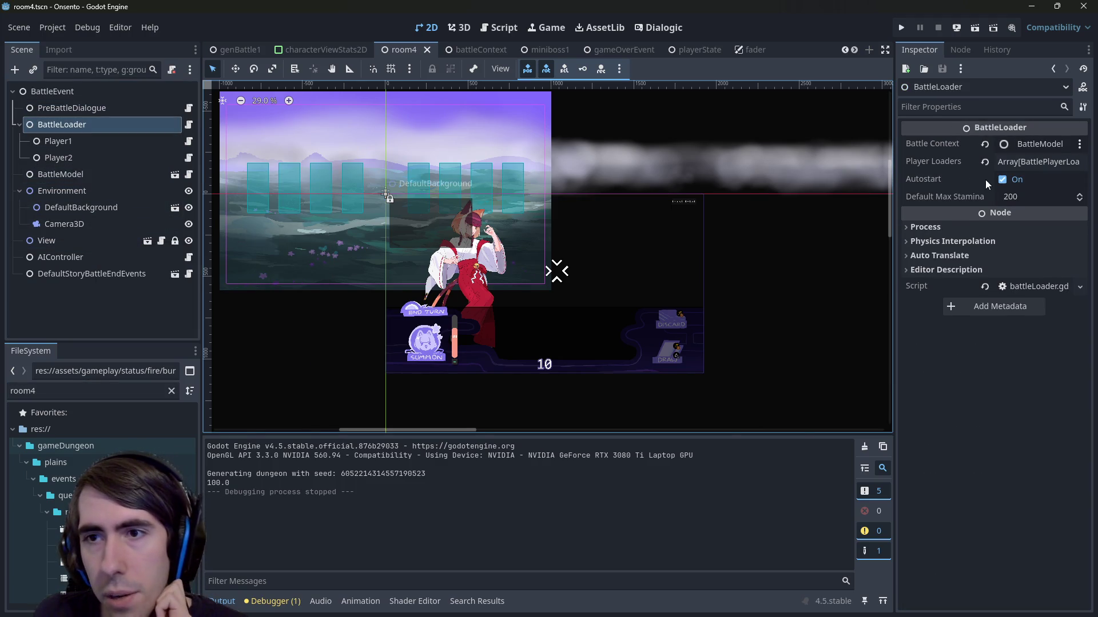
pyautogui.click(60, 141)
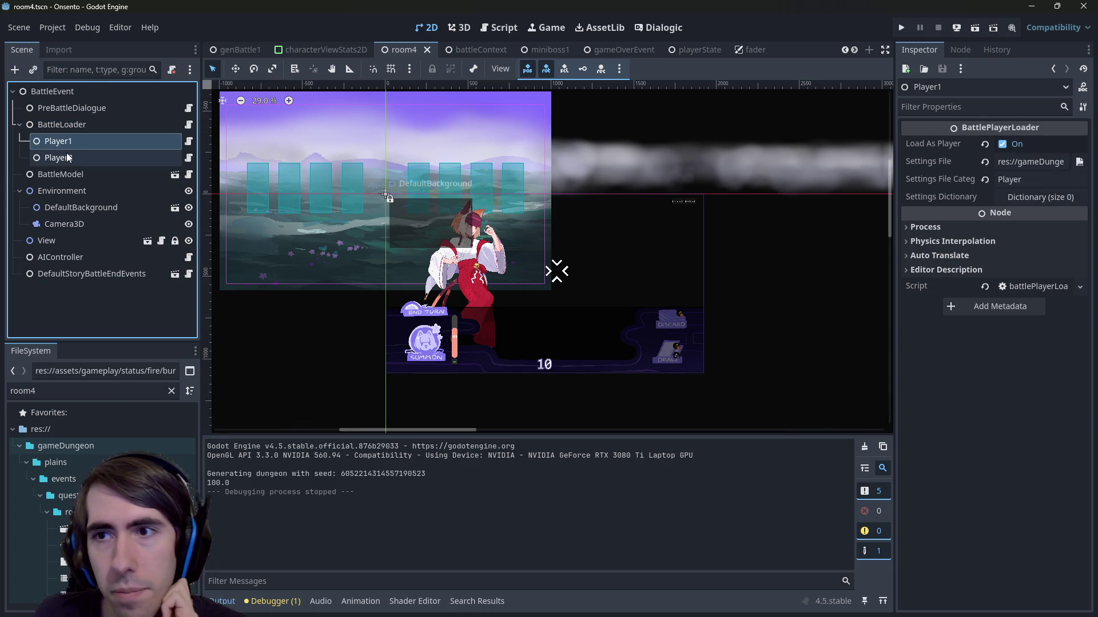
pyautogui.click(67, 158)
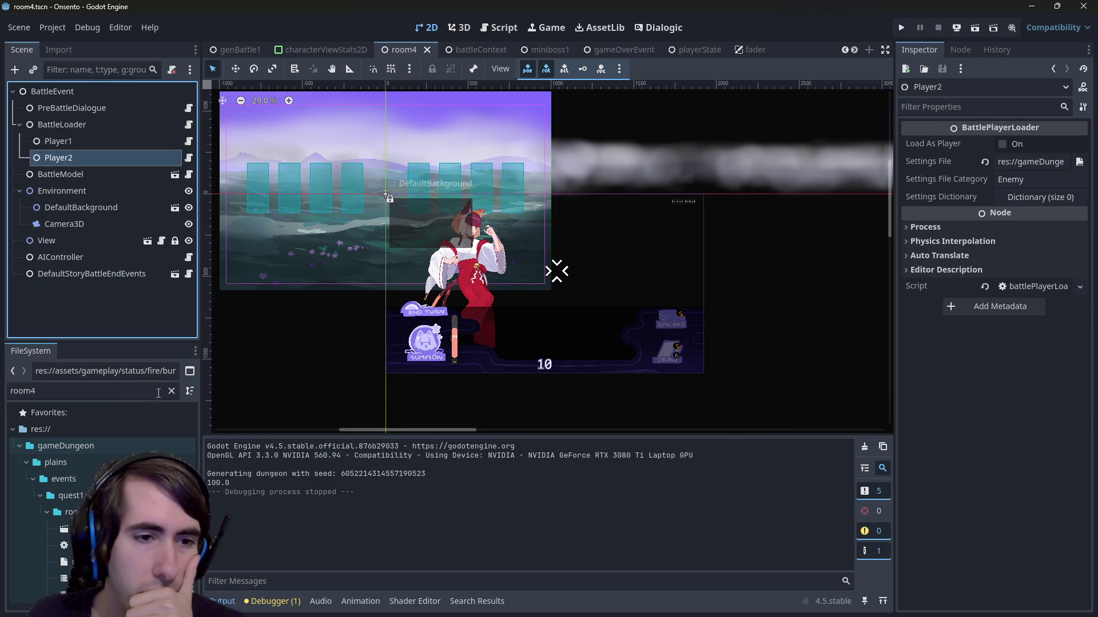
# Step: Open the intro2.tscn scene through the quick file search
pyautogui.hotkey('shift', 'alt', 'o')
pyautogui.write('room')
pyautogui.press('BackSpace')
pyautogui.press('BackSpace')
pyautogui.press('BackSpace')
pyautogui.write('intro2')
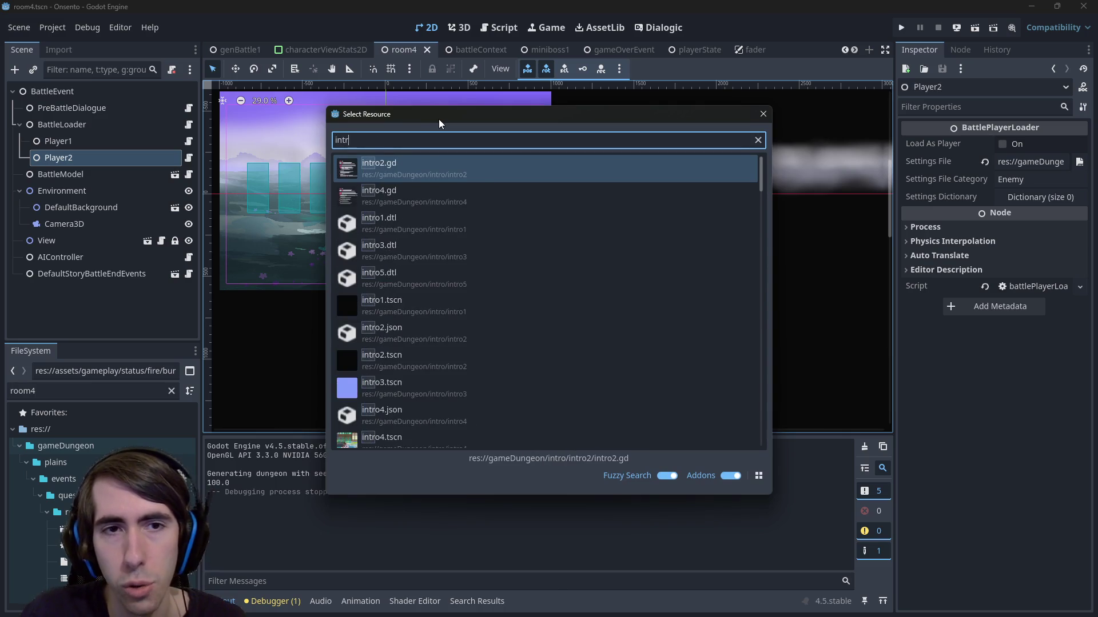
pyautogui.press('Down')
pyautogui.press('Down')
pyautogui.press('Return')
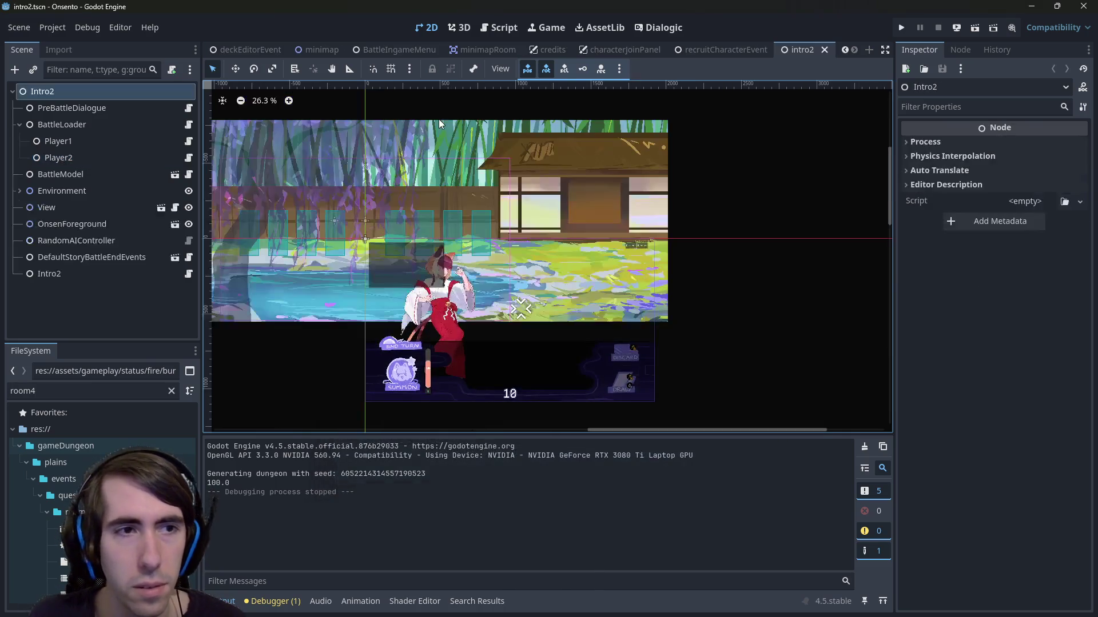
# Step: Inspect the BattleLoader, Player1 and Player2 loader nodes in intro2
pyautogui.click(86, 129)
pyautogui.click(89, 139)
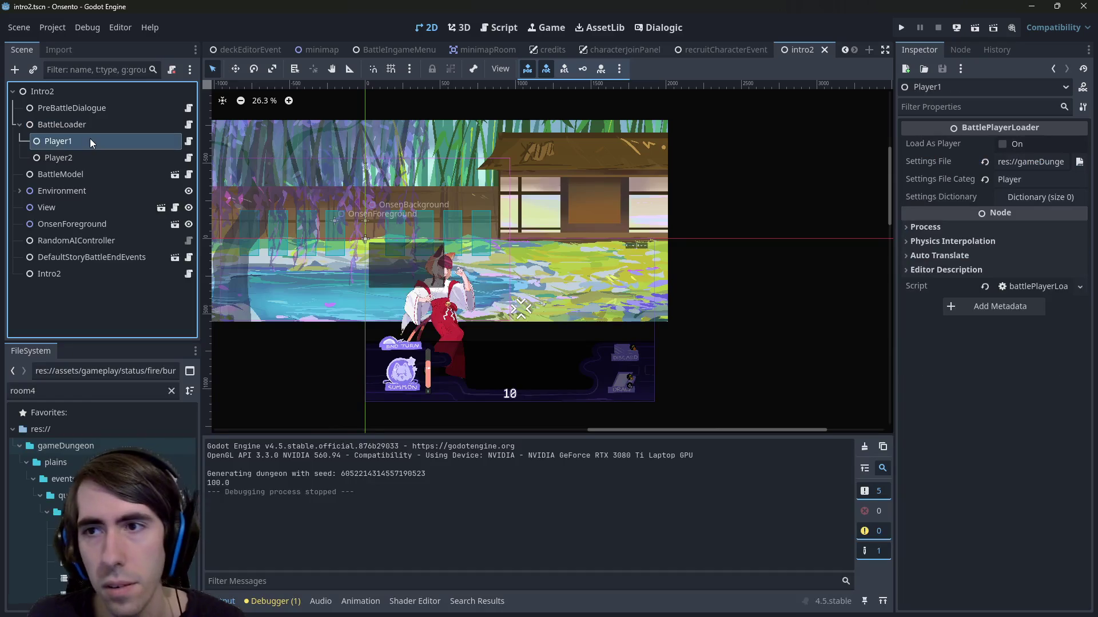
pyautogui.click(81, 153)
pyautogui.click(79, 146)
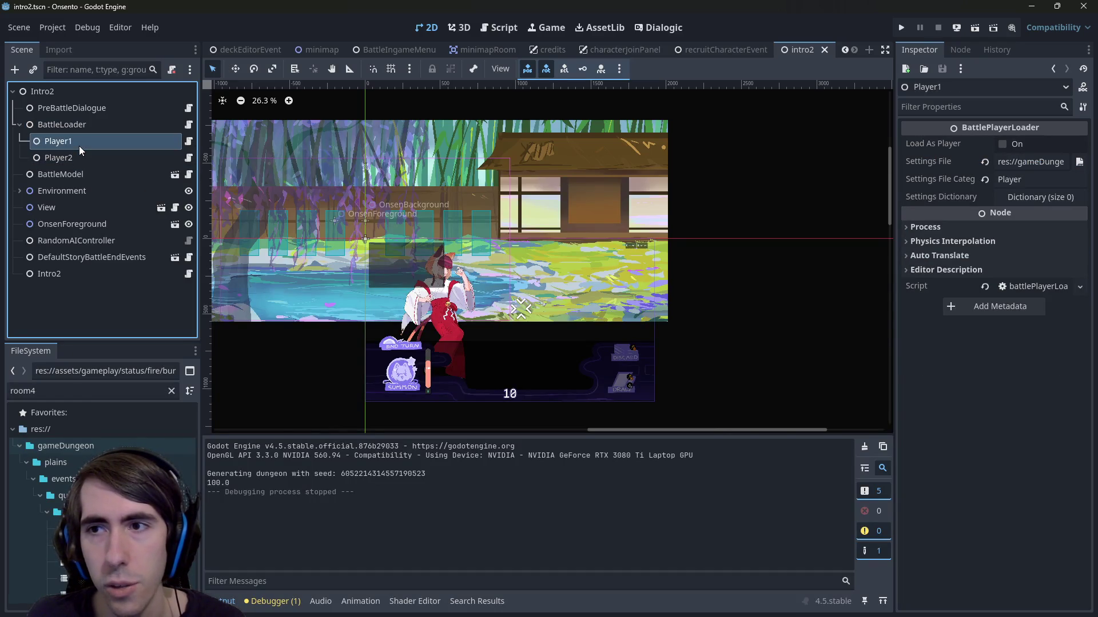
# Step: Set the FileSystem filter to intro2, then clear it
pyautogui.doubleClick(89, 391)
pyautogui.write('intro2')
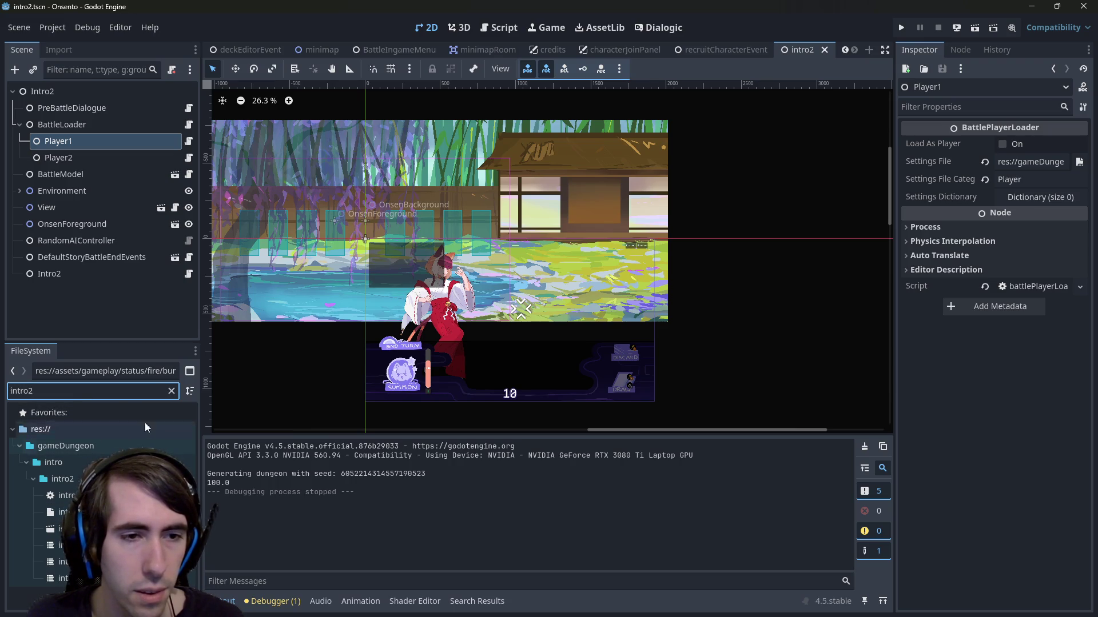
pyautogui.click(171, 391)
pyautogui.scroll(10, 100, 492)
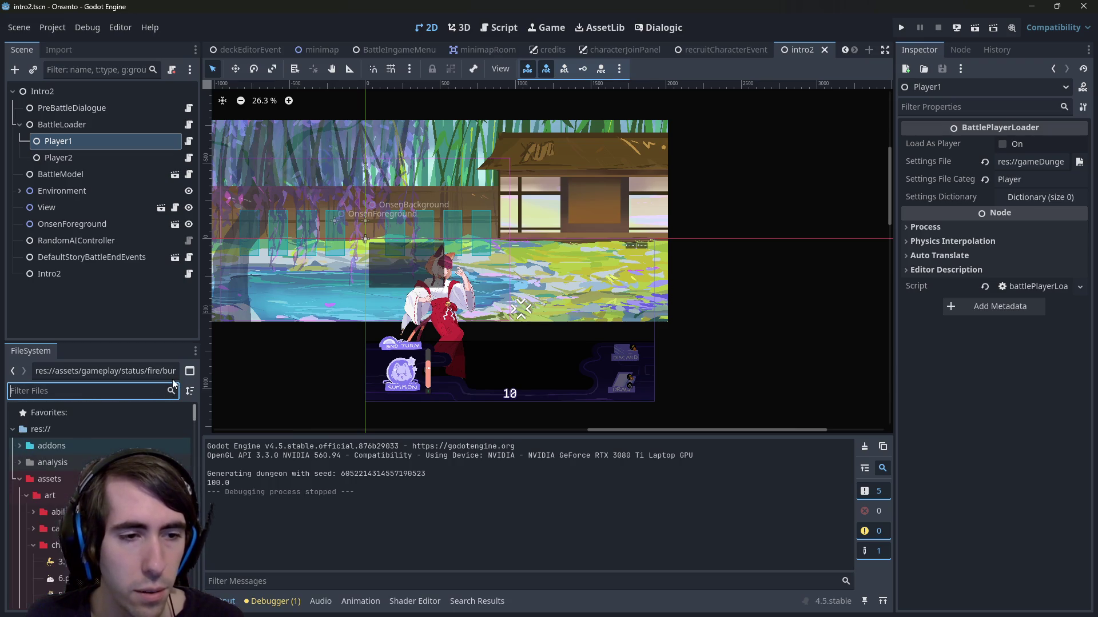
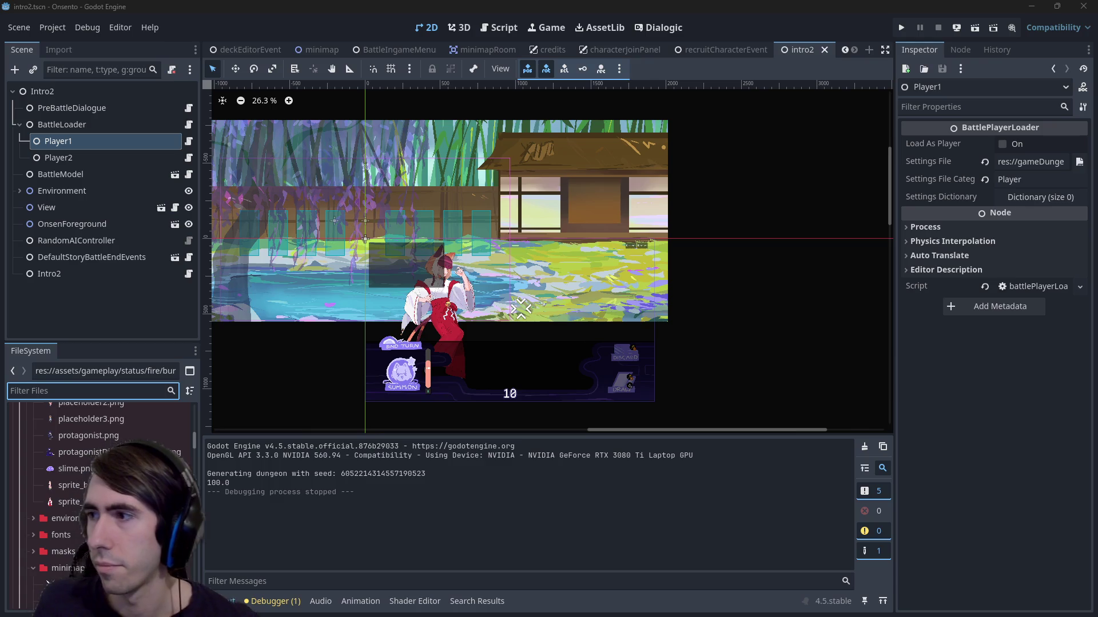
# Step: From the FileSystem dock, open the manaAbsorption.json ability file, then the leader.json character file
pyautogui.scroll(-3, 50, 432)
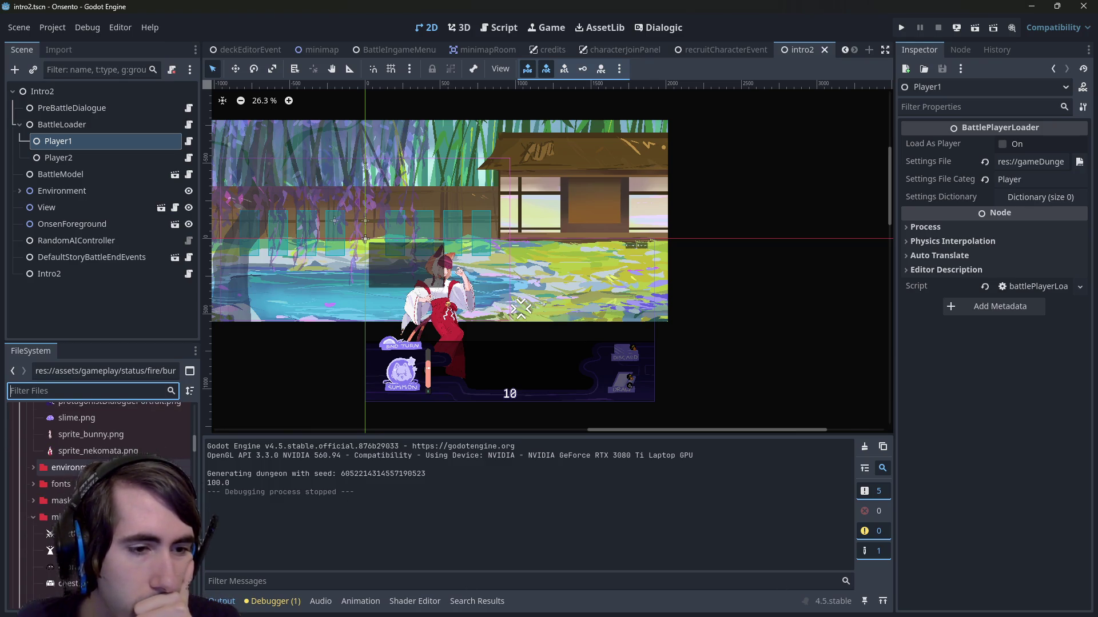
pyautogui.scroll(-1, 100, 434)
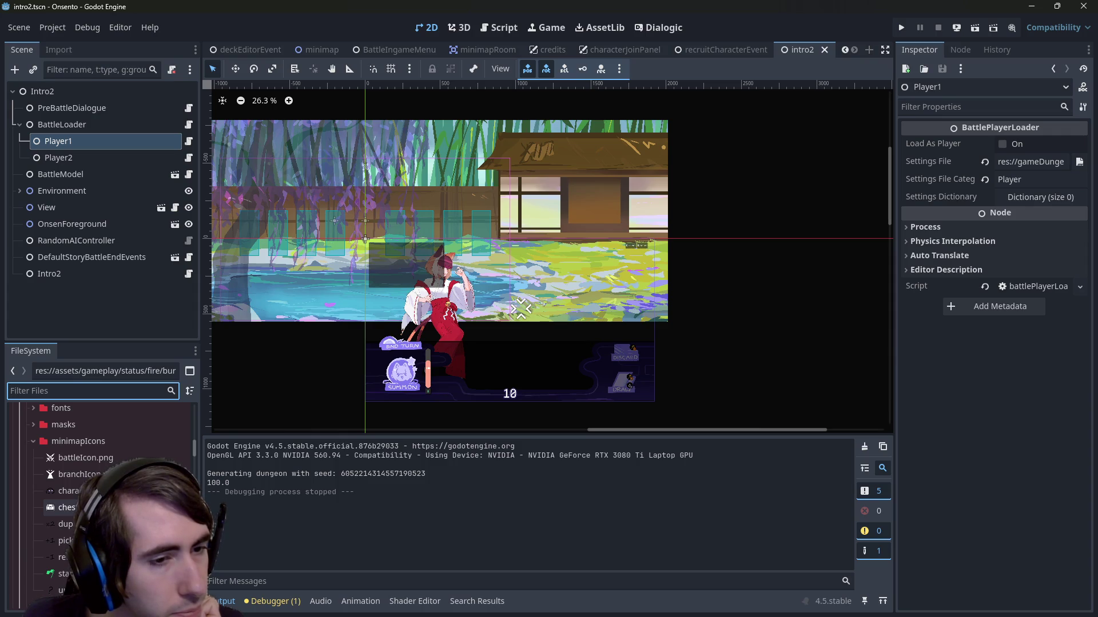
pyautogui.scroll(-1, 100, 486)
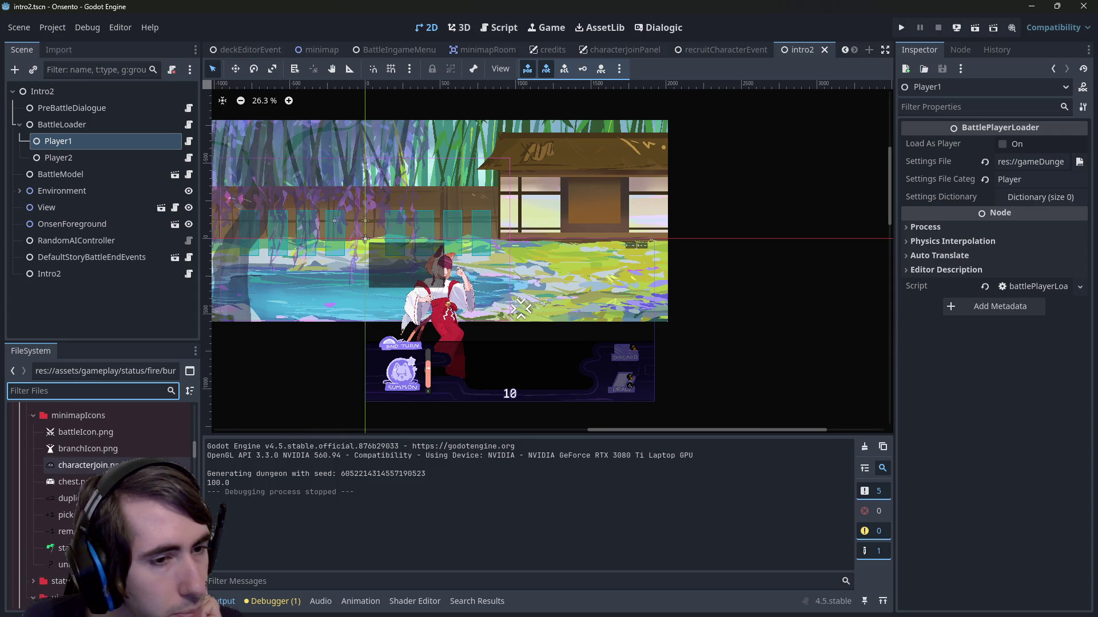
pyautogui.scroll(10, 100, 486)
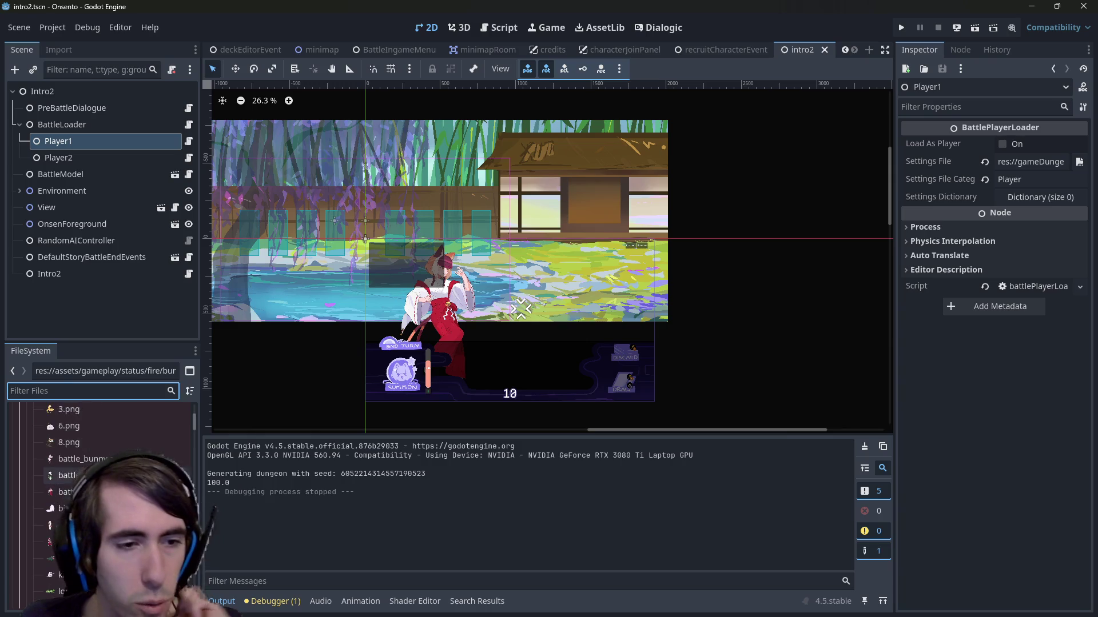
pyautogui.scroll(3, 100, 503)
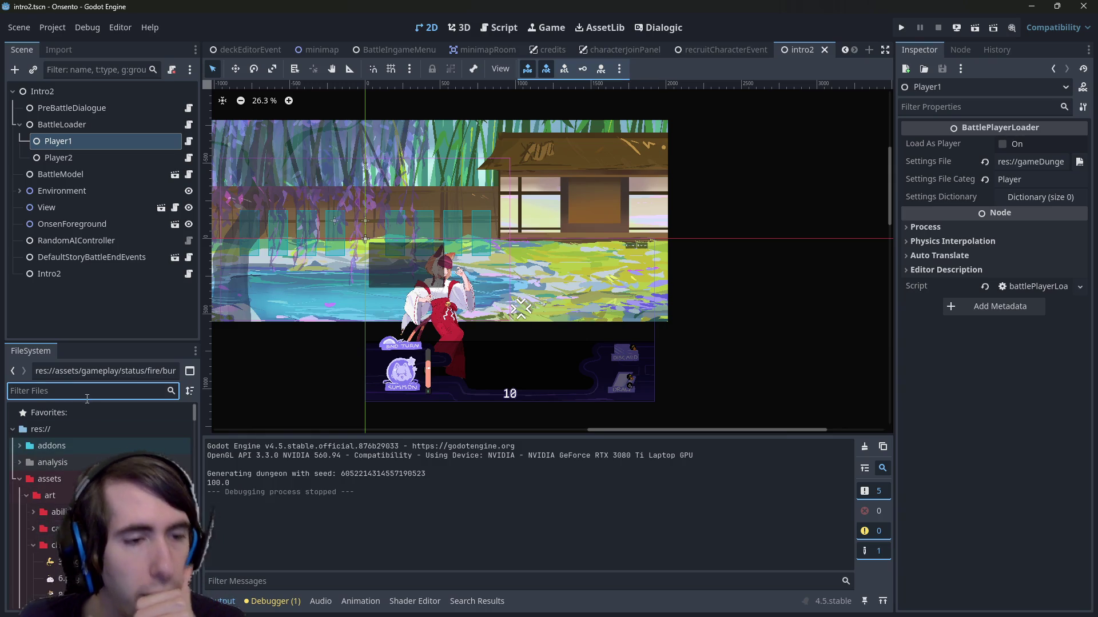
pyautogui.scroll(-10, 100, 451)
pyautogui.scroll(-10, 103, 441)
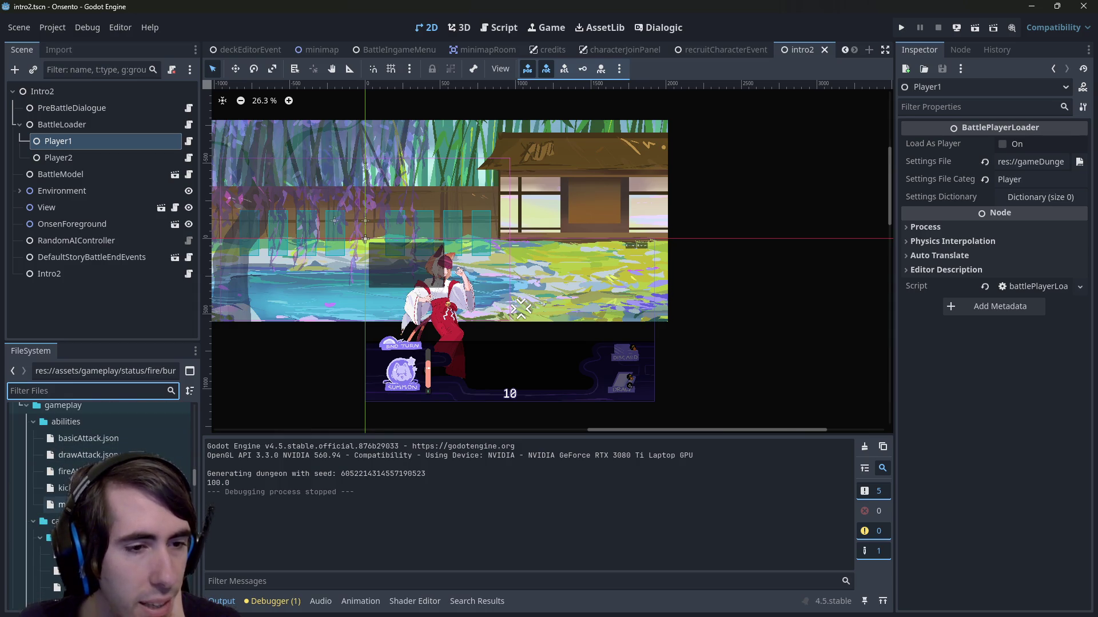
pyautogui.doubleClick(63, 504)
pyautogui.scroll(-3, 100, 486)
pyautogui.doubleClick(68, 471)
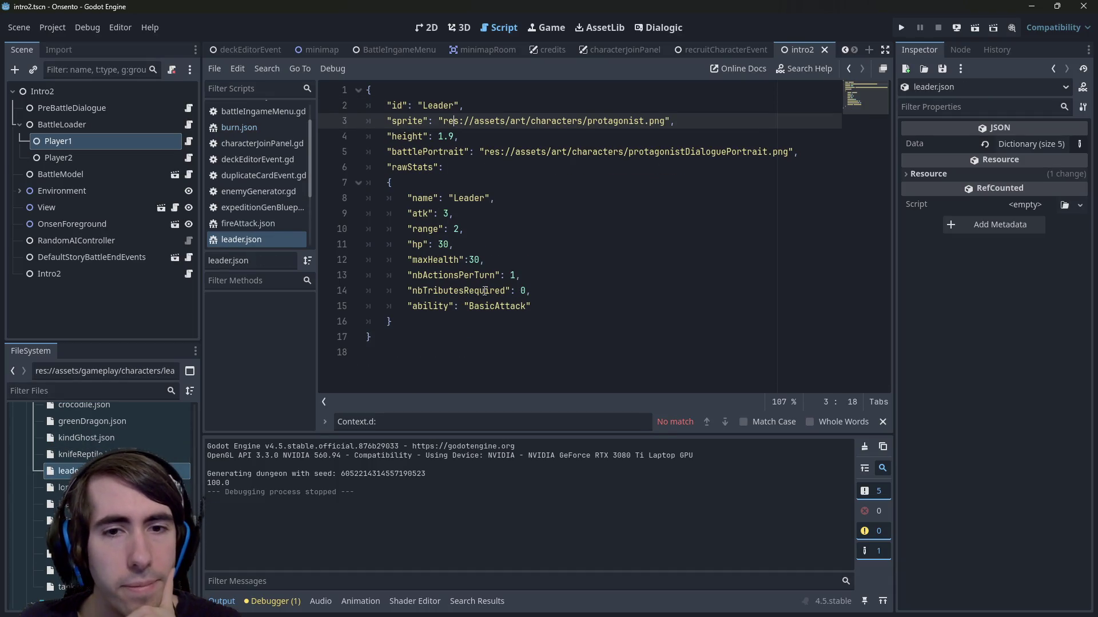
# Step: Change the Leader's ability in leader.json from BasicAttack to ManaAbsorption and save
pyautogui.doubleClick(496, 306)
pyautogui.write('ManaAbsorption')
pyautogui.click(549, 230)
pyautogui.hotkey('ctrl', 's')
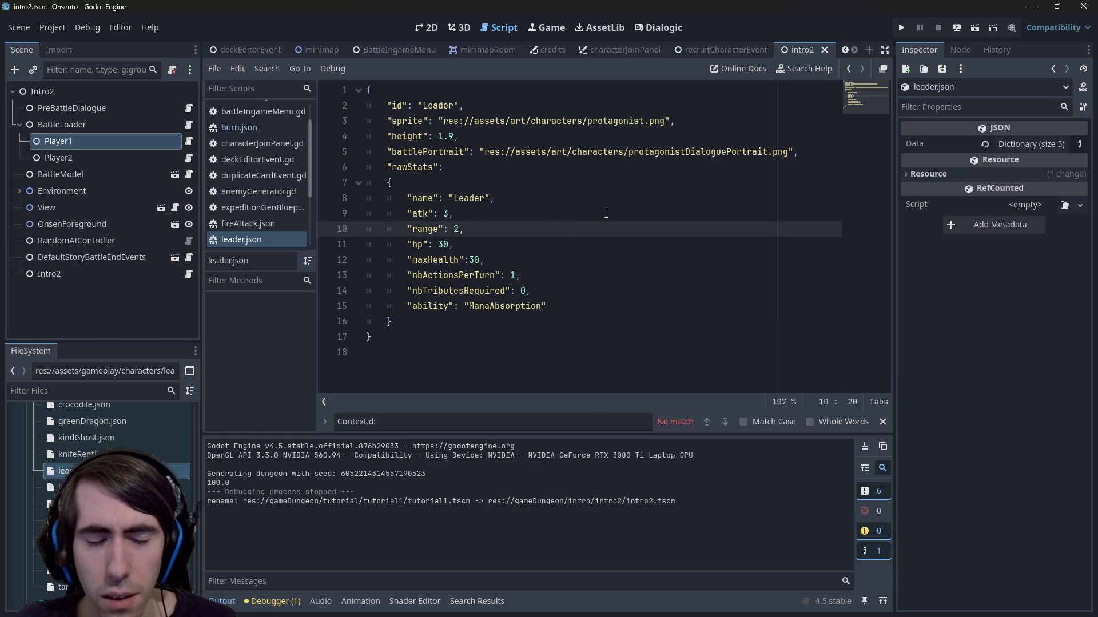
# Step: Search all project files for BasicAttack, which now finds no matches
pyautogui.hotkey('ctrl', 'shift', 'f')
pyautogui.write('BasicAttack')
pyautogui.press('Return')
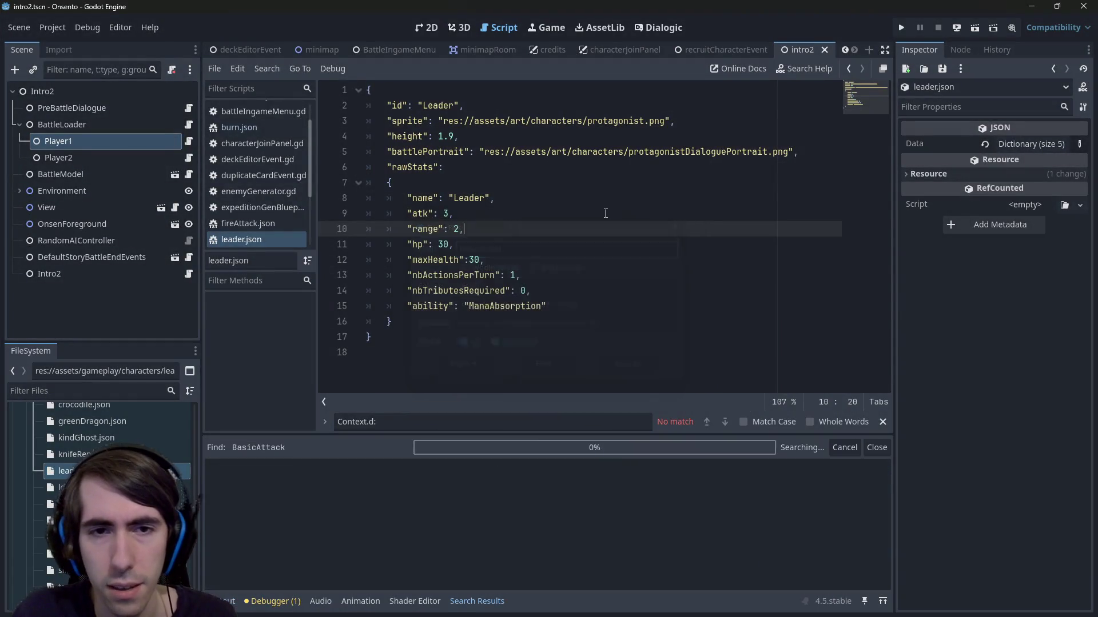
pyautogui.press('Up')
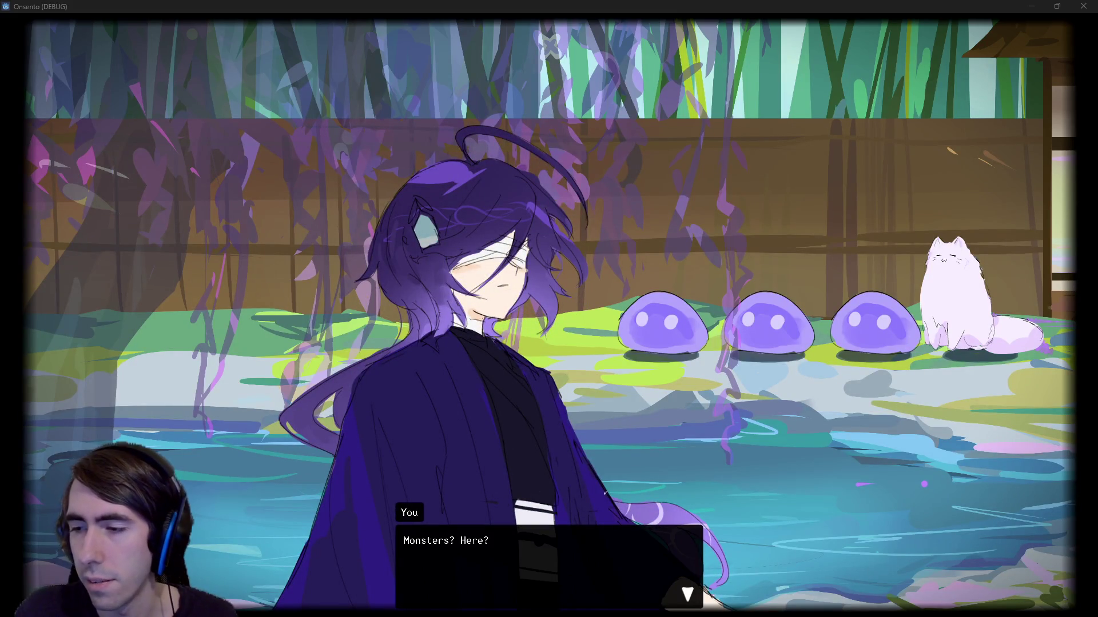
# Step: Advance the intro dialogue, attack the first slime down to 2/5 HP, and minimize the game
pyautogui.click(440, 235)
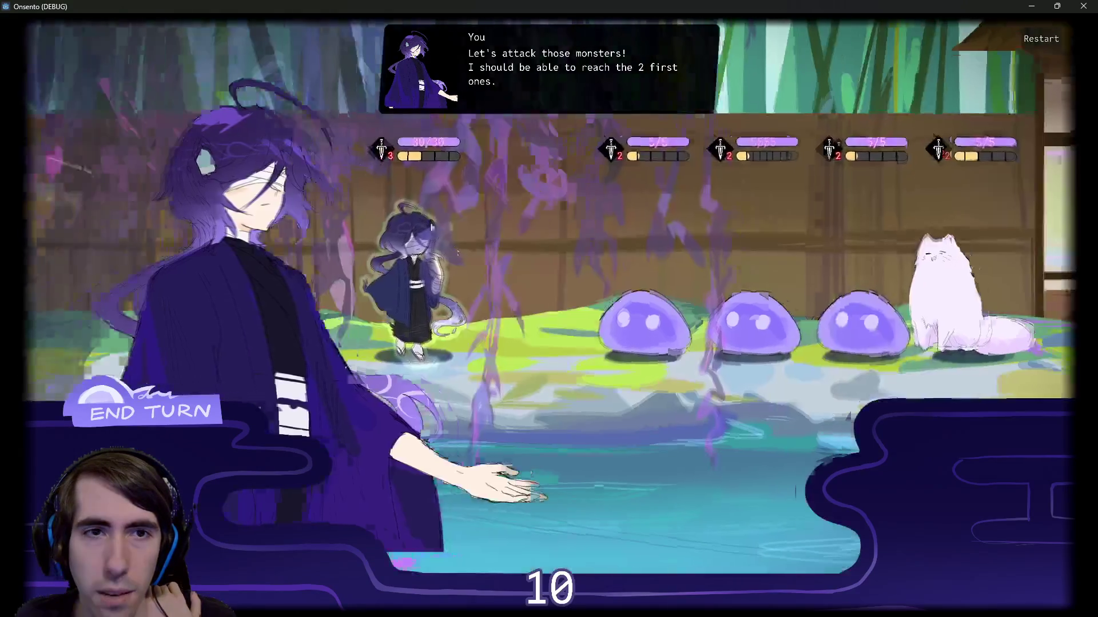
pyautogui.moveTo(410, 156)
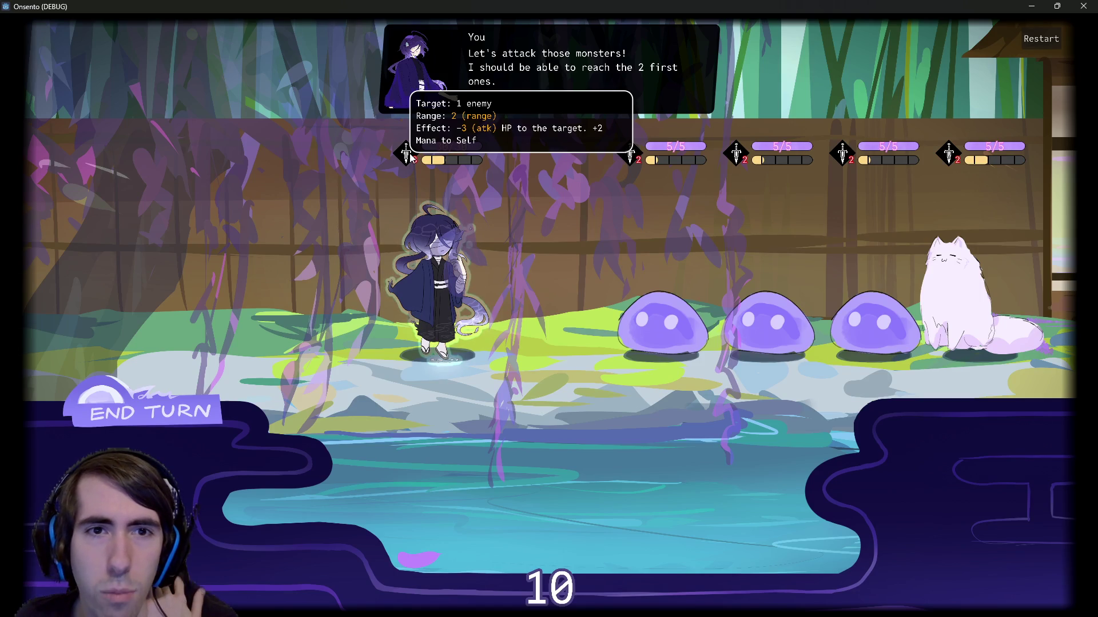
pyautogui.click(473, 298)
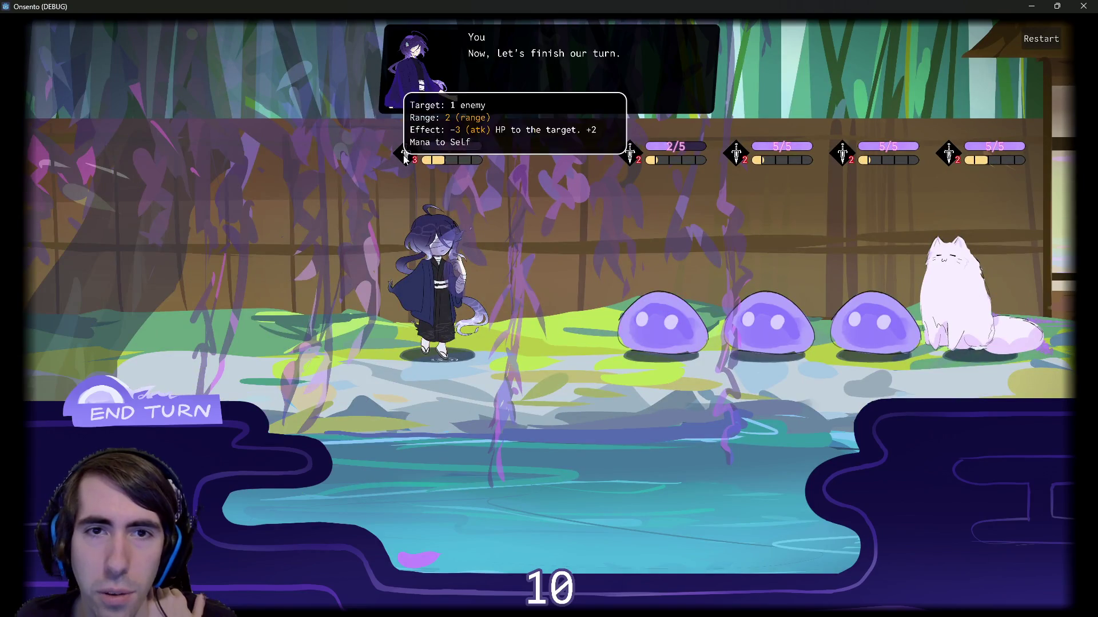
pyautogui.click(1032, 6)
pyautogui.click(565, 230)
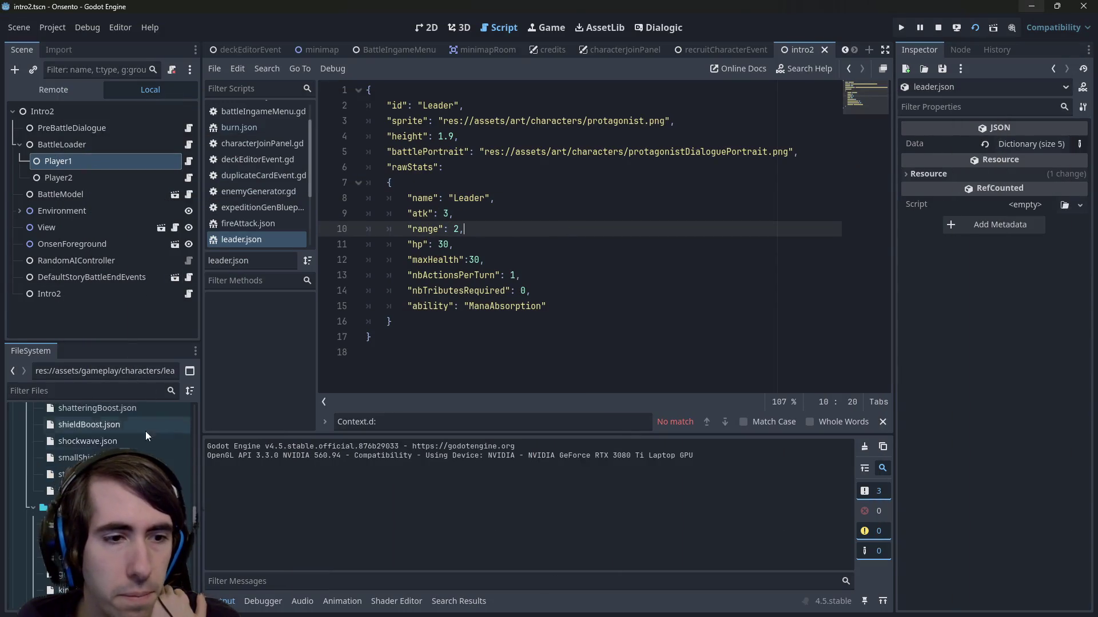
# Step: In manaAbsorption.json, copy a nextEffect line in below "added" in the x:dealDamages effect
pyautogui.moveTo(192, 408); pyautogui.dragTo(194, 478)
pyautogui.doubleClick(115, 480)
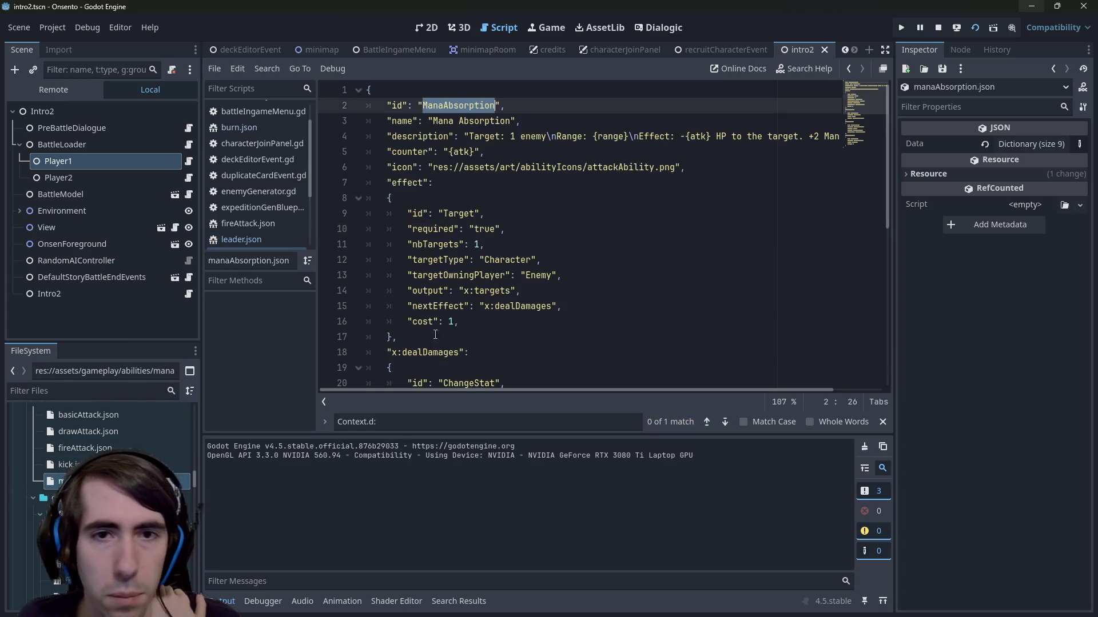
pyautogui.scroll(-5, 532, 308)
pyautogui.scroll(-2, 533, 309)
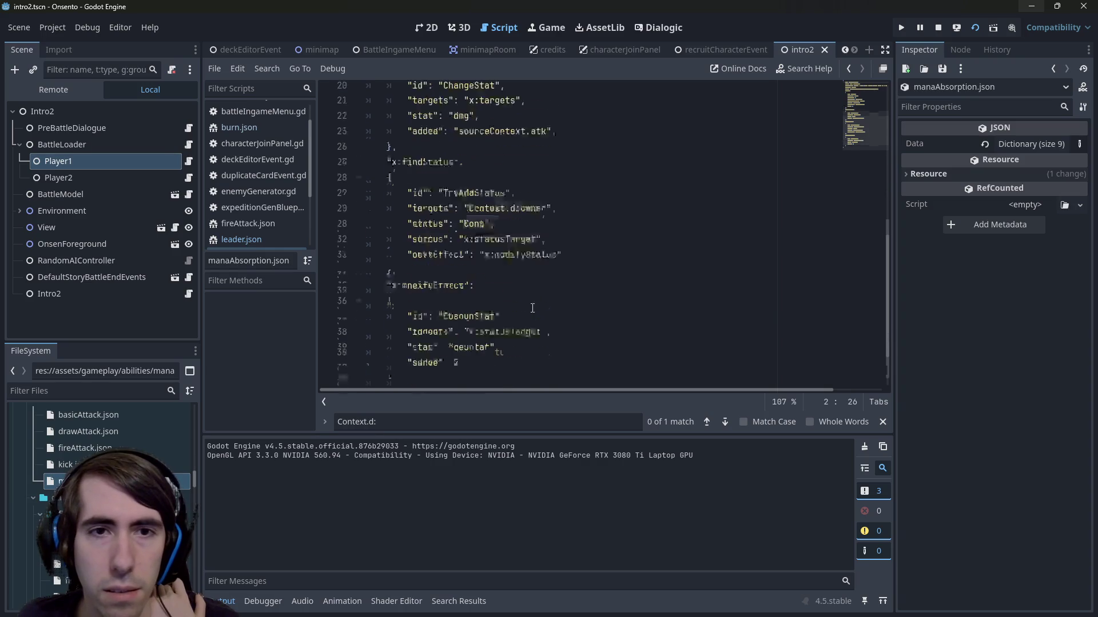
pyautogui.scroll(2, 537, 309)
pyautogui.click(557, 198)
pyautogui.moveTo(566, 321); pyautogui.dragTo(407, 321)
pyautogui.hotkey('ctrl', 'c')
pyautogui.click(589, 201)
pyautogui.press('Return')
pyautogui.hotkey('ctrl', 'v')
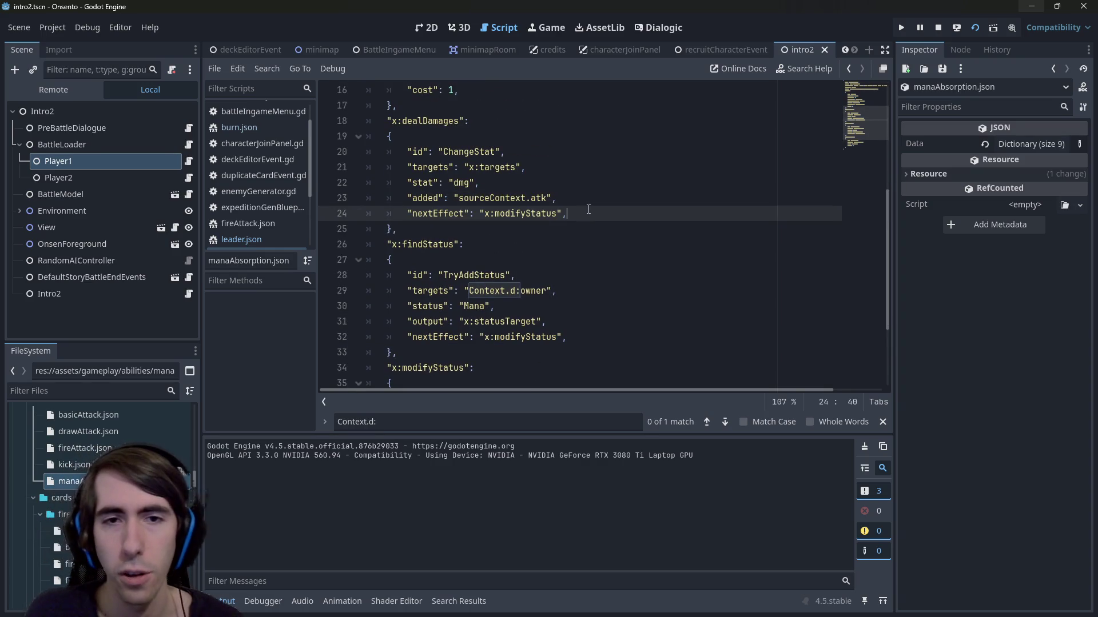
# Step: Point the new nextEffect at x:findStatus, save, and restart the running game
pyautogui.click(540, 213)
pyautogui.doubleClick(540, 213)
pyautogui.write('findStatus')
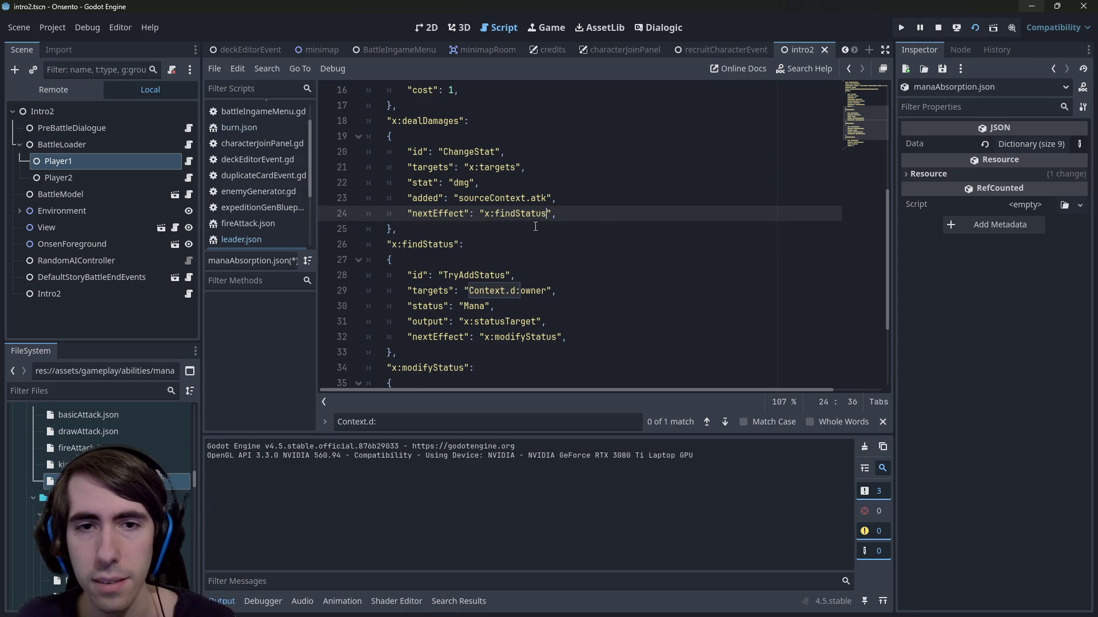
pyautogui.press('Down')
pyautogui.hotkey('ctrl', 's')
pyautogui.click(938, 27)
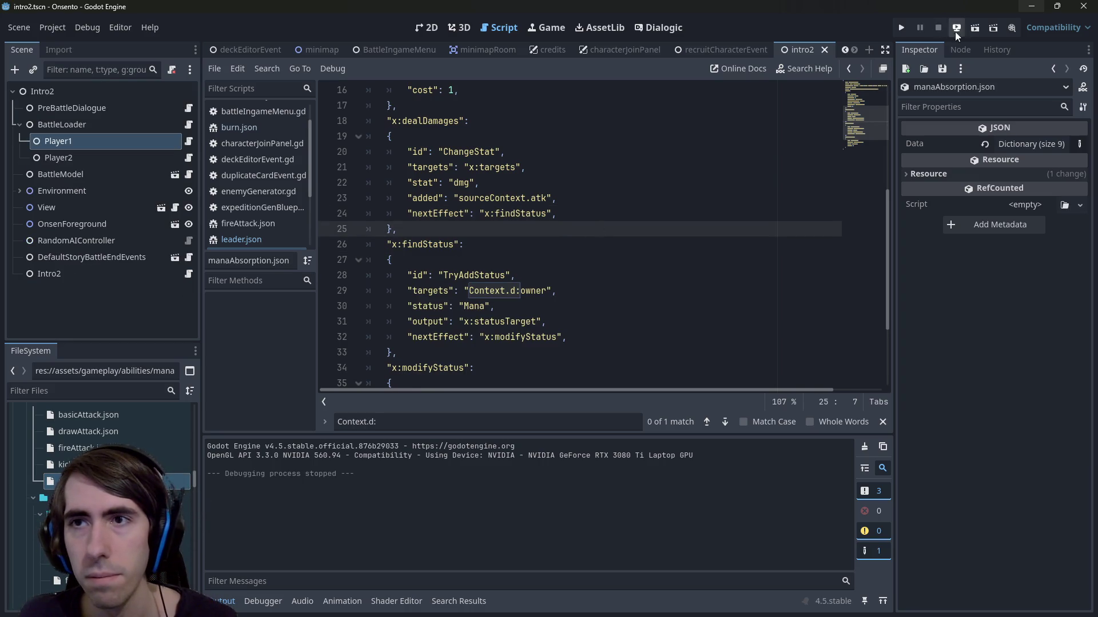
pyautogui.click(973, 32)
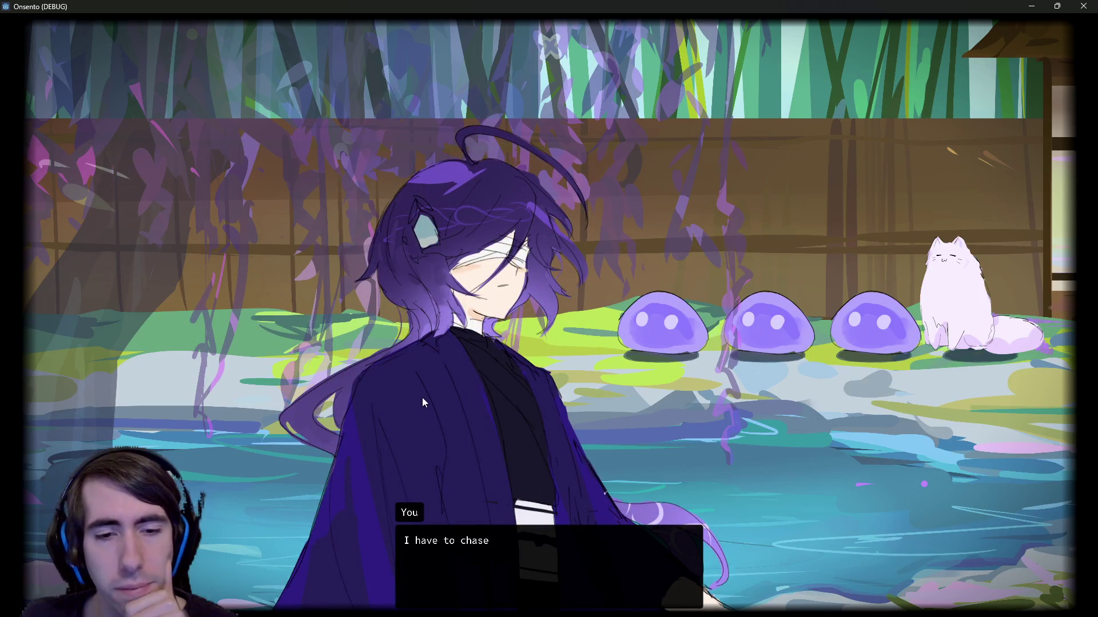
# Step: Advance the opening dialogue, which triggers the assert(false) failure in tryAddStatusEffect.gd
pyautogui.click(426, 390)
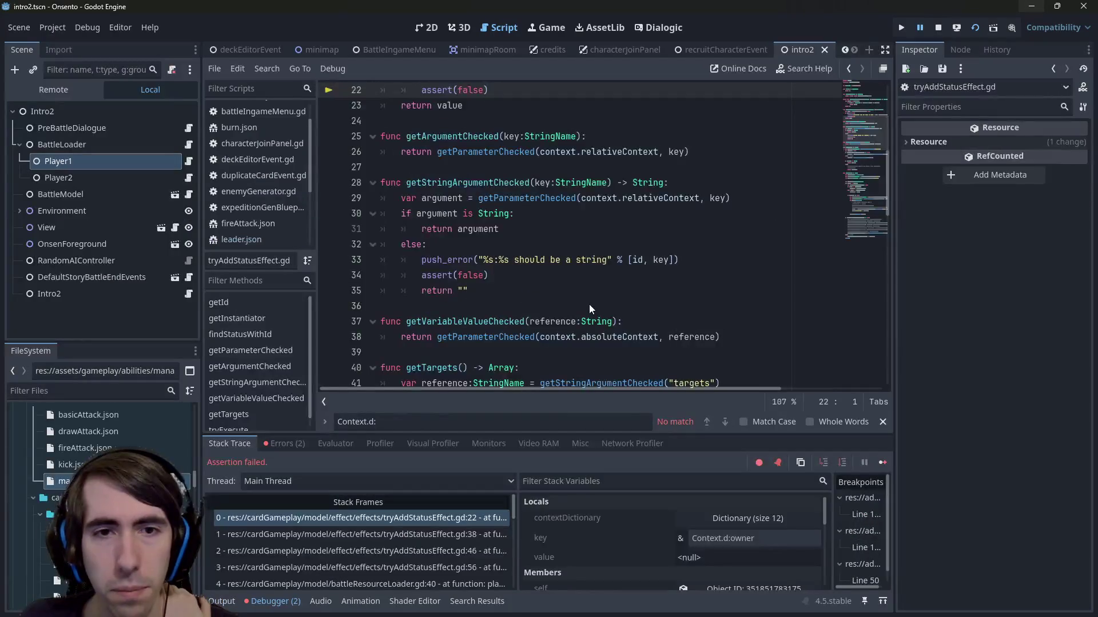
# Step: Enlarge the debugger panel and expand contextDictionary in Locals to inspect its contents
pyautogui.scroll(4, 590, 310)
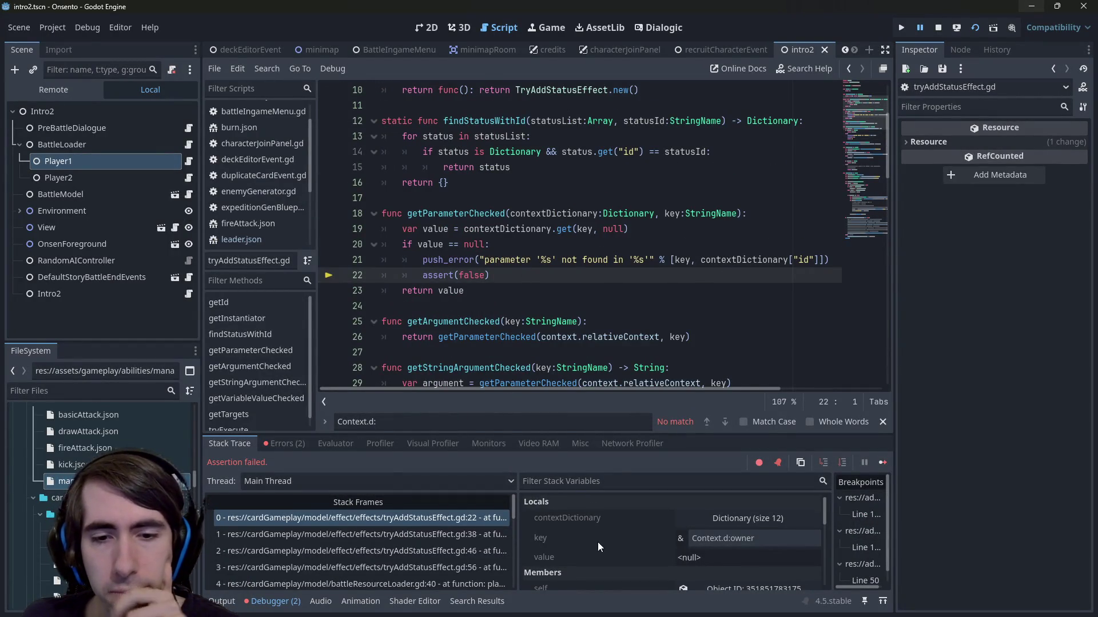
pyautogui.click(712, 517)
pyautogui.scroll(-2, 675, 543)
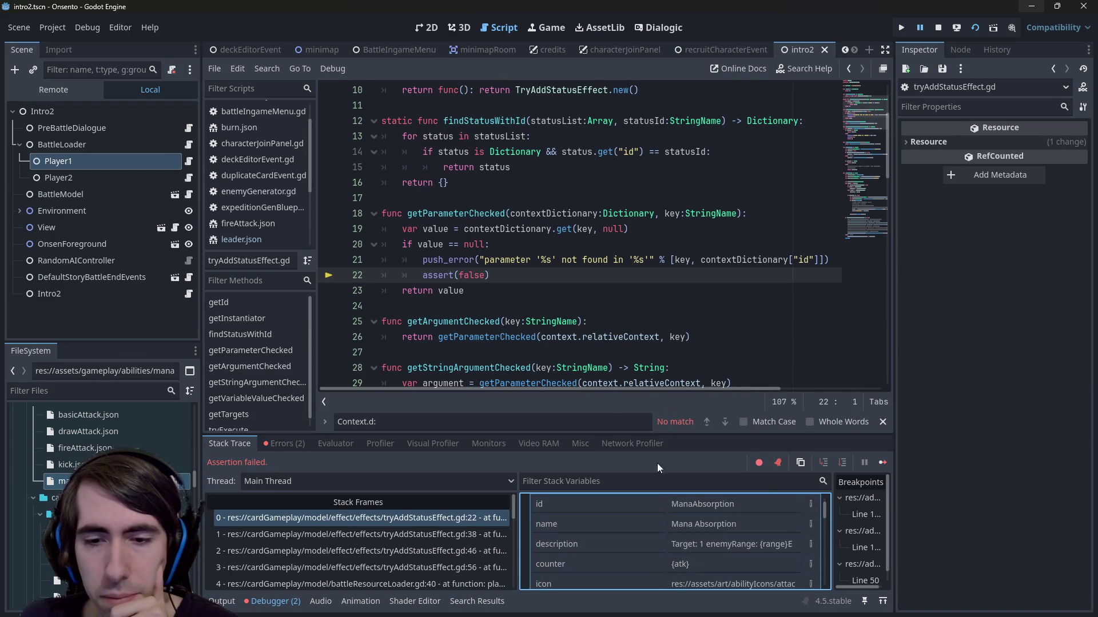
pyautogui.moveTo(607, 435); pyautogui.dragTo(608, 369)
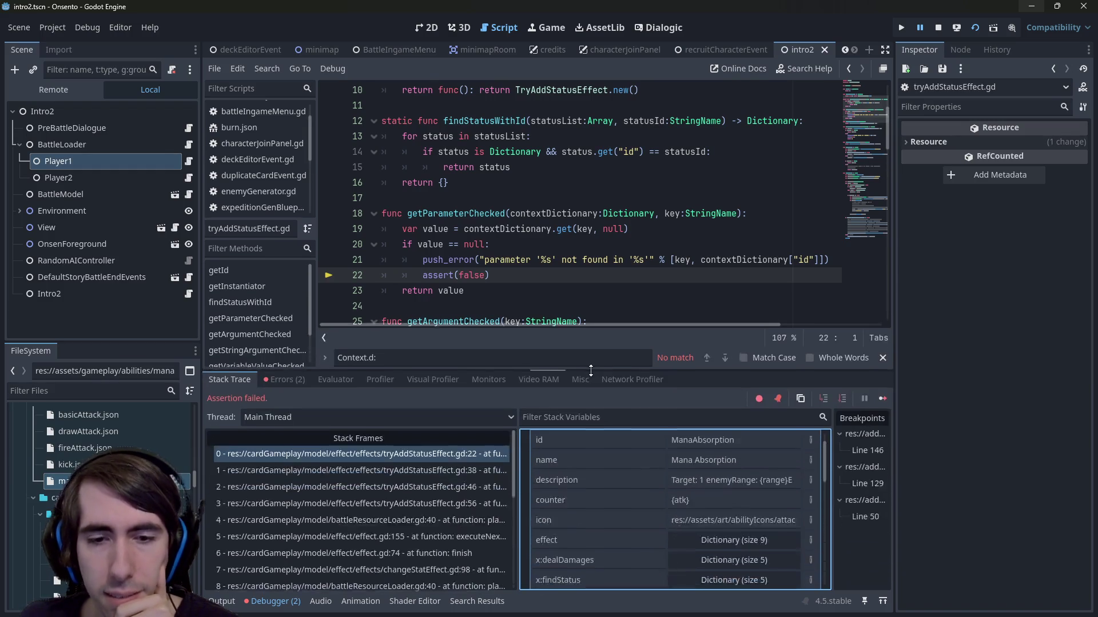
pyautogui.scroll(2, 646, 538)
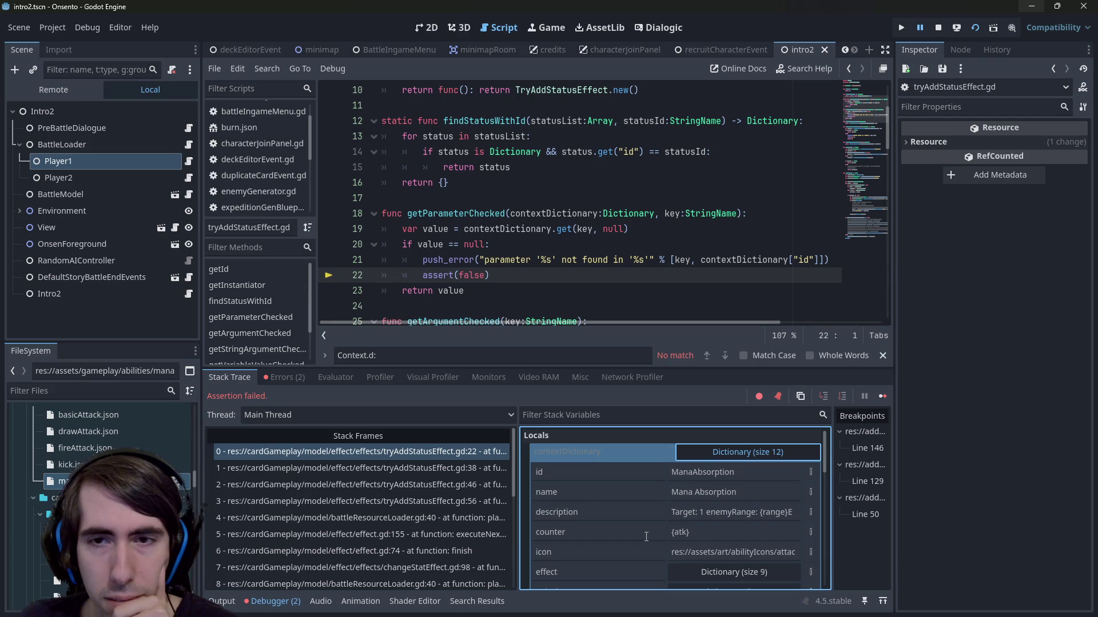
pyautogui.click(707, 453)
pyautogui.click(707, 454)
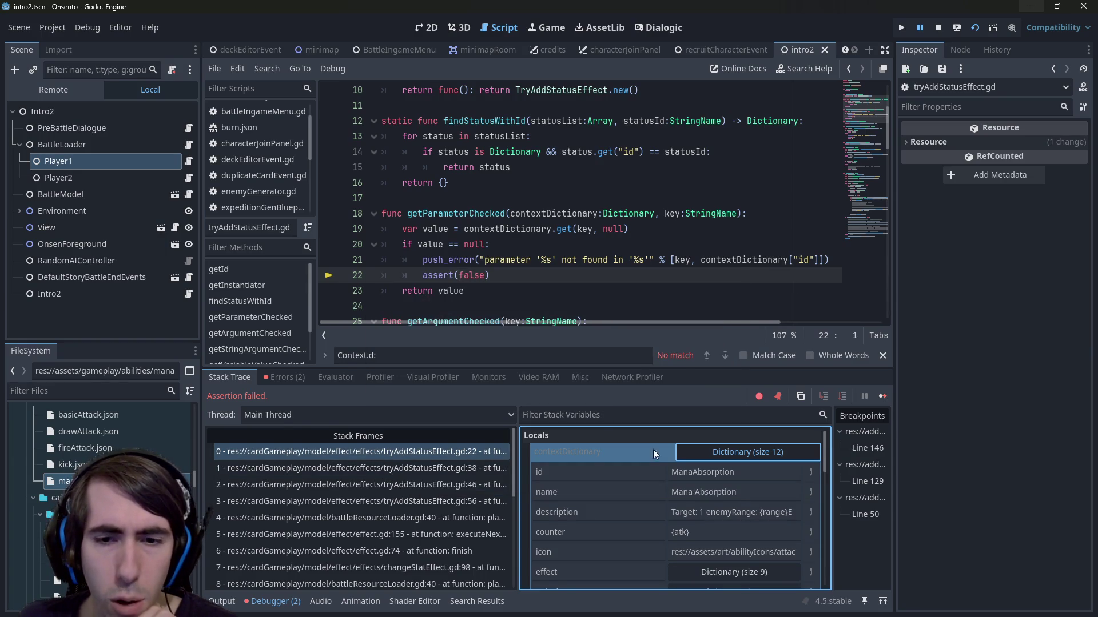
pyautogui.scroll(-2, 681, 521)
pyautogui.scroll(2, 680, 515)
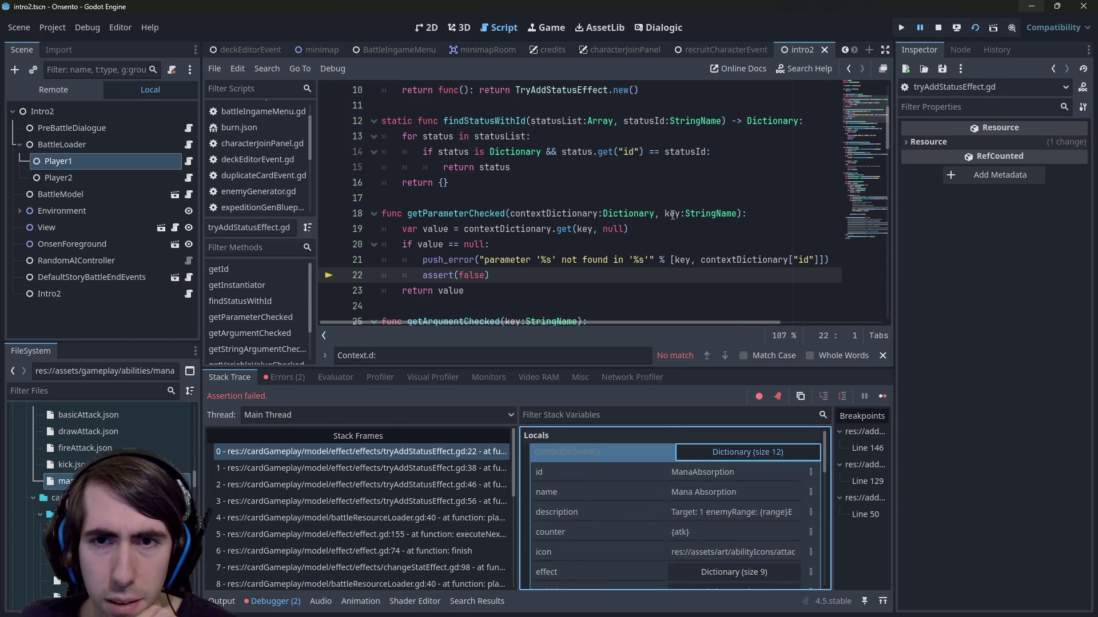
# Step: Step through the tryAddStatusEffect.gd frames (lines 46, 43, 56) to battleResourceLoader.gd's playEffect
pyautogui.moveTo(672, 214)
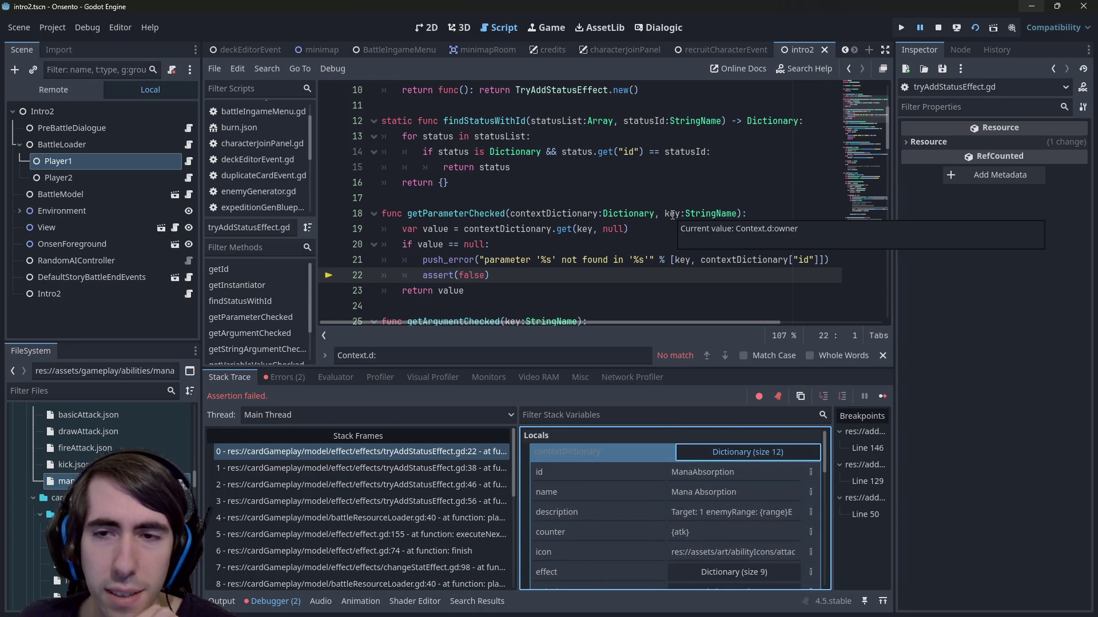
pyautogui.click(412, 484)
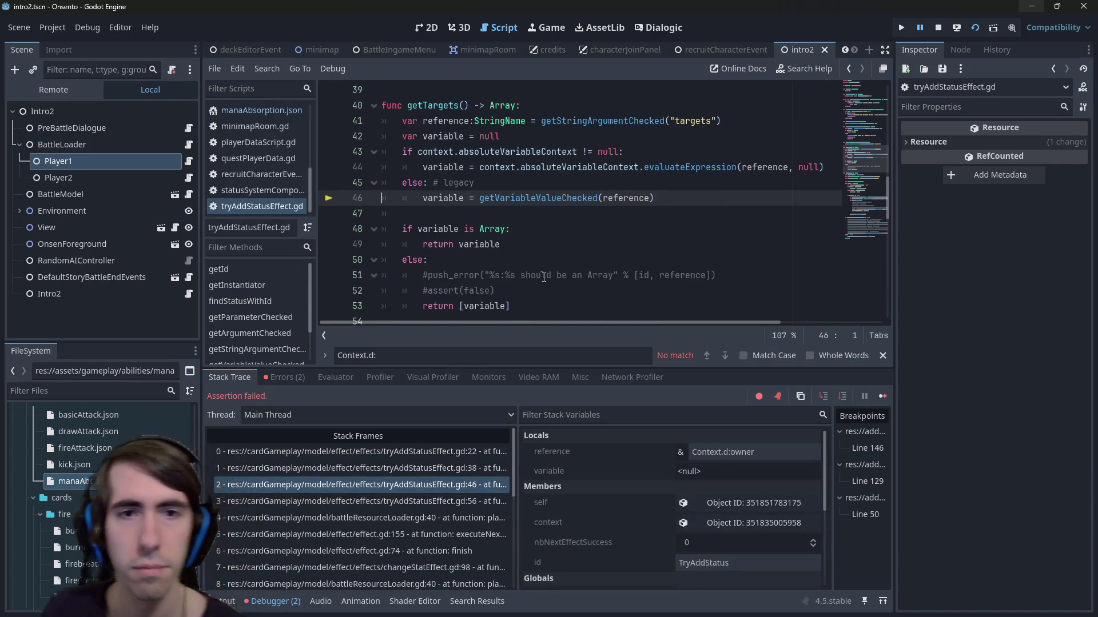
pyautogui.scroll(1, 547, 197)
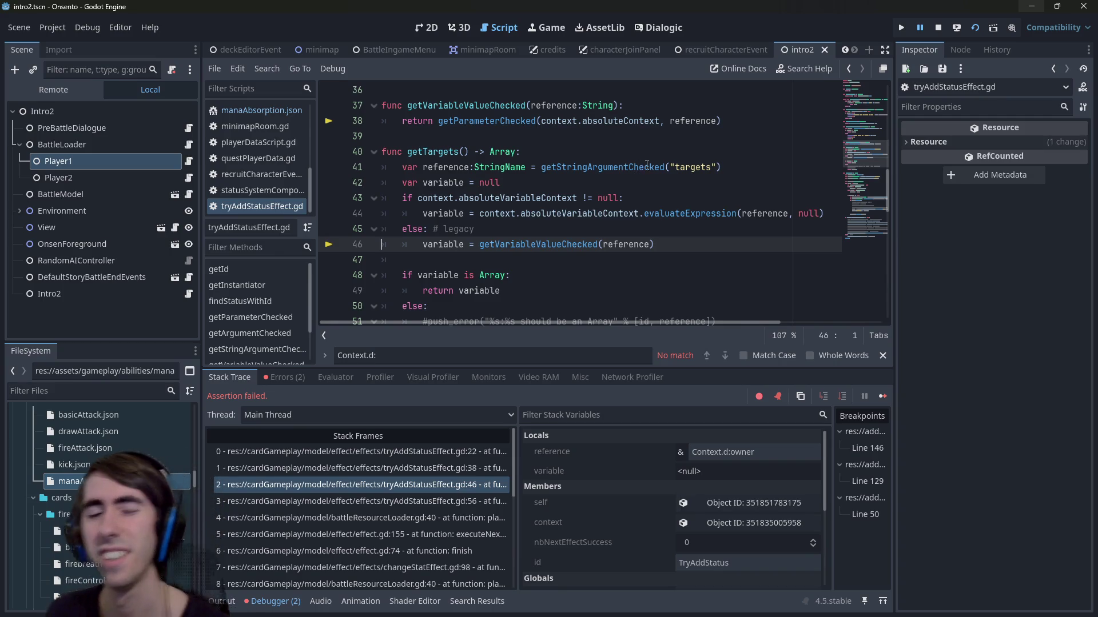
pyautogui.moveTo(647, 166)
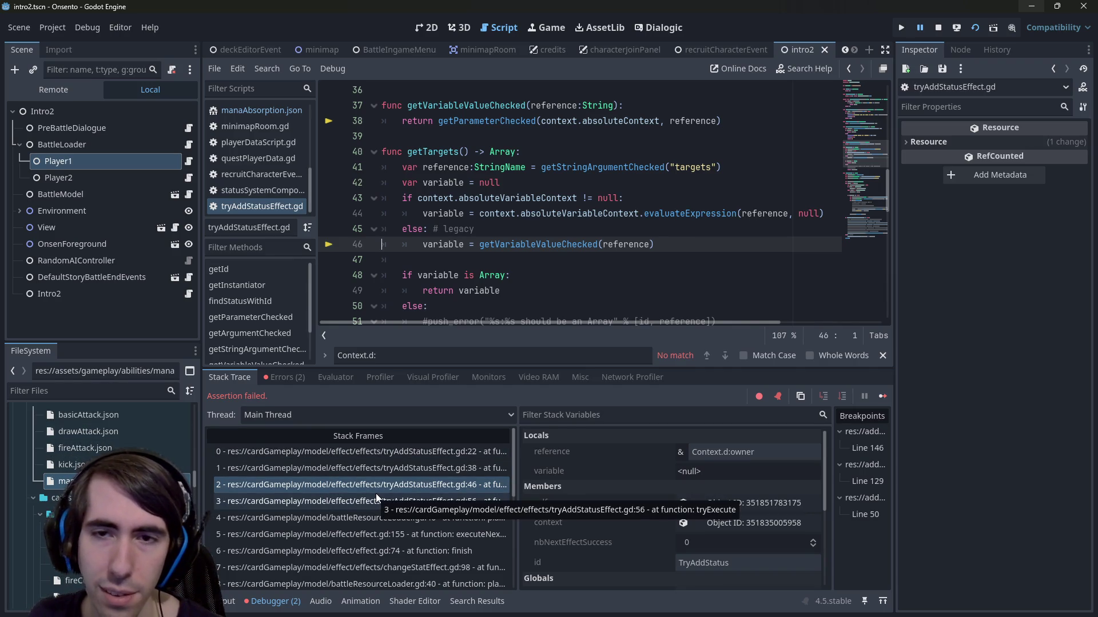
pyautogui.click(502, 198)
pyautogui.doubleClick(502, 198)
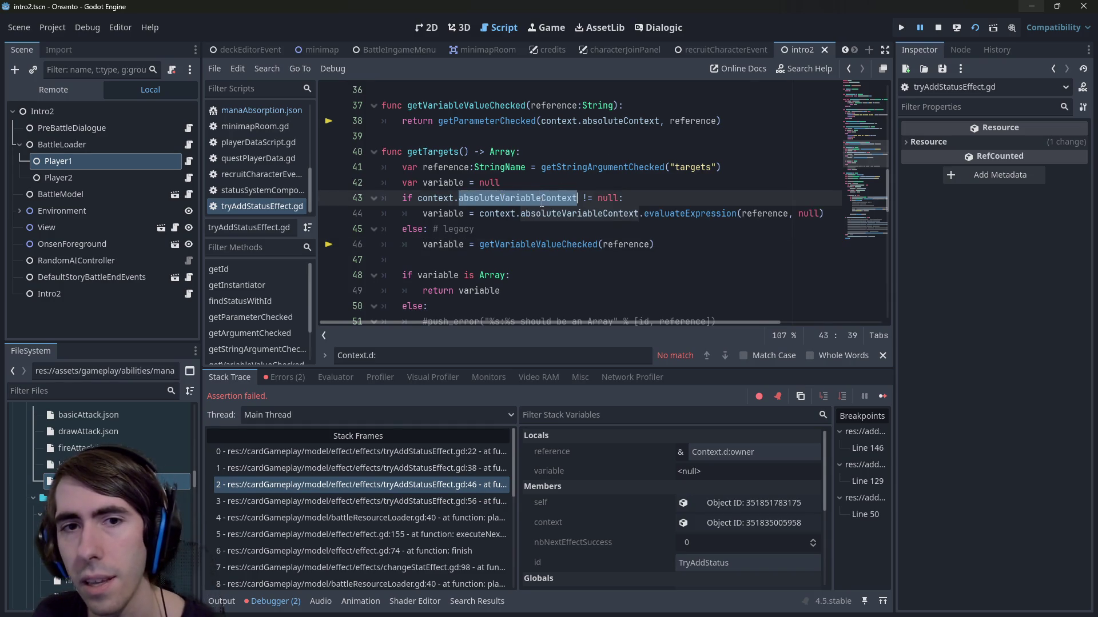
pyautogui.click(411, 501)
pyautogui.click(403, 521)
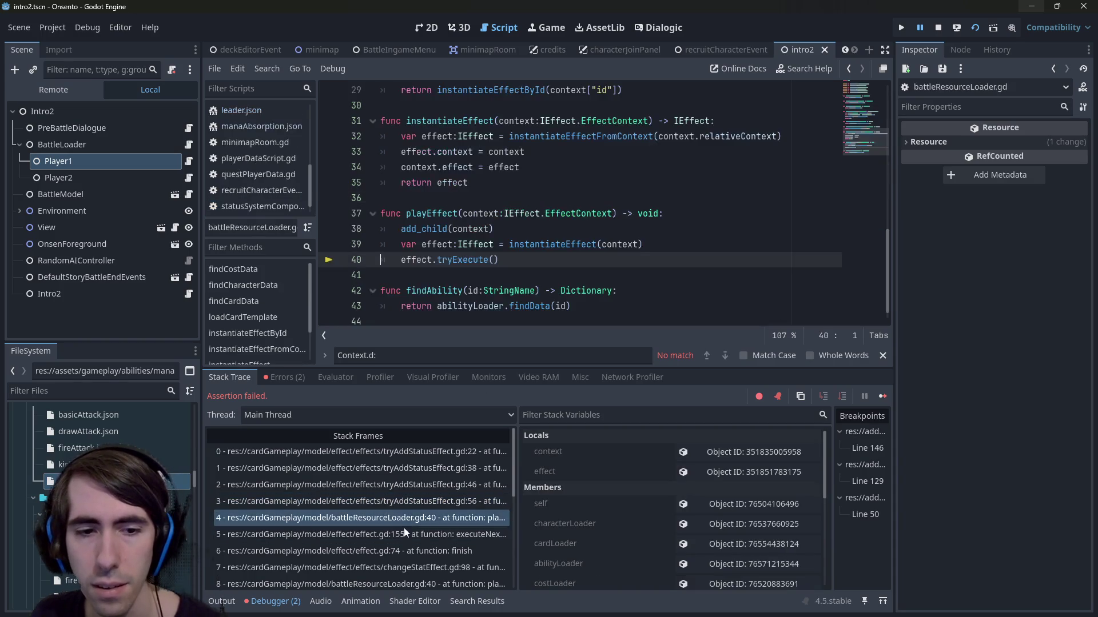
# Step: Widen the stack list and trace frames through effect.gd, selectionContext.gd and targetEffect.gd to playEffect
pyautogui.click(403, 534)
pyautogui.moveTo(516, 484); pyautogui.dragTo(593, 485)
pyautogui.scroll(-4, 425, 547)
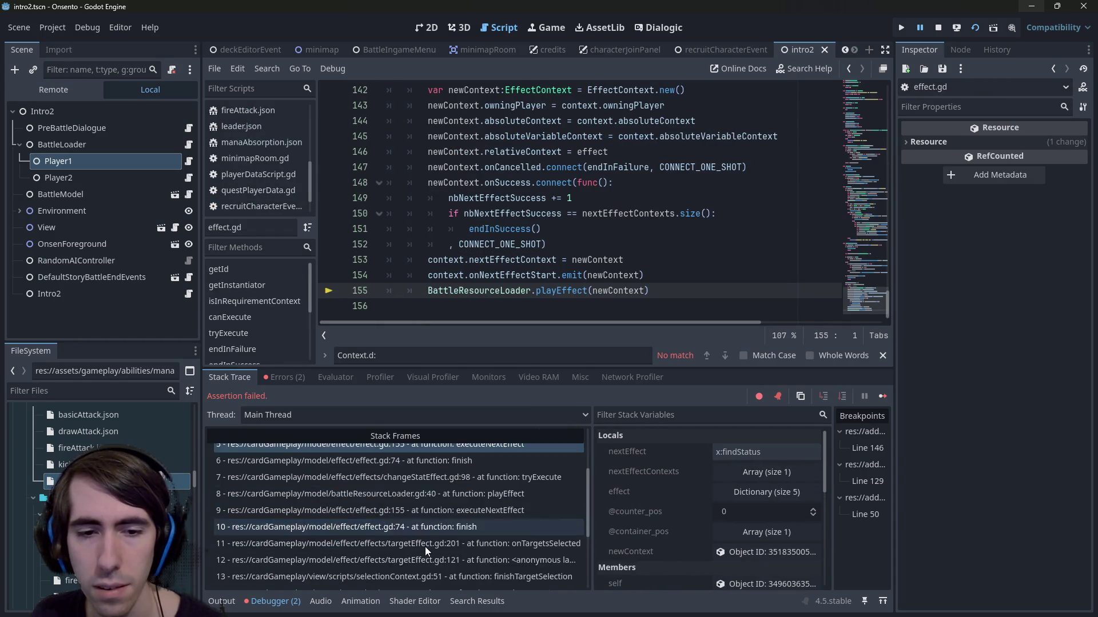
pyautogui.click(430, 538)
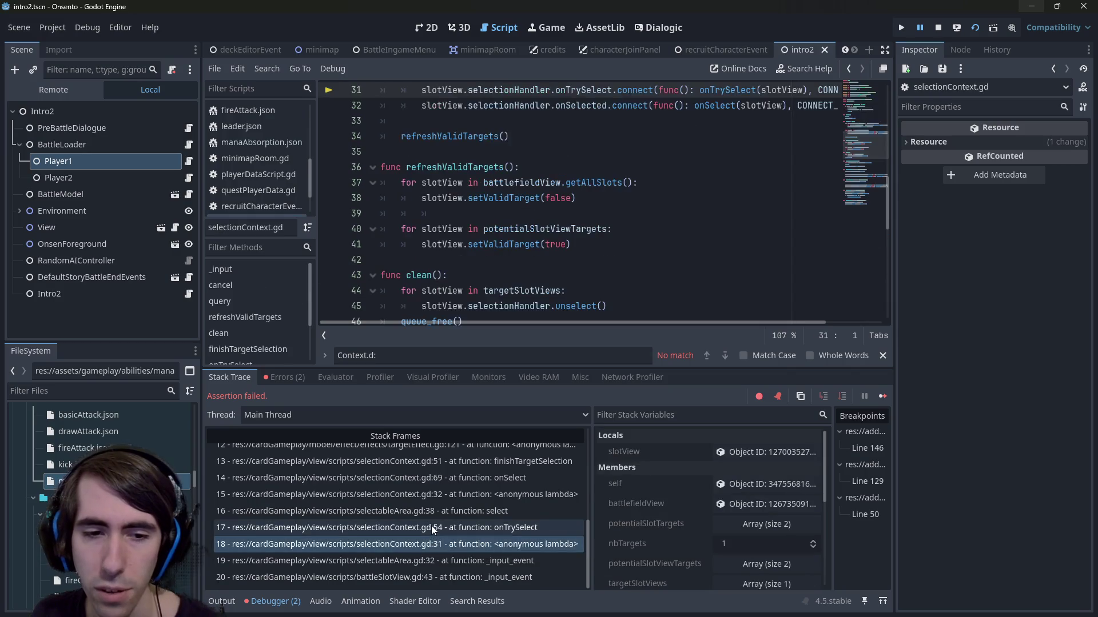
pyautogui.scroll(2, 517, 202)
pyautogui.click(410, 526)
pyautogui.click(410, 501)
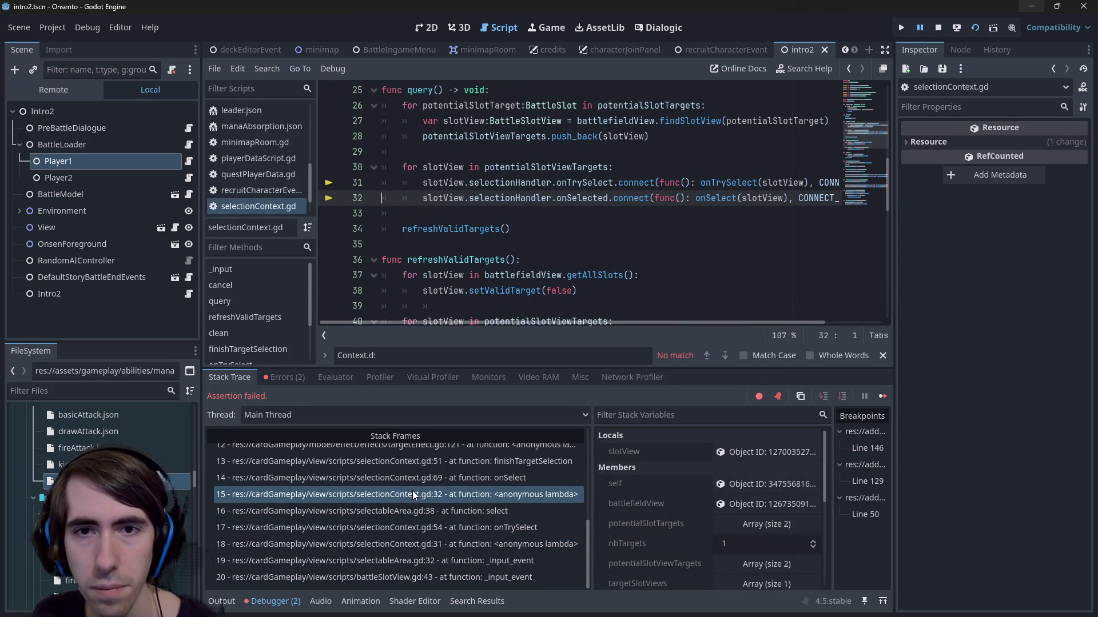
pyautogui.click(419, 474)
pyautogui.scroll(1, 420, 474)
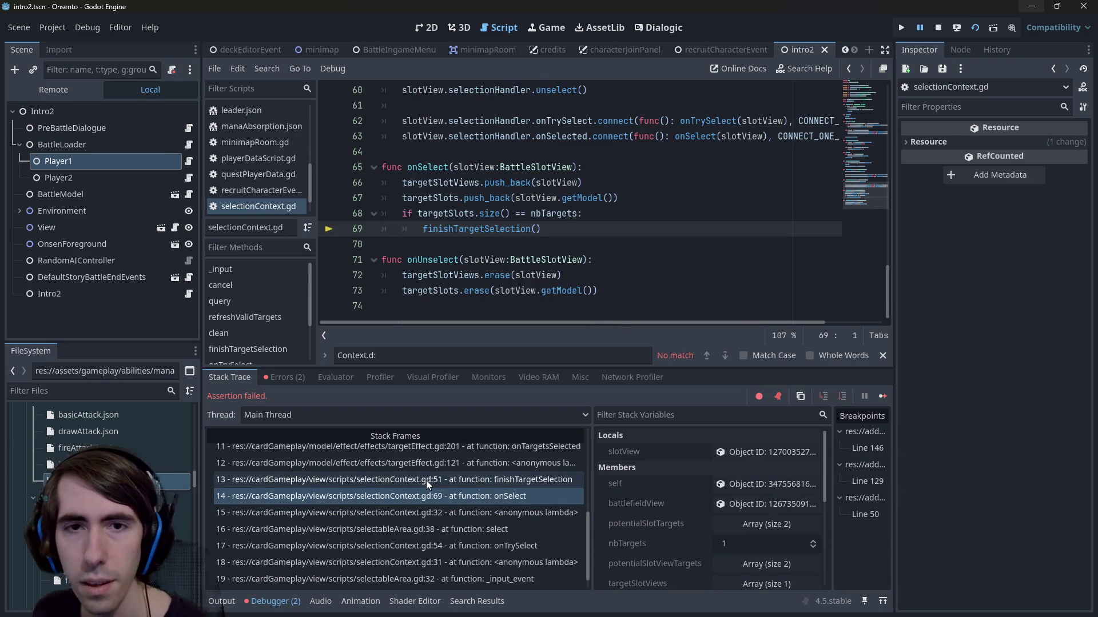
pyautogui.click(427, 480)
pyautogui.scroll(2, 428, 483)
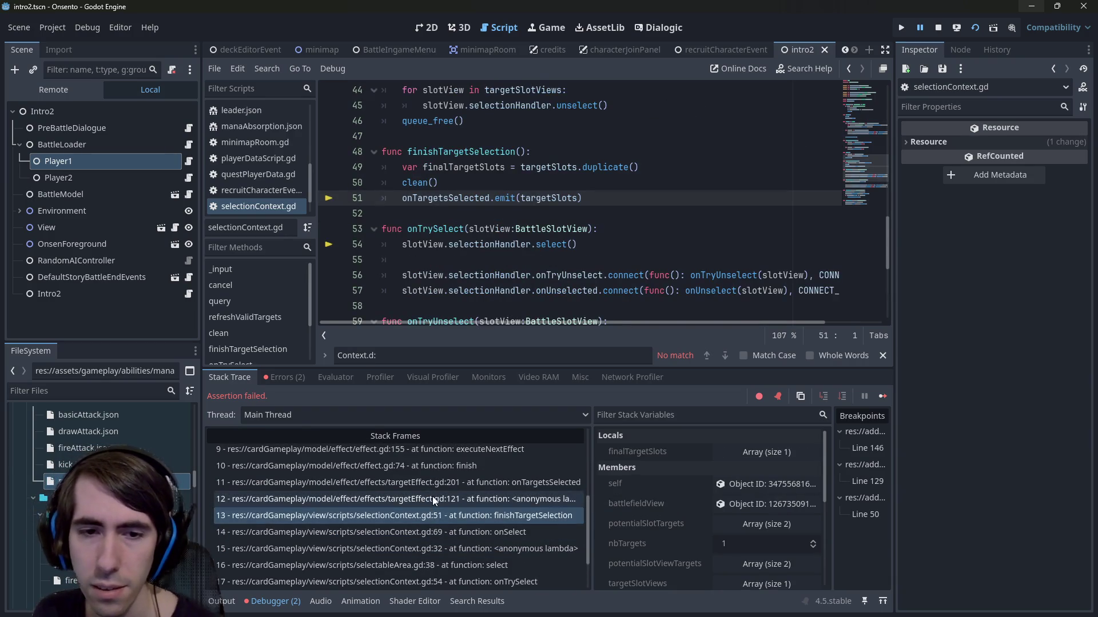
pyautogui.click(436, 503)
pyautogui.scroll(4, 517, 224)
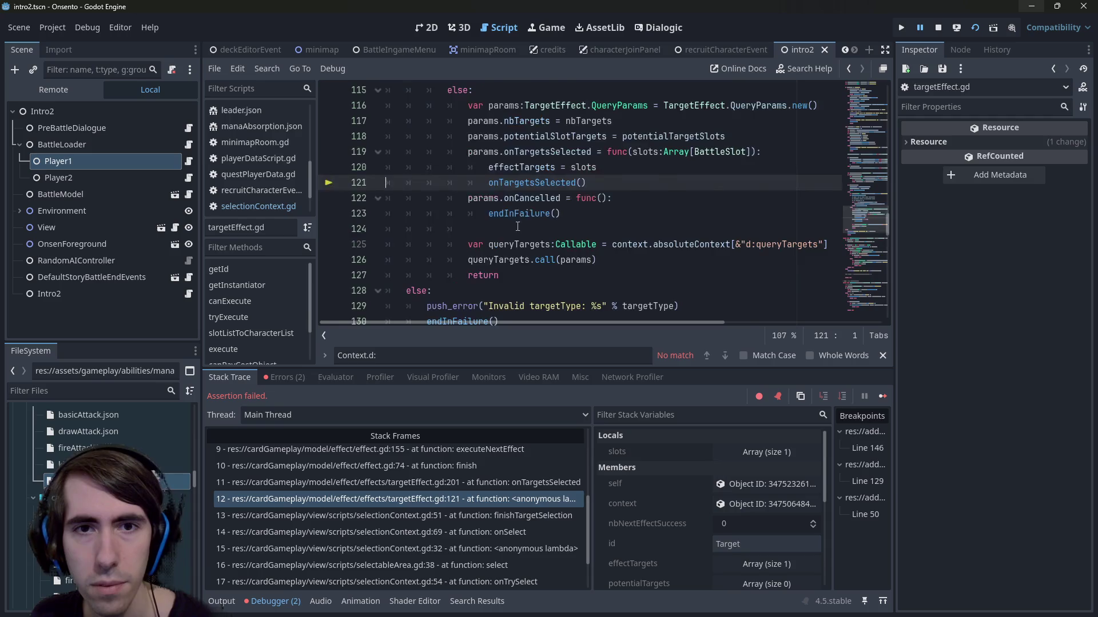
pyautogui.click(481, 480)
pyautogui.click(472, 462)
pyautogui.scroll(4, 472, 460)
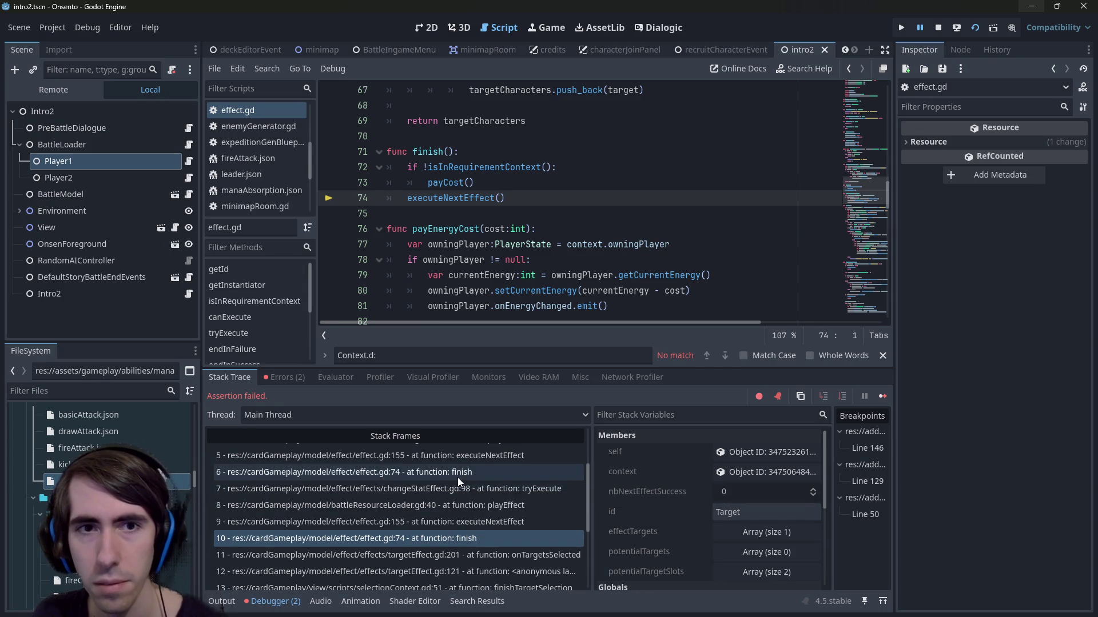
pyautogui.click(460, 522)
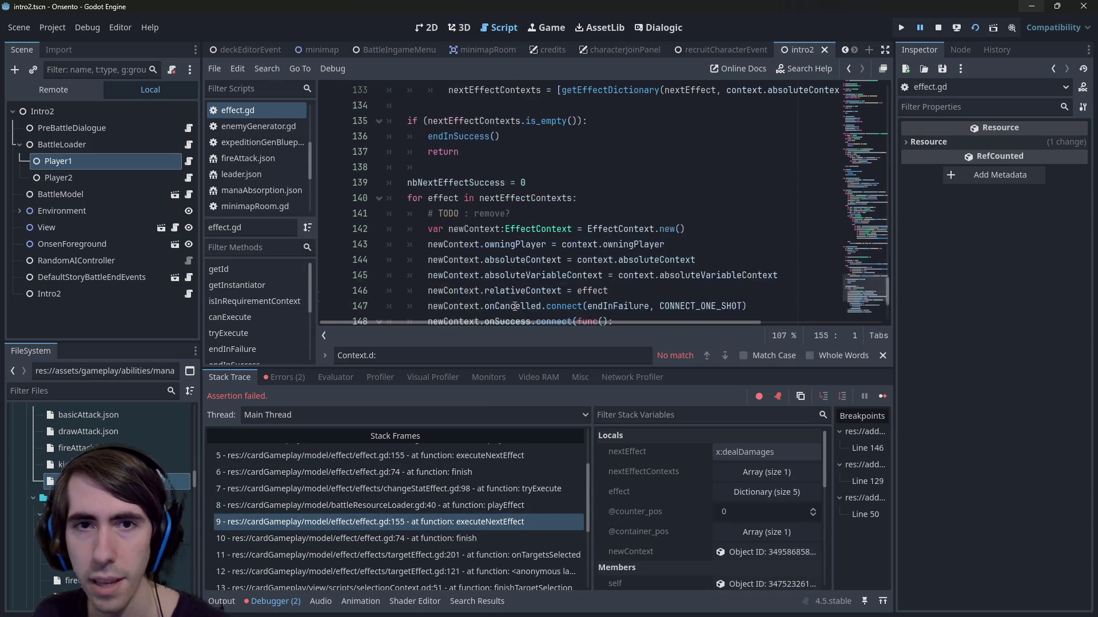
pyautogui.click(482, 508)
# Step: Inspect the changeStatEffect.gd, selectionContext.gd, battleSlotView.gd and selectableArea.gd input frames
pyautogui.click(481, 493)
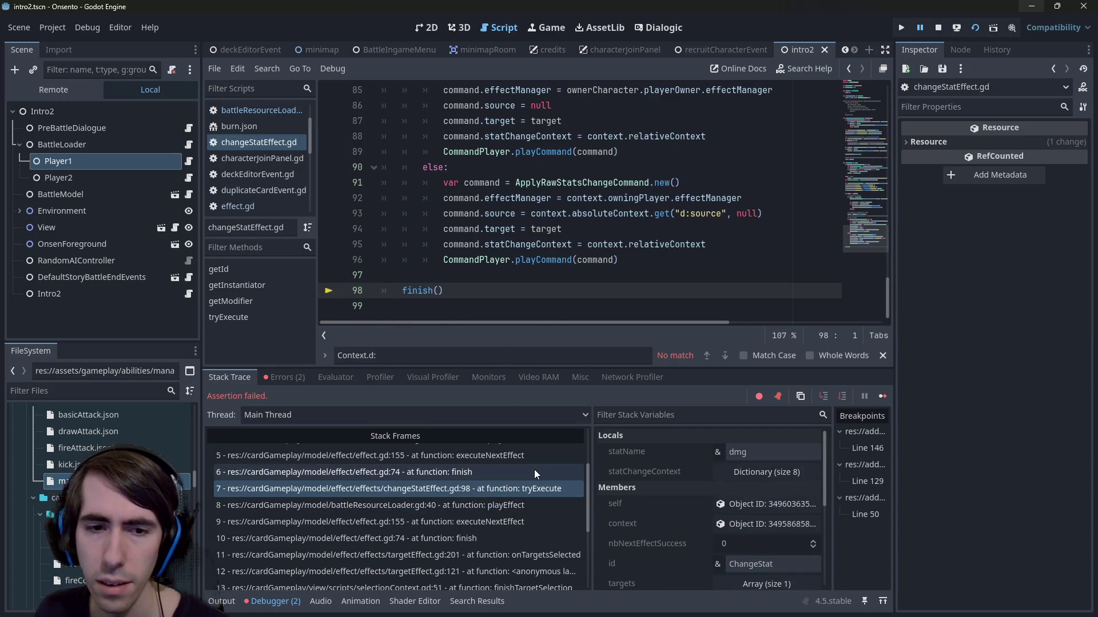
pyautogui.scroll(-3, 484, 514)
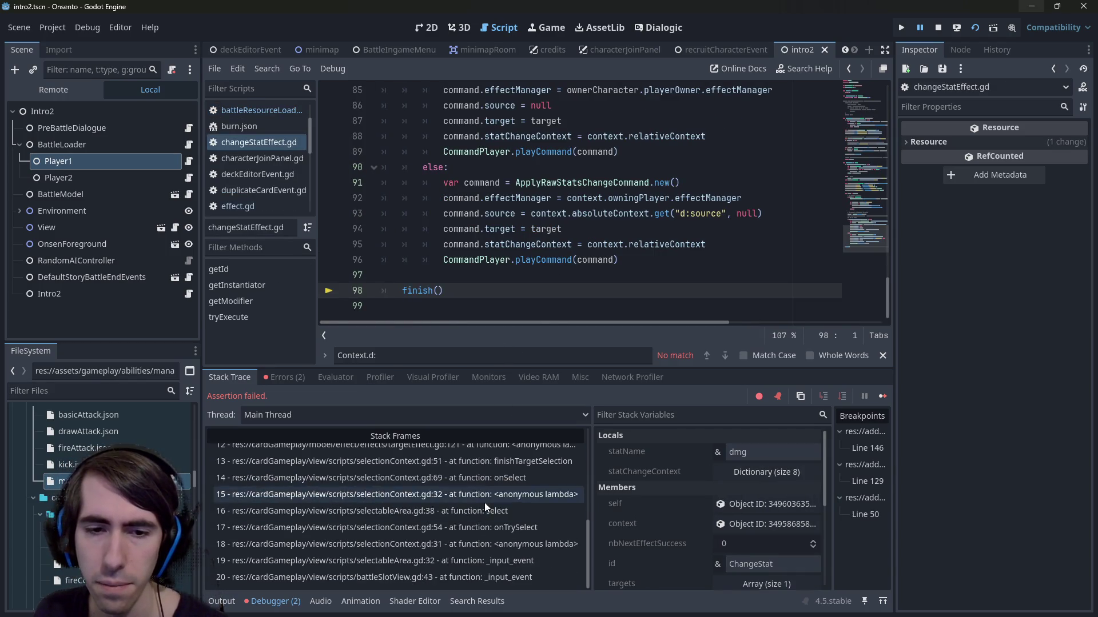
pyautogui.click(484, 542)
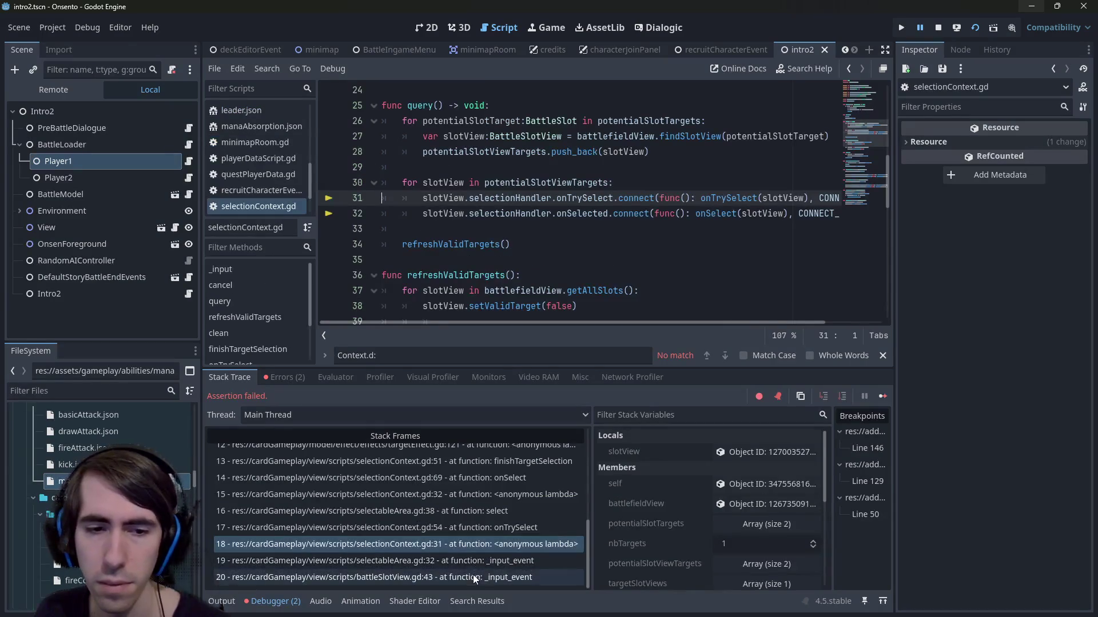
pyautogui.click(472, 575)
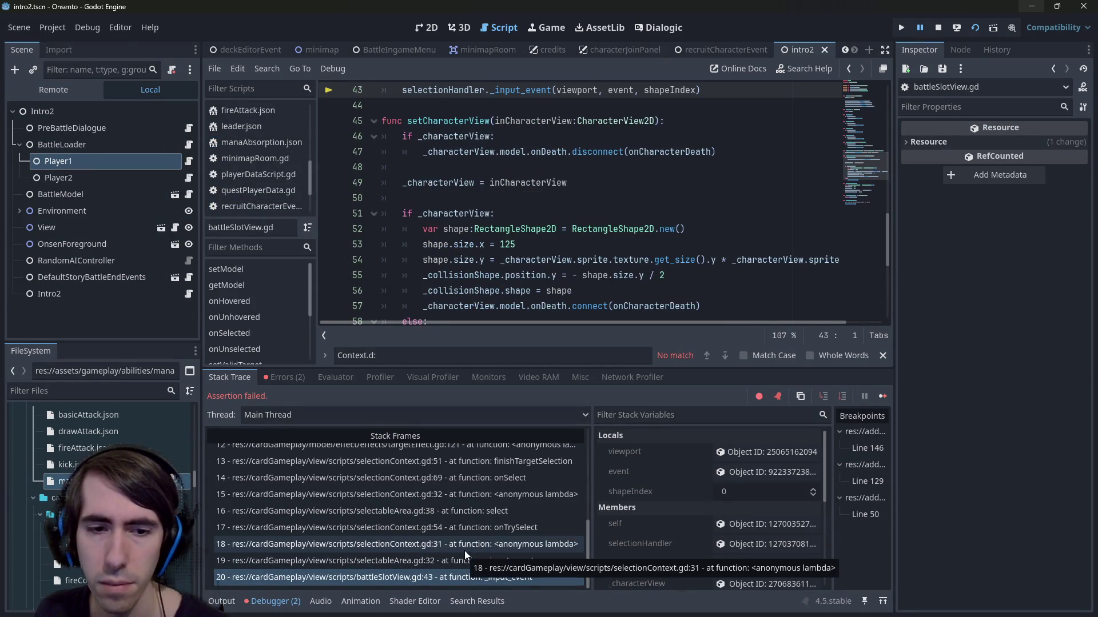
pyautogui.click(468, 558)
pyautogui.click(468, 543)
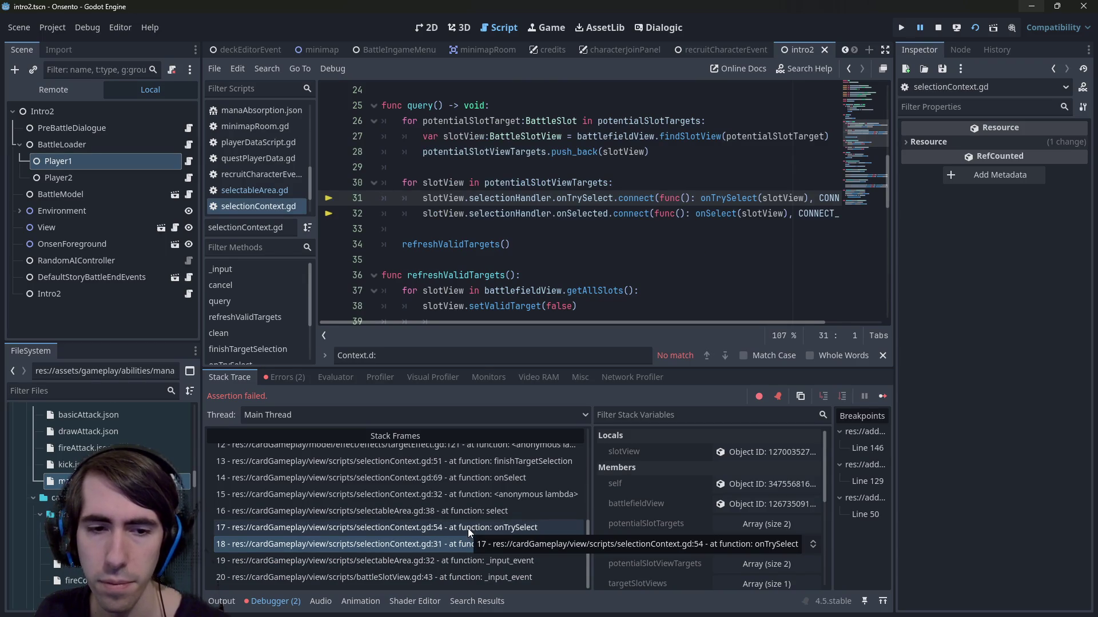
pyautogui.click(618, 152)
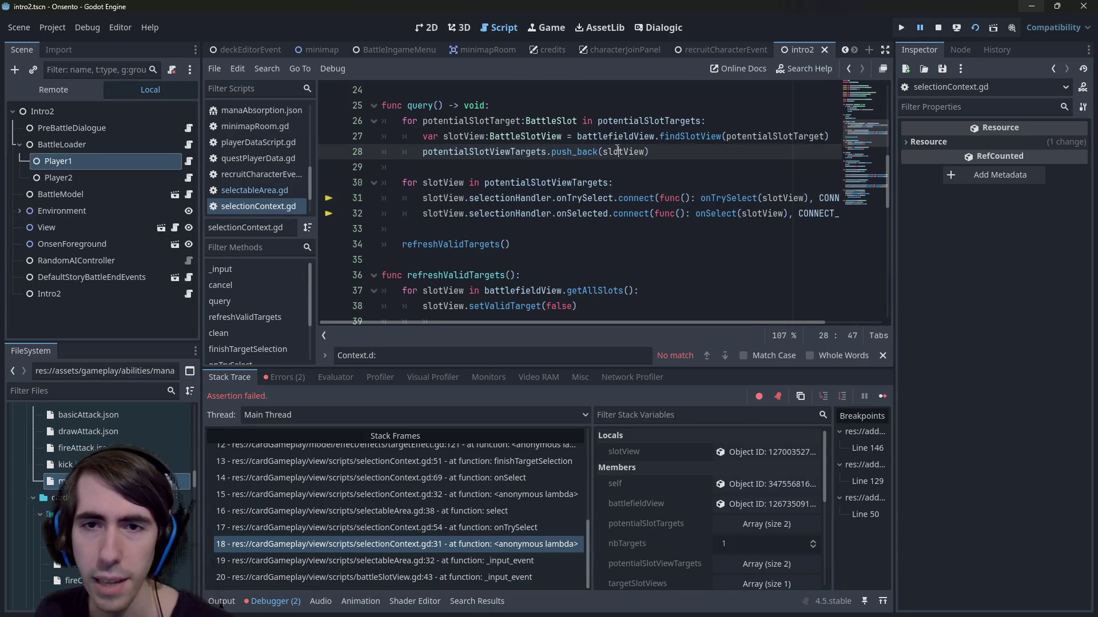
pyautogui.click(489, 527)
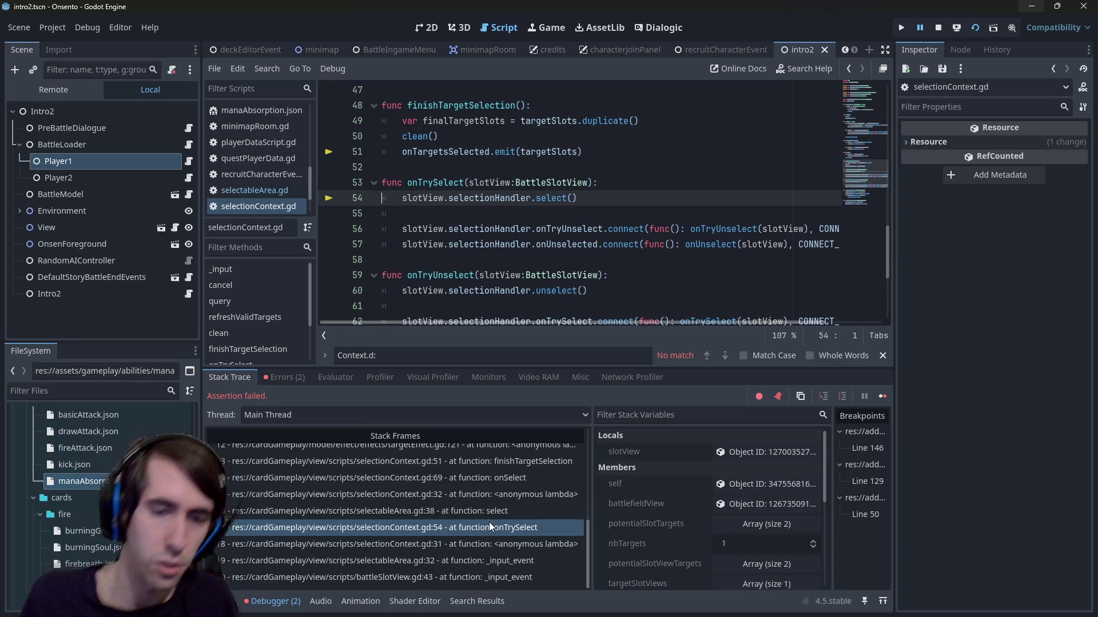
pyautogui.click(613, 229)
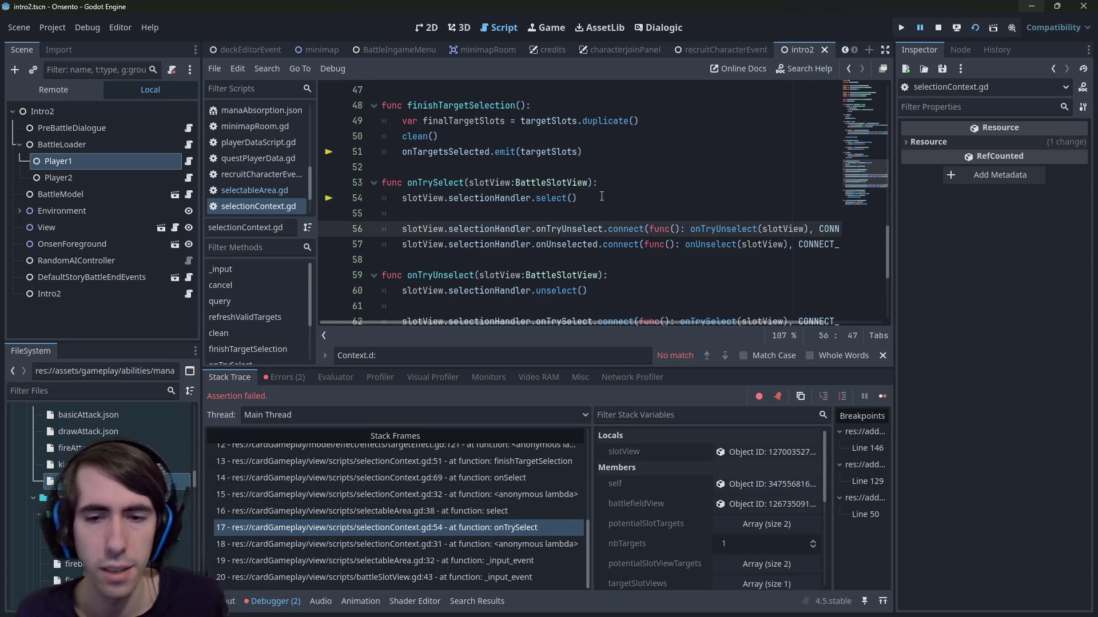
pyautogui.scroll(5, 372, 462)
pyautogui.scroll(1, 371, 462)
# Step: Check the getVariableValueChecked and getTargets frames, then return to the failing getParameterChecked assert
pyautogui.click(372, 453)
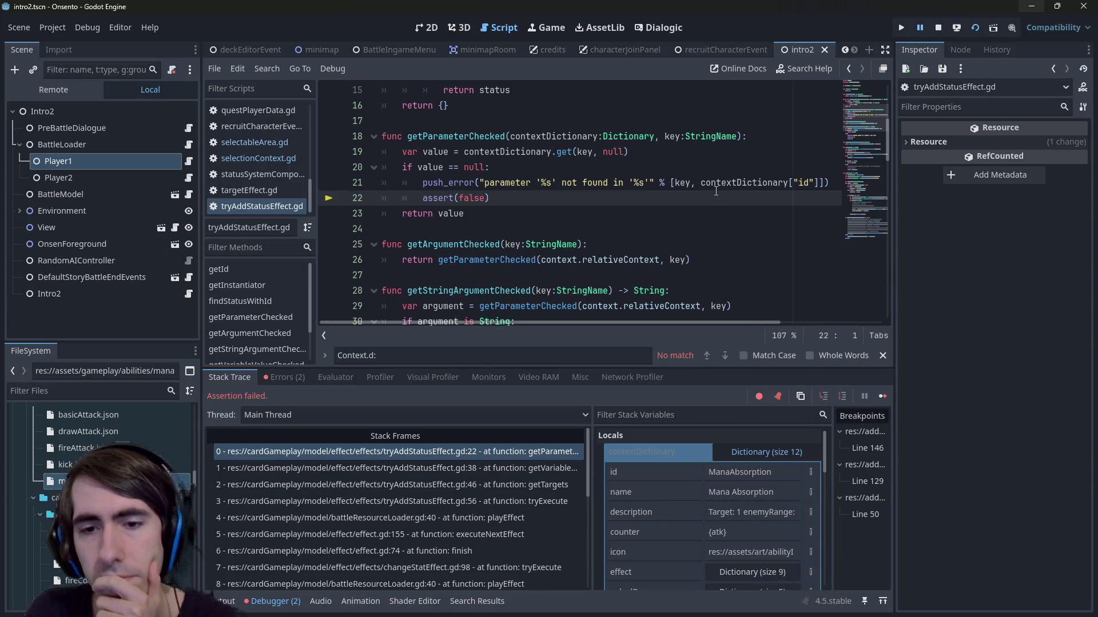
pyautogui.moveTo(714, 188)
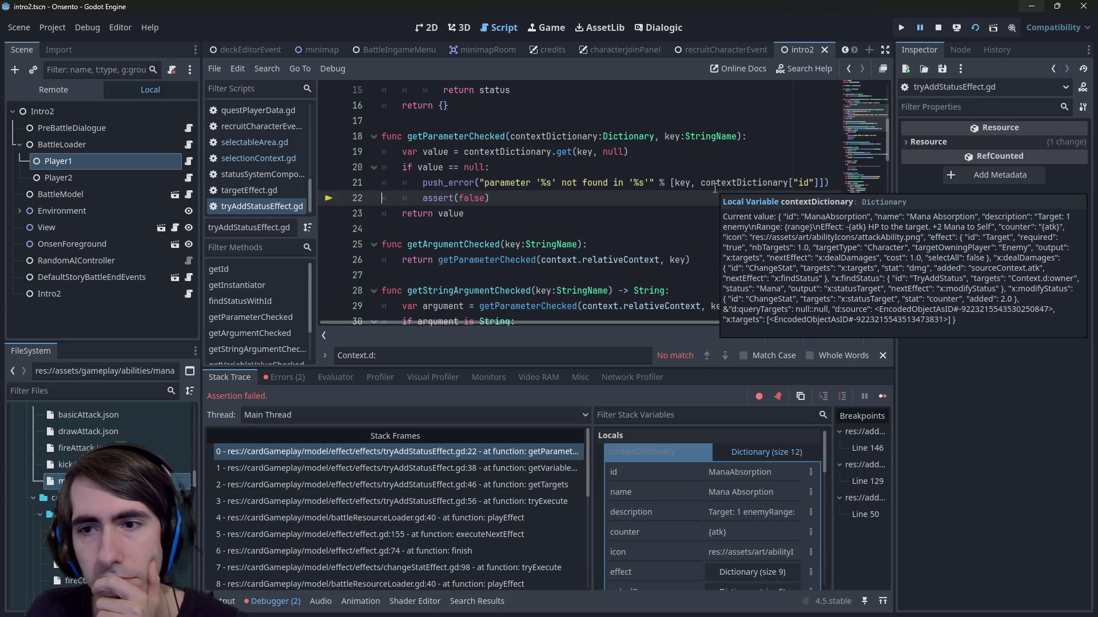
pyautogui.scroll(-2, 696, 537)
pyautogui.scroll(2, 674, 486)
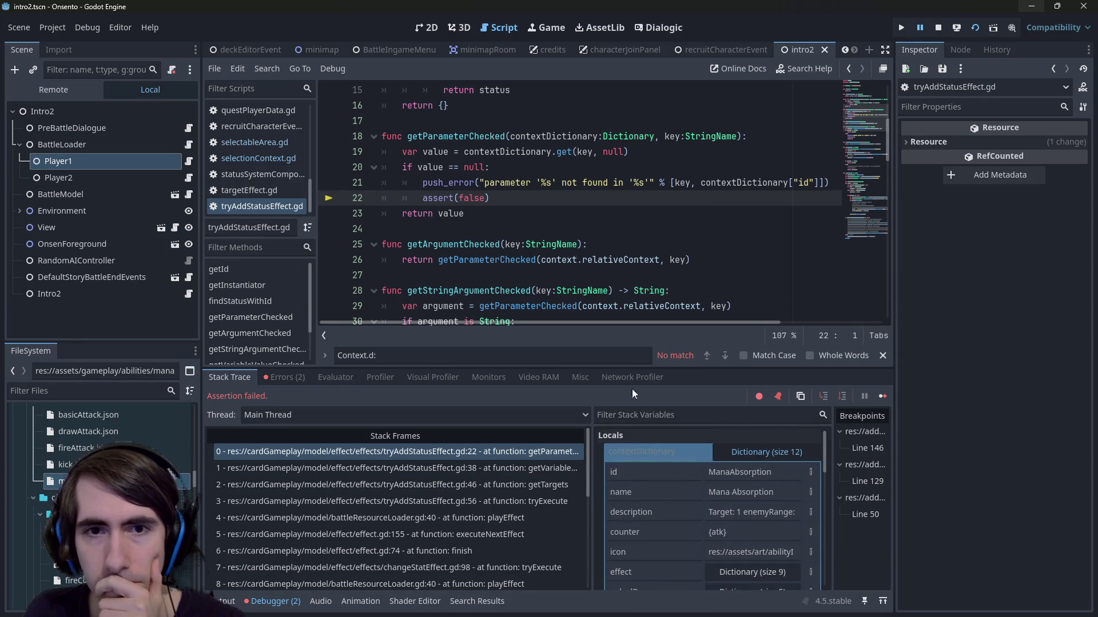
pyautogui.click(458, 473)
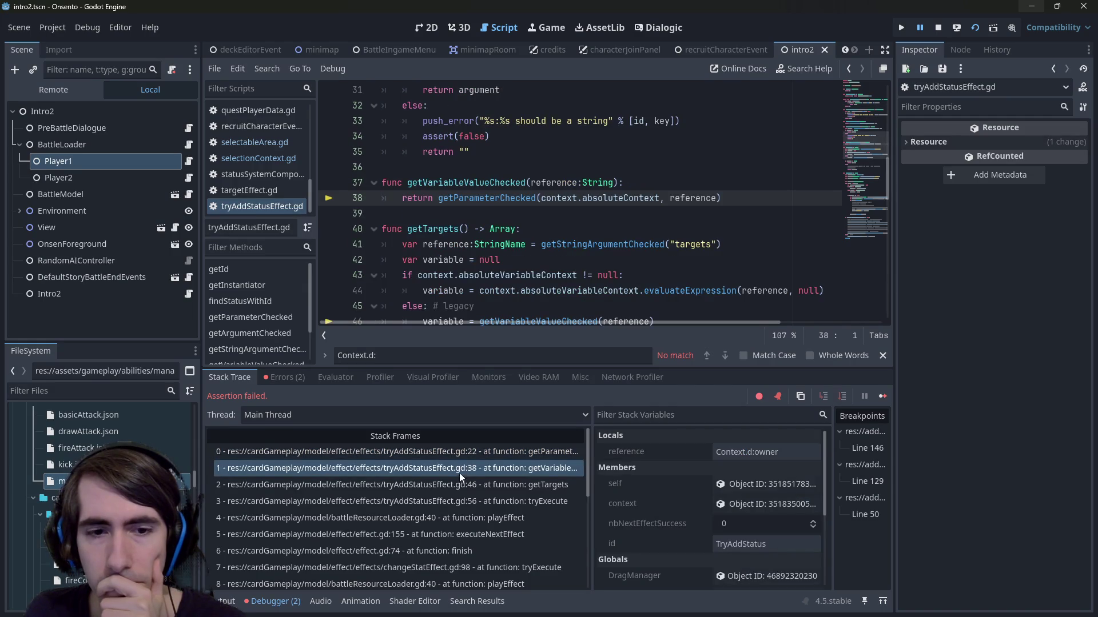
pyautogui.click(460, 478)
pyautogui.click(512, 468)
pyautogui.click(513, 451)
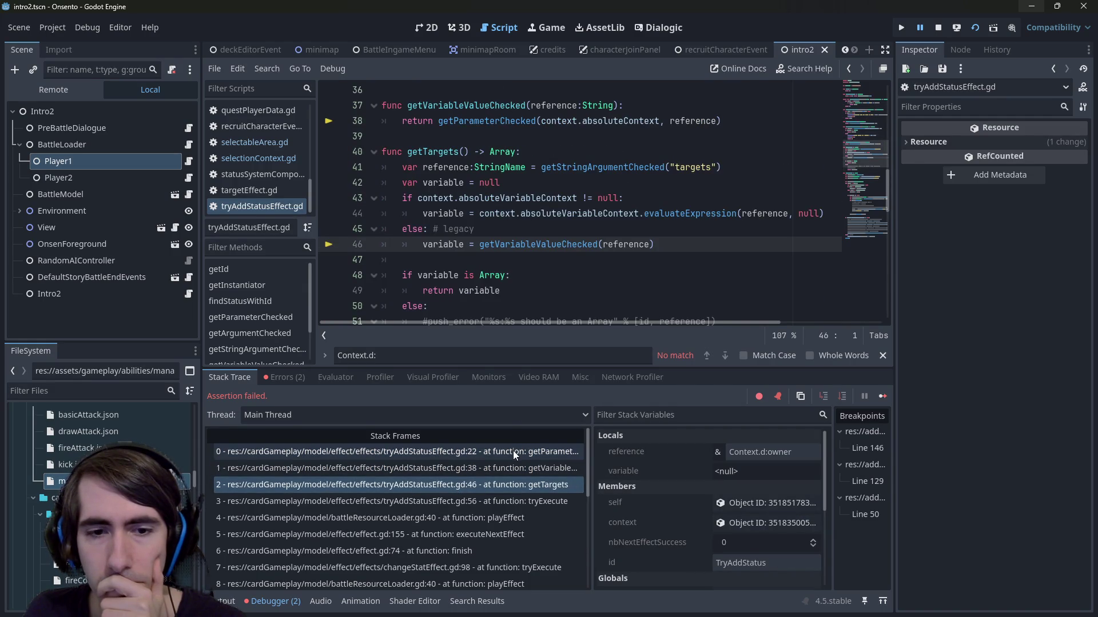
pyautogui.scroll(-3, 712, 541)
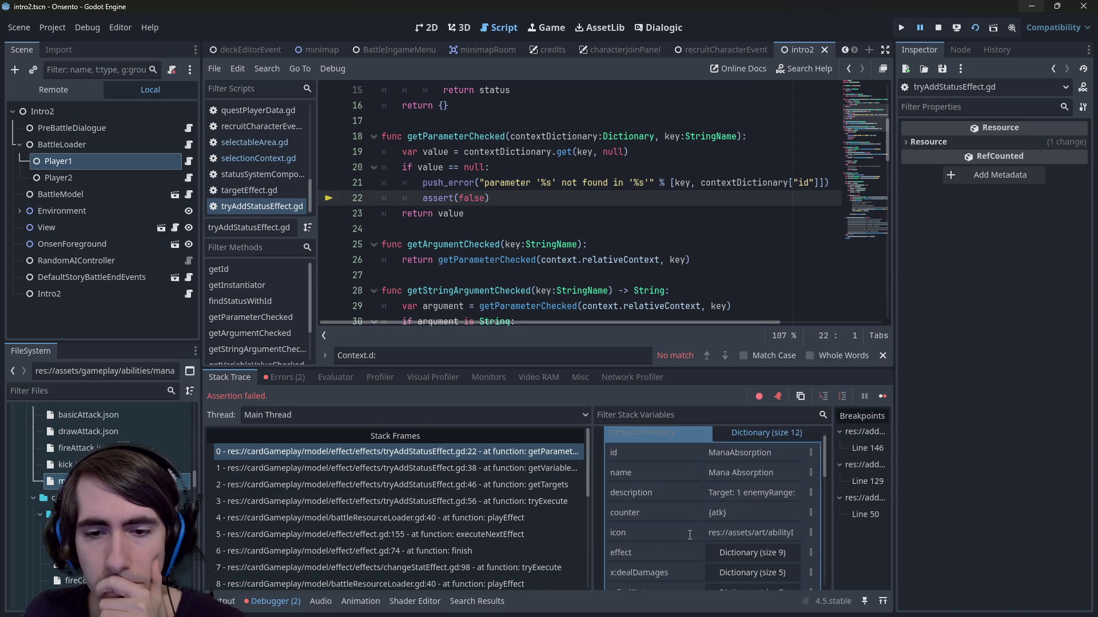
pyautogui.scroll(-1, 689, 532)
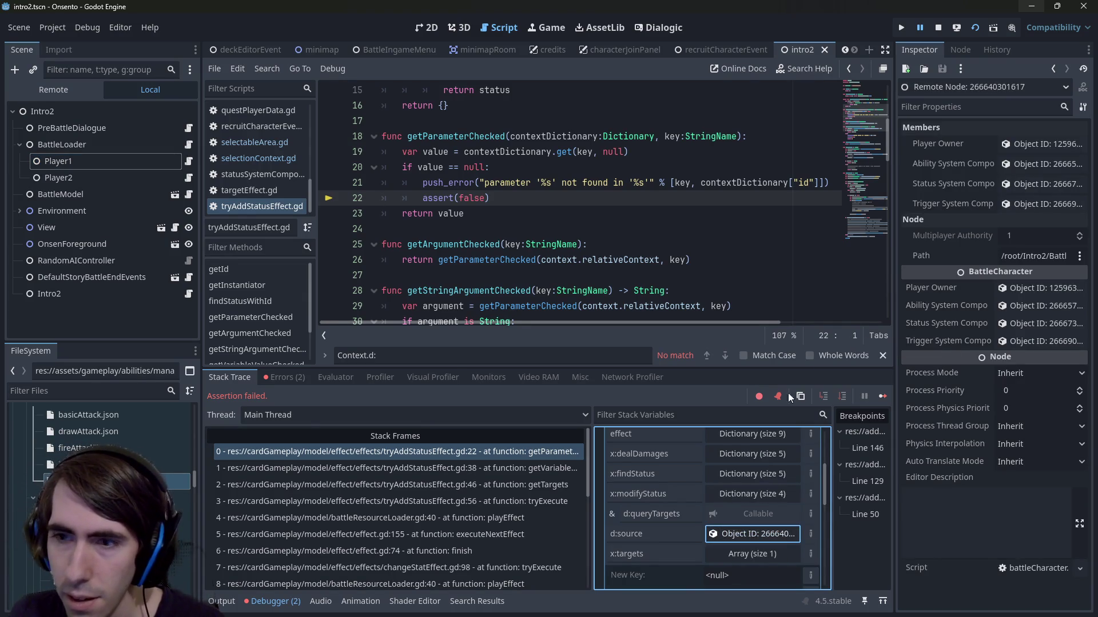
# Step: Inspect the d:source key in contextDictionary, then open manaAbsorption.json
pyautogui.click(654, 538)
pyautogui.rightClick(634, 530)
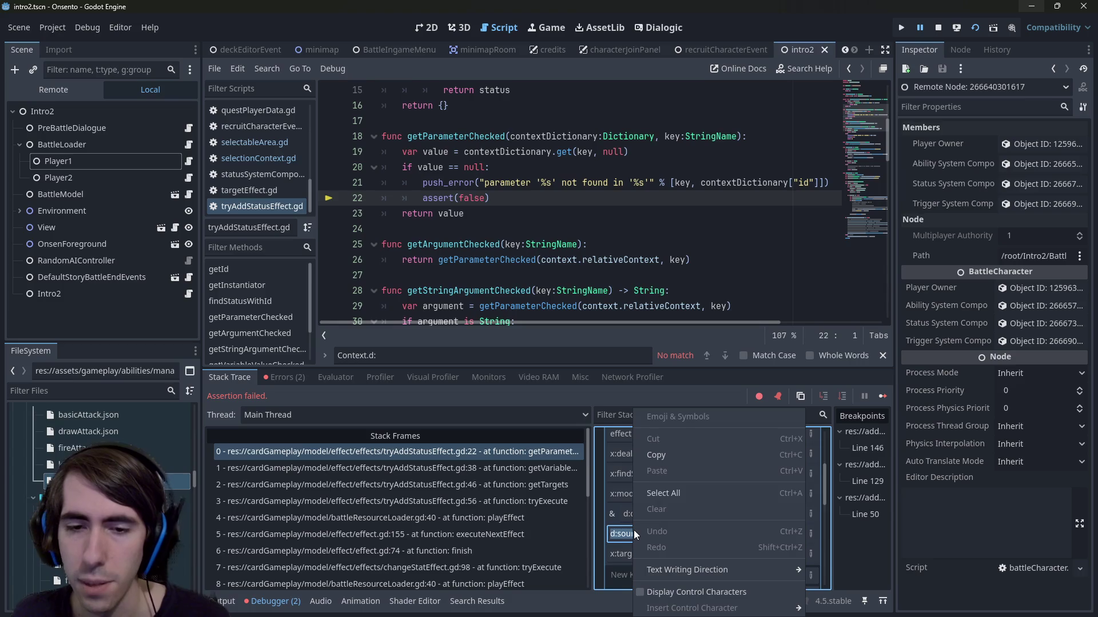
pyautogui.click(653, 456)
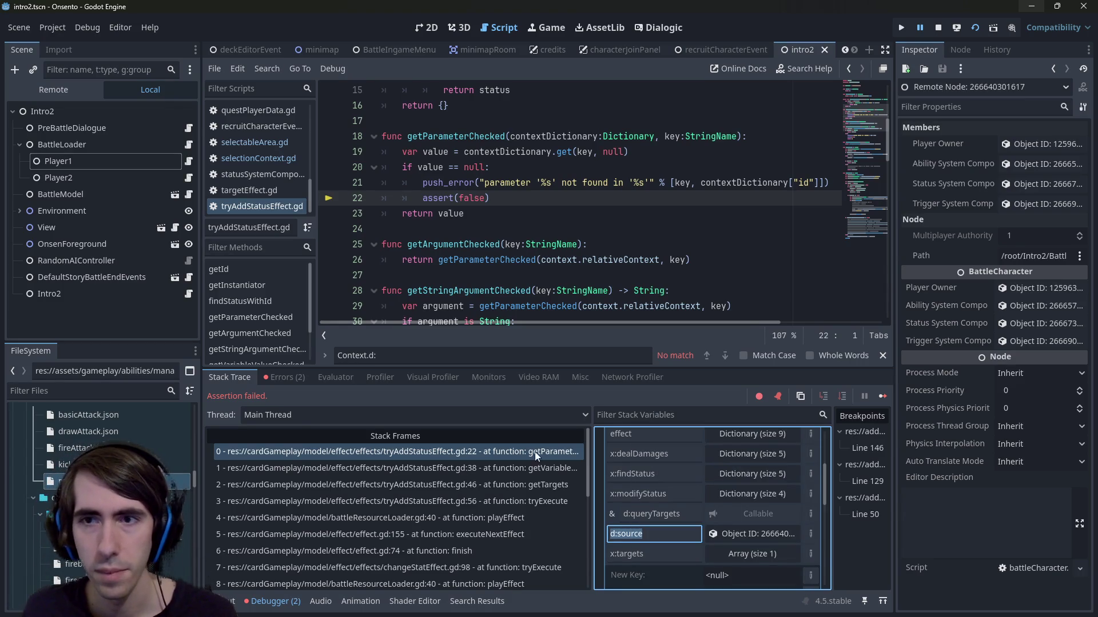
pyautogui.scroll(-1, 86, 515)
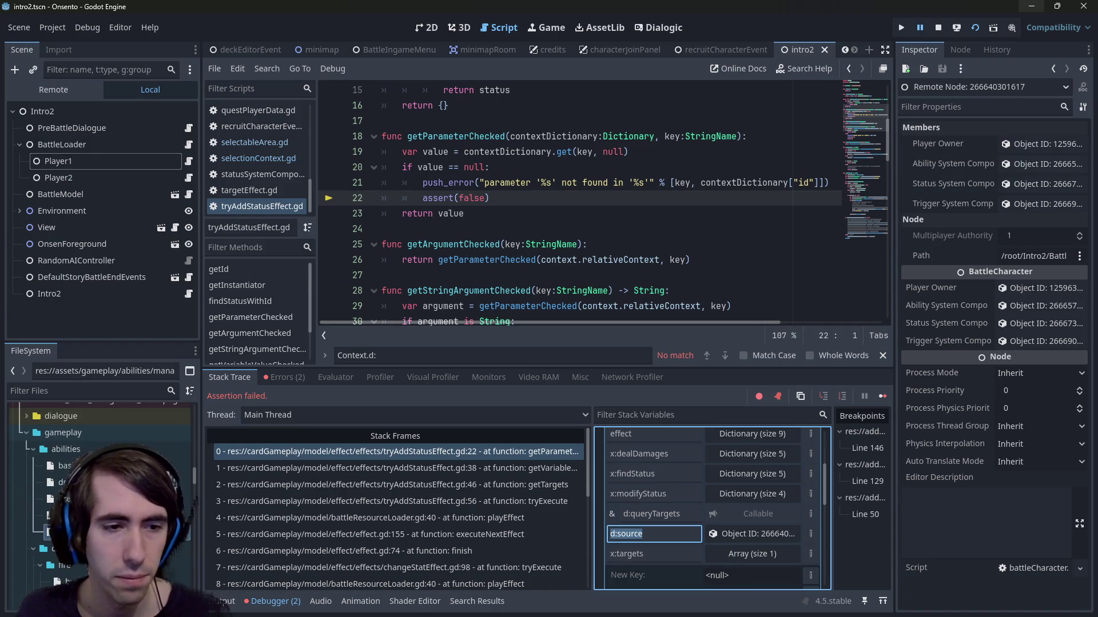
pyautogui.doubleClick(86, 532)
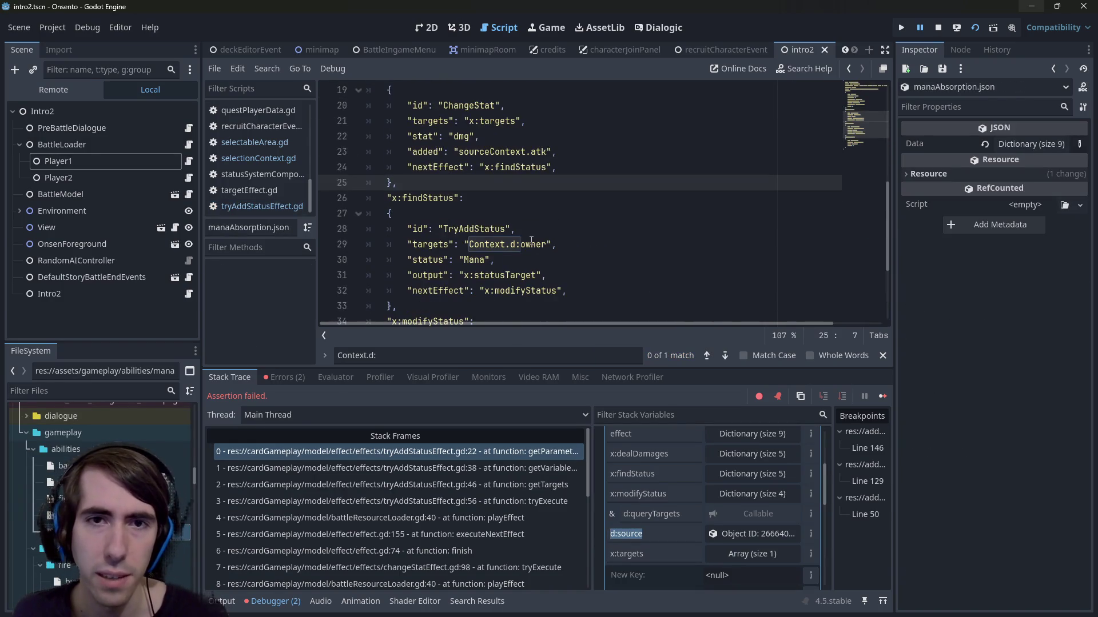
# Step: Replace the findStatus step's Context.d:owner target with d:source, then save and relaunch with F5
pyautogui.click(505, 244)
pyautogui.scroll(-2, 505, 188)
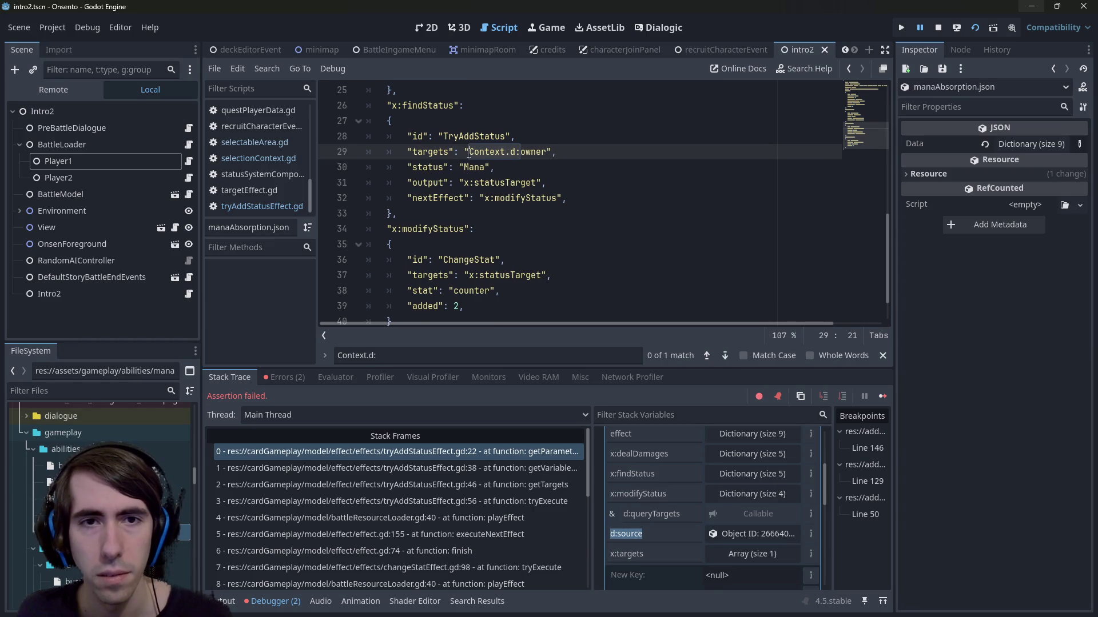
pyautogui.write('d:source')
pyautogui.press('F5')
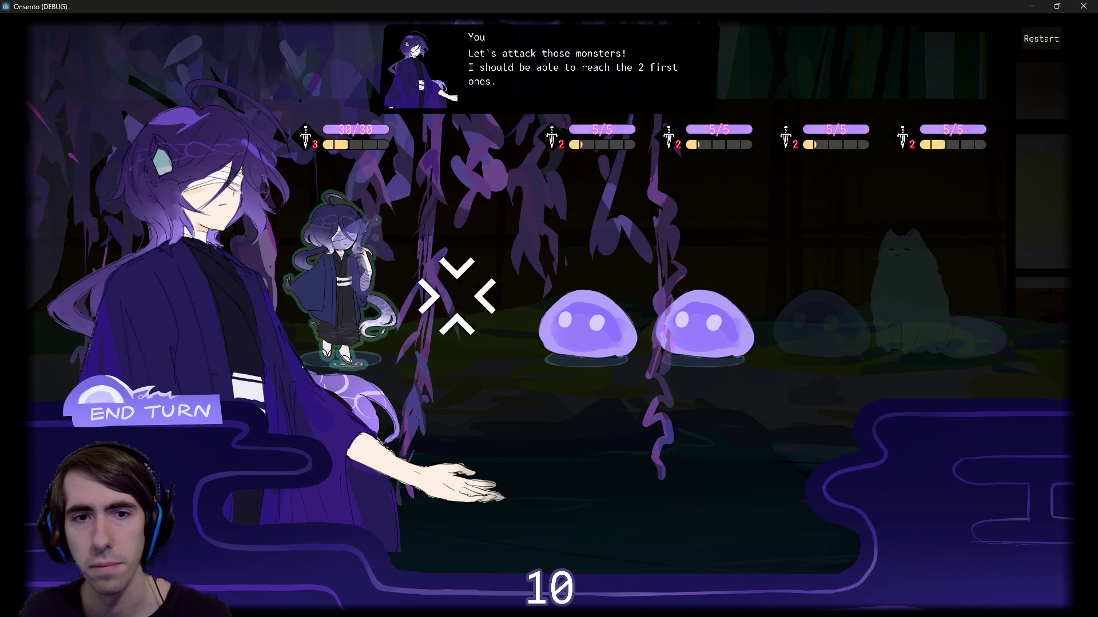
# Step: Attack the first slime down to 2/5 HP, end the turn with E, then close the game
pyautogui.click(571, 314)
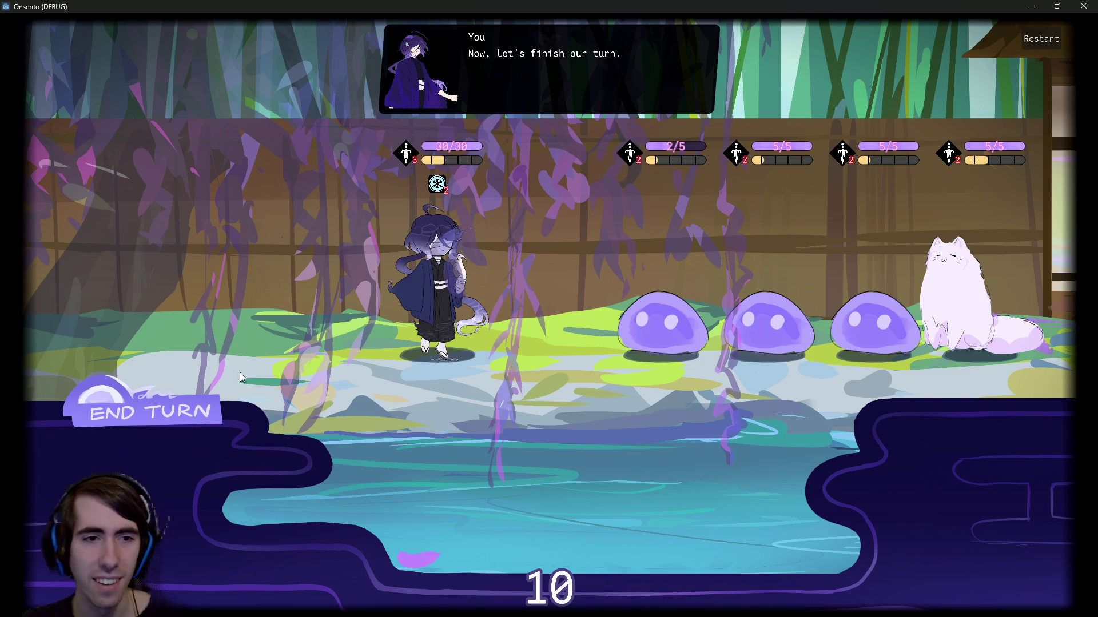
pyautogui.press('e')
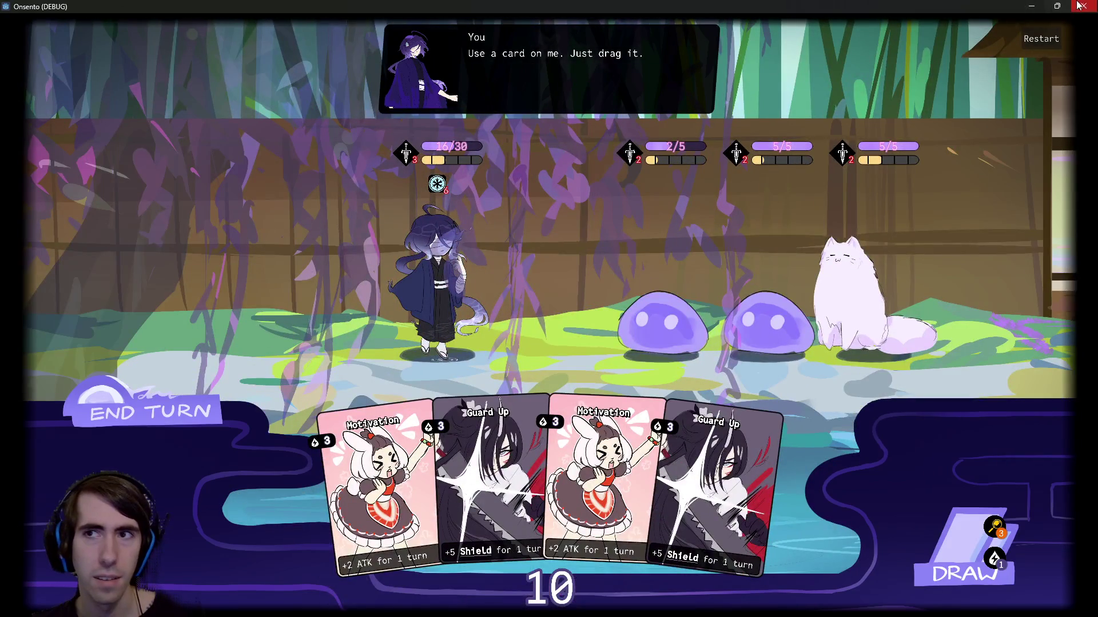
pyautogui.click(1083, 6)
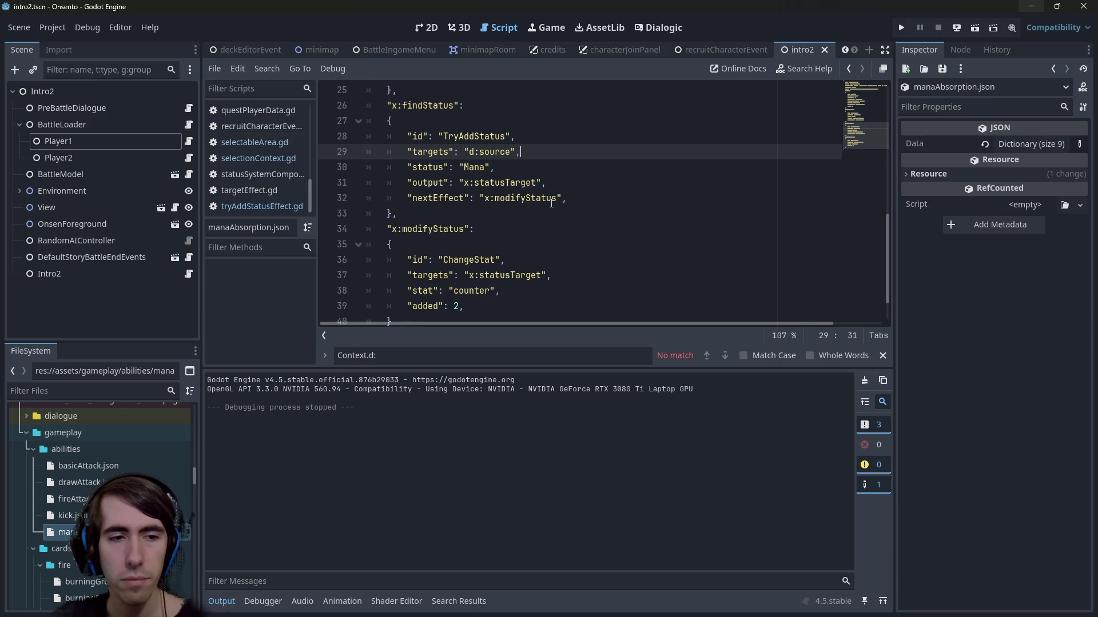
# Step: Review manaAbsorption.json from the top, selecting the ManaAbsorption id on line 2
pyautogui.doubleClick(71, 541)
pyautogui.scroll(8, 468, 105)
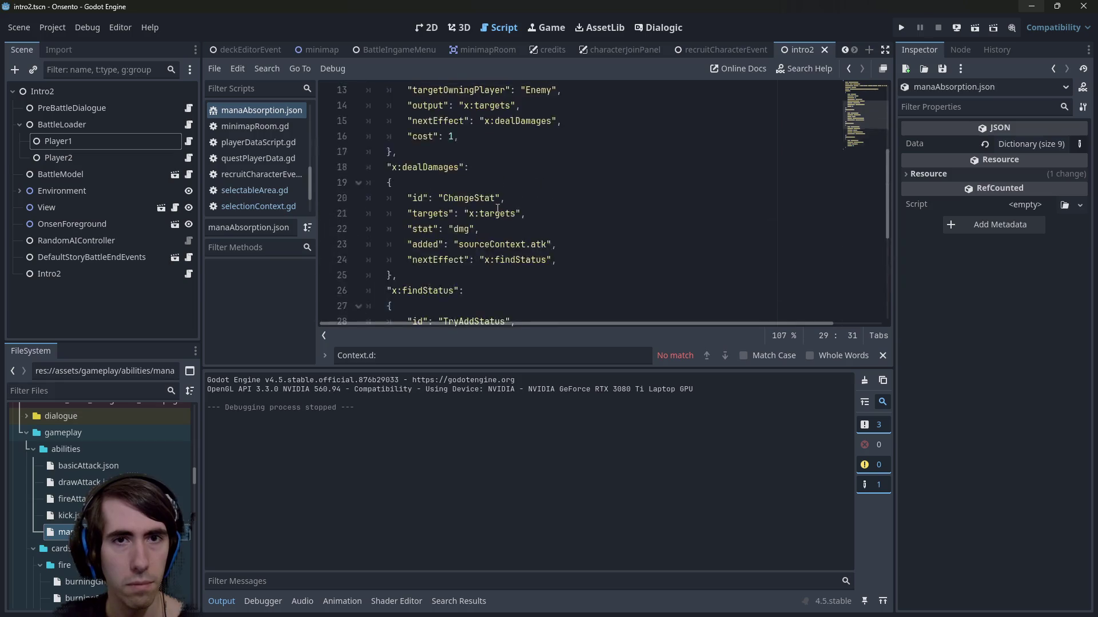
pyautogui.doubleClick(469, 106)
pyautogui.hotkey('ctrl', 'c')
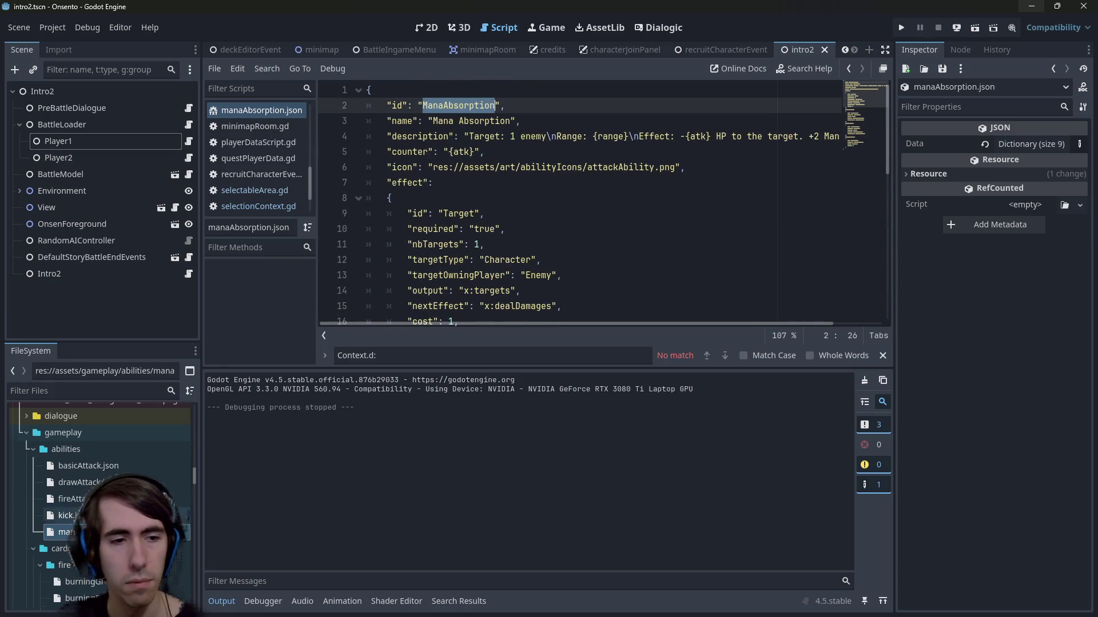
pyautogui.scroll(-3, 81, 482)
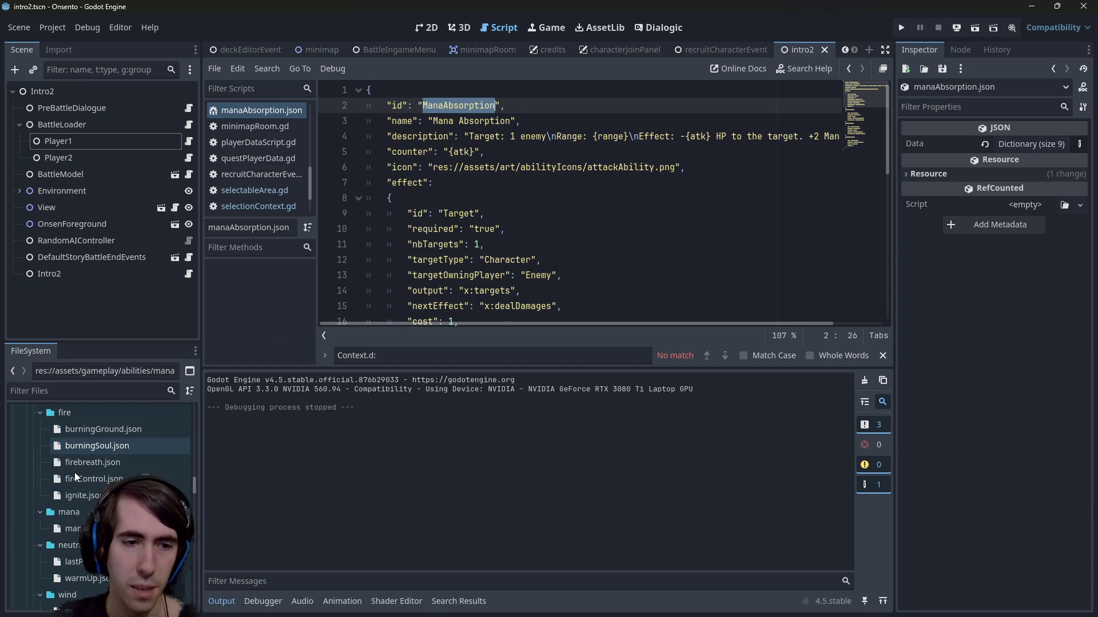
# Step: Browse the FileSystem dock and open mistElemental.json (atk 2, hp 20, BasicAttack)
pyautogui.scroll(3, 74, 473)
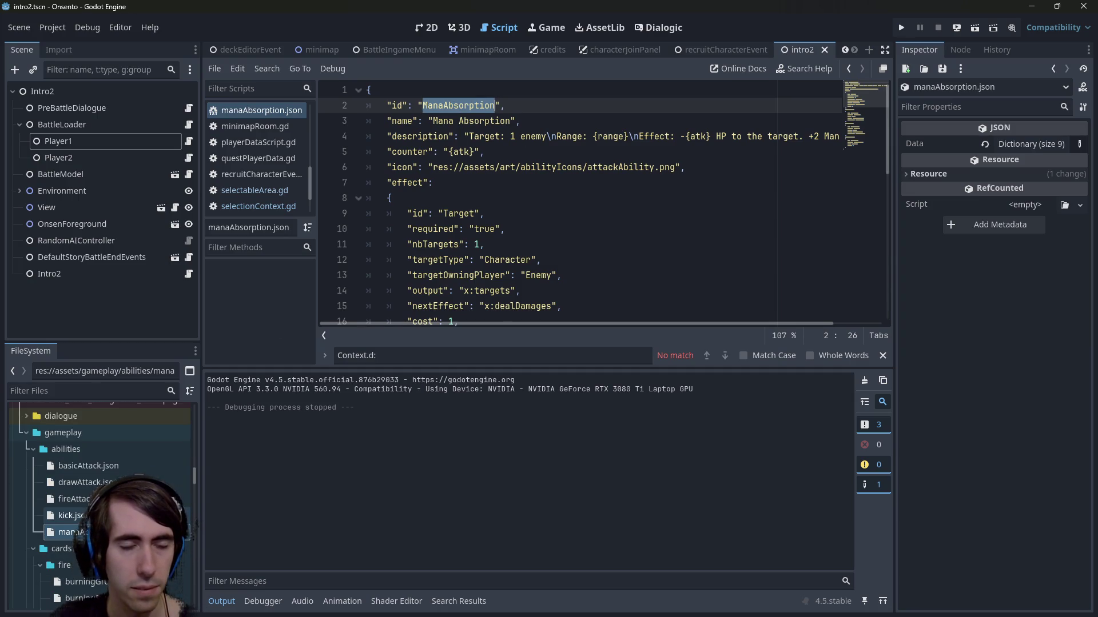
pyautogui.scroll(-3, 100, 474)
pyautogui.scroll(-3, 100, 474)
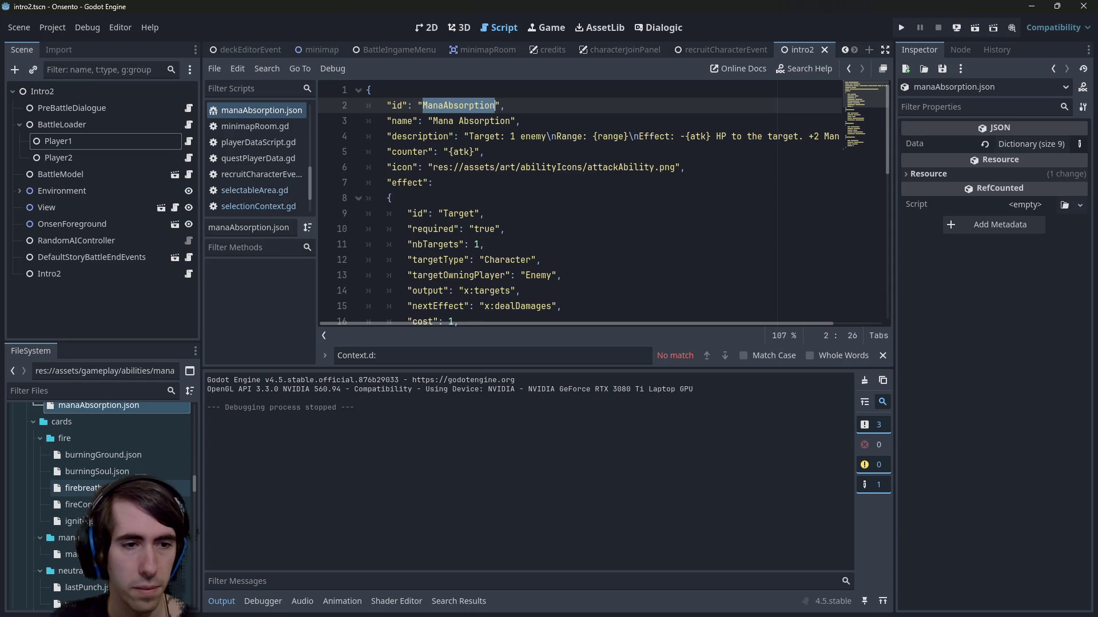
pyautogui.scroll(1, 116, 453)
pyautogui.scroll(1, 116, 453)
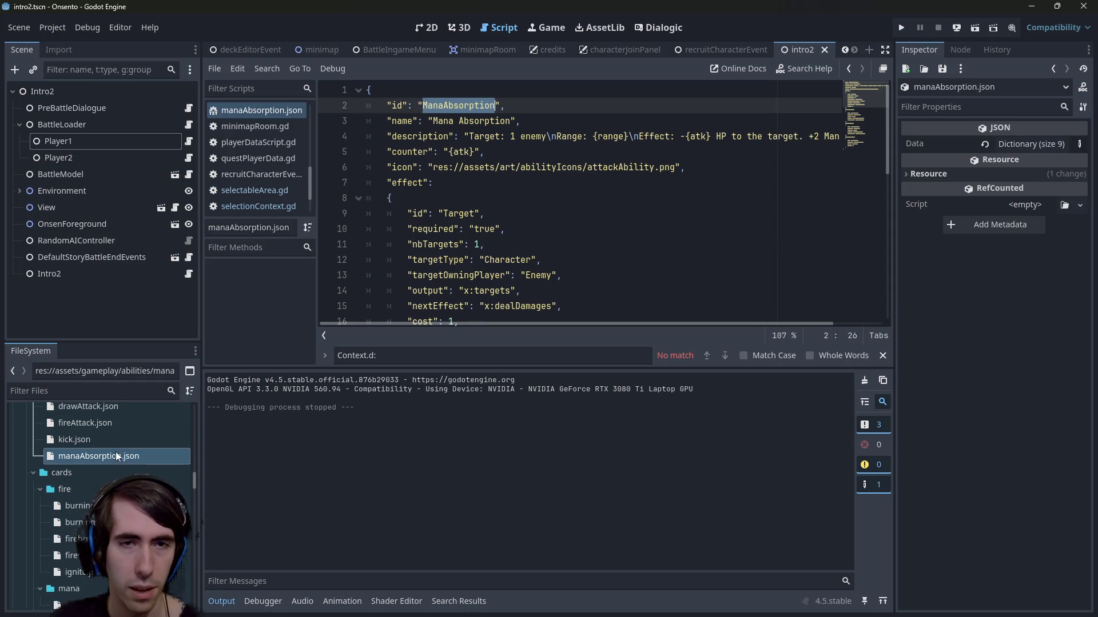
pyautogui.scroll(-4, 116, 452)
pyautogui.scroll(-5, 116, 452)
pyautogui.scroll(11, 116, 452)
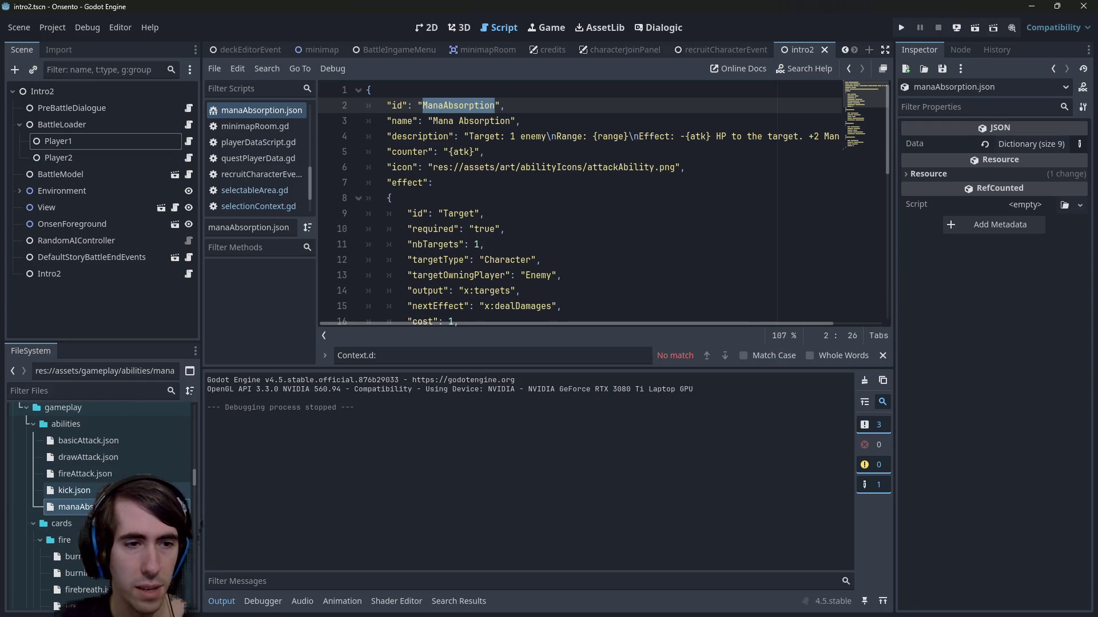
pyautogui.scroll(-15, 115, 452)
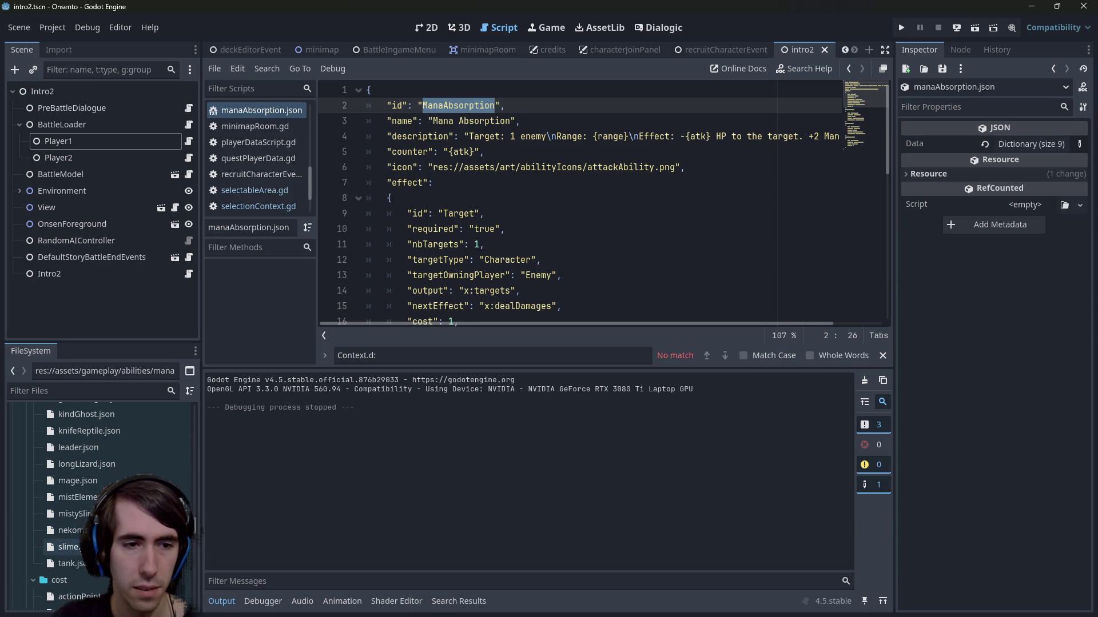
pyautogui.scroll(3, 90, 464)
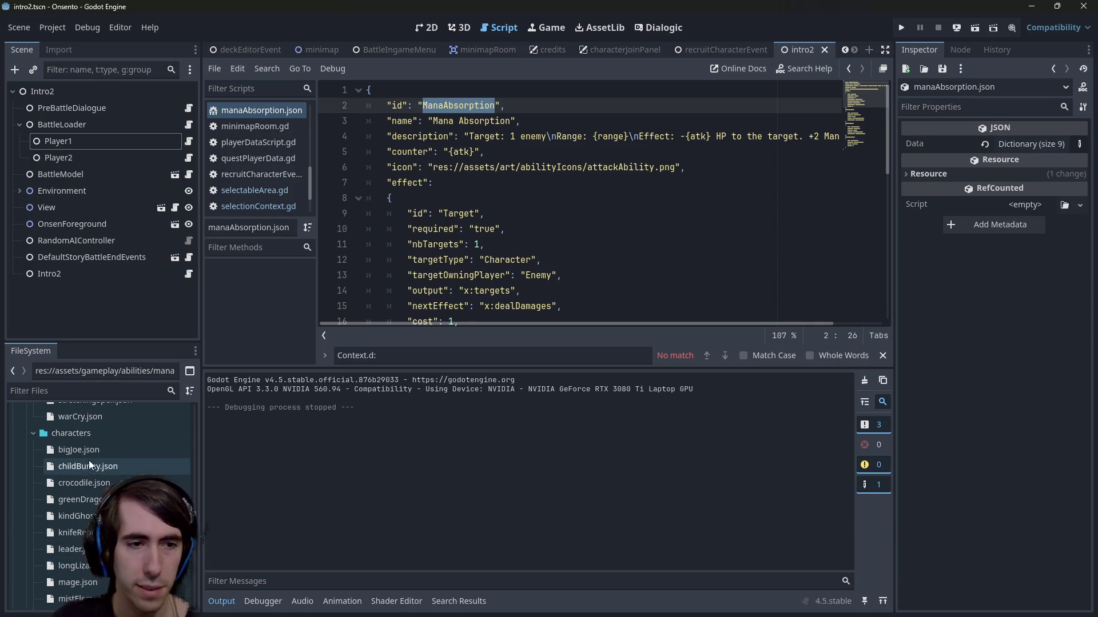
pyautogui.scroll(-3, 86, 543)
pyautogui.doubleClick(77, 548)
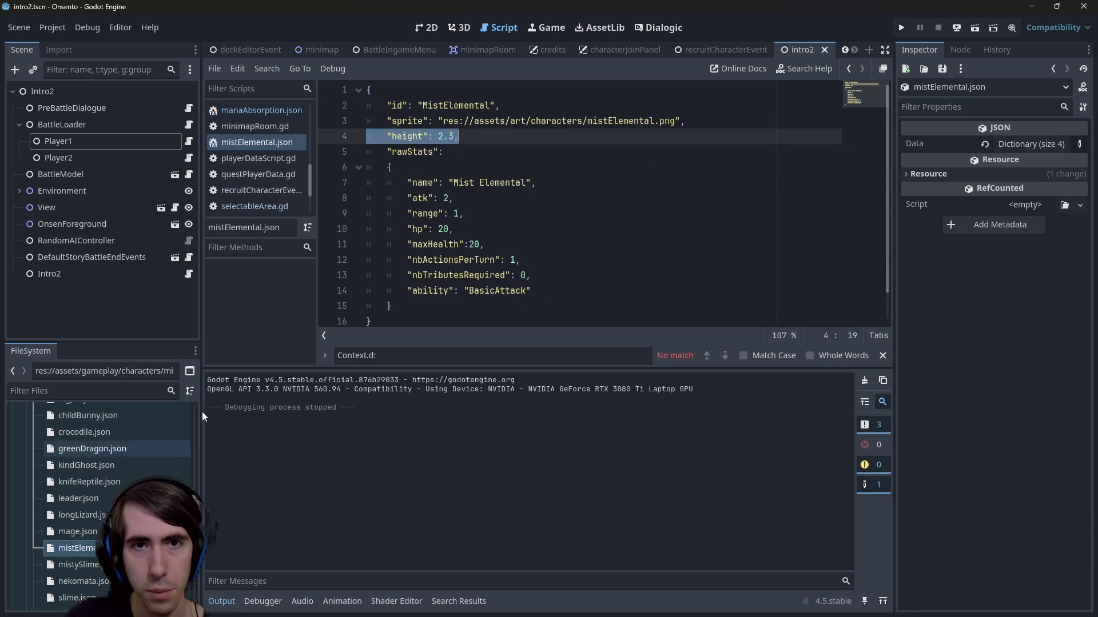
# Step: Replace the Mist Elemental's BasicAttack ability with ManaAbsorption and save the file
pyautogui.doubleClick(499, 293)
pyautogui.hotkey('ctrl', 'v')
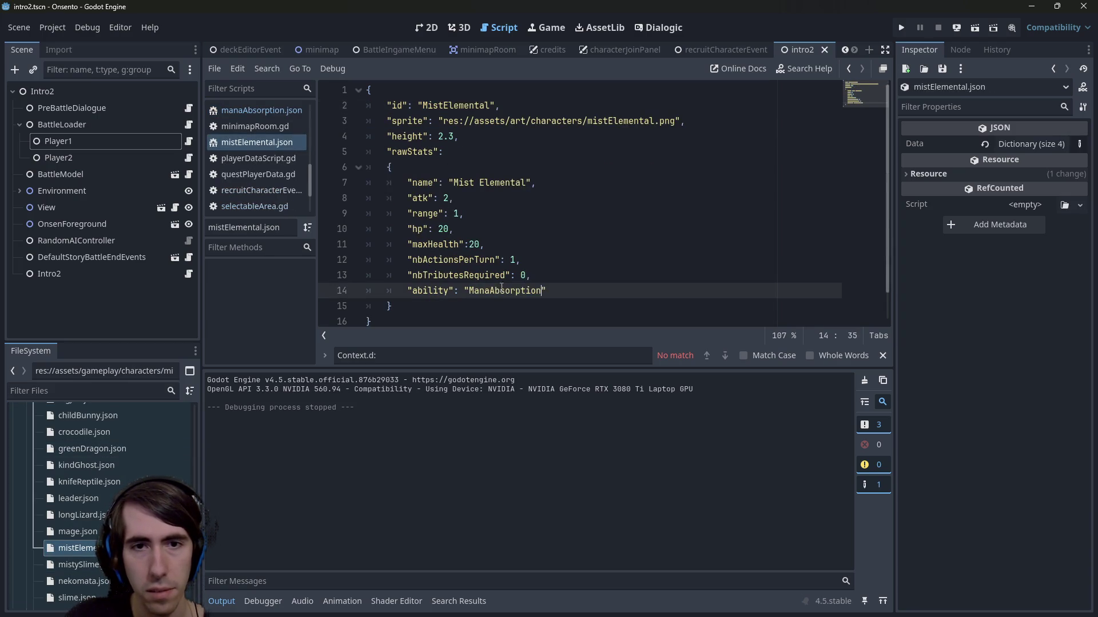
pyautogui.hotkey('ctrl', 's')
# Step: Select manaAbsorption.json among the ability files in the FileSystem dock
pyautogui.scroll(-2, 86, 515)
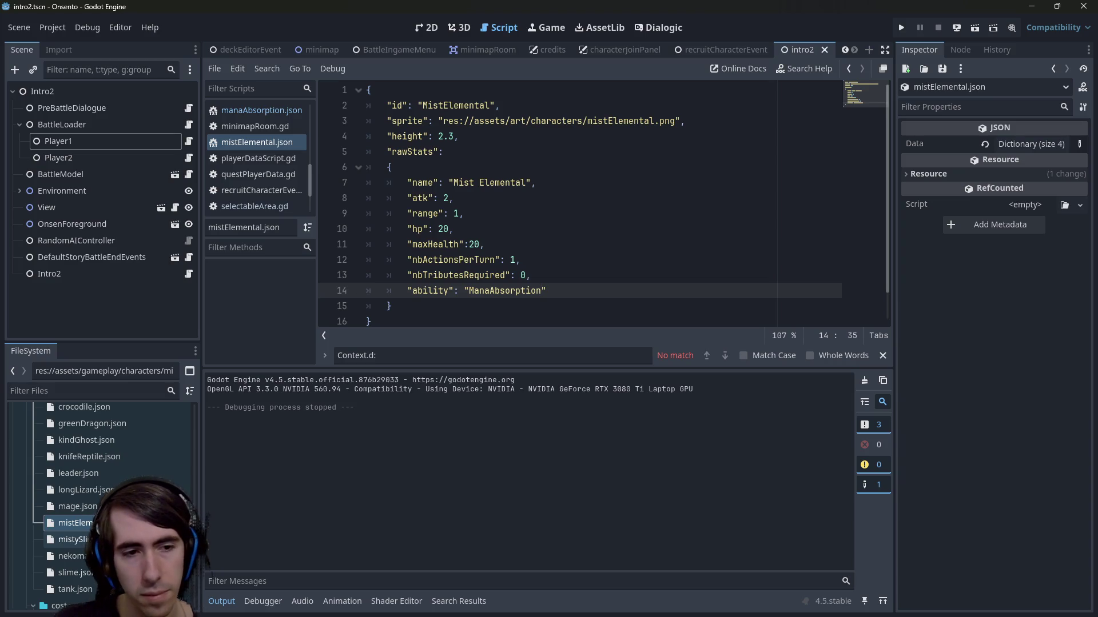
pyautogui.scroll(-10, 100, 503)
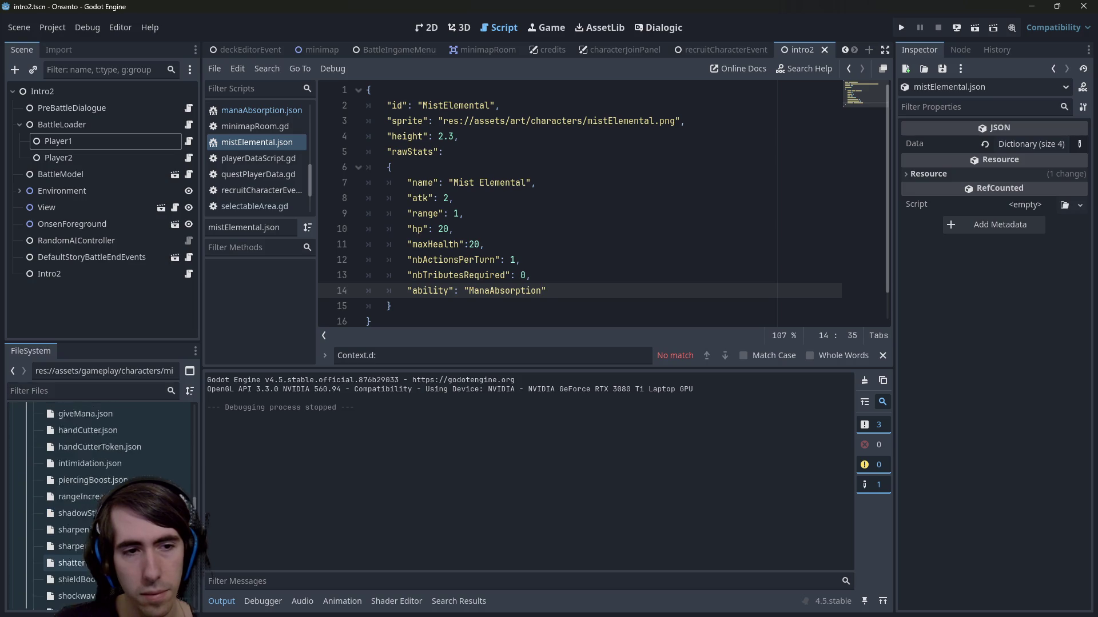
pyautogui.scroll(5, 100, 503)
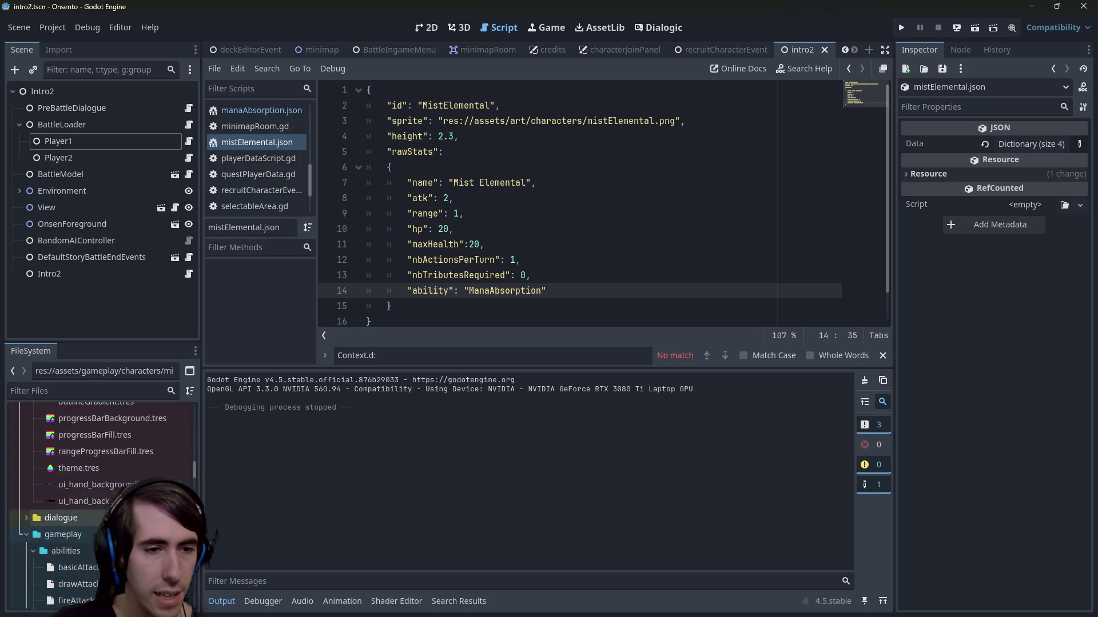
pyautogui.click(80, 507)
# Step: Duplicate manaAbsorption.json as windAbsorption.json
pyautogui.hotkey('ctrl', 'd')
pyautogui.press('Home')
pyautogui.press('Delete')
pyautogui.press('Delete')
pyautogui.press('Delete')
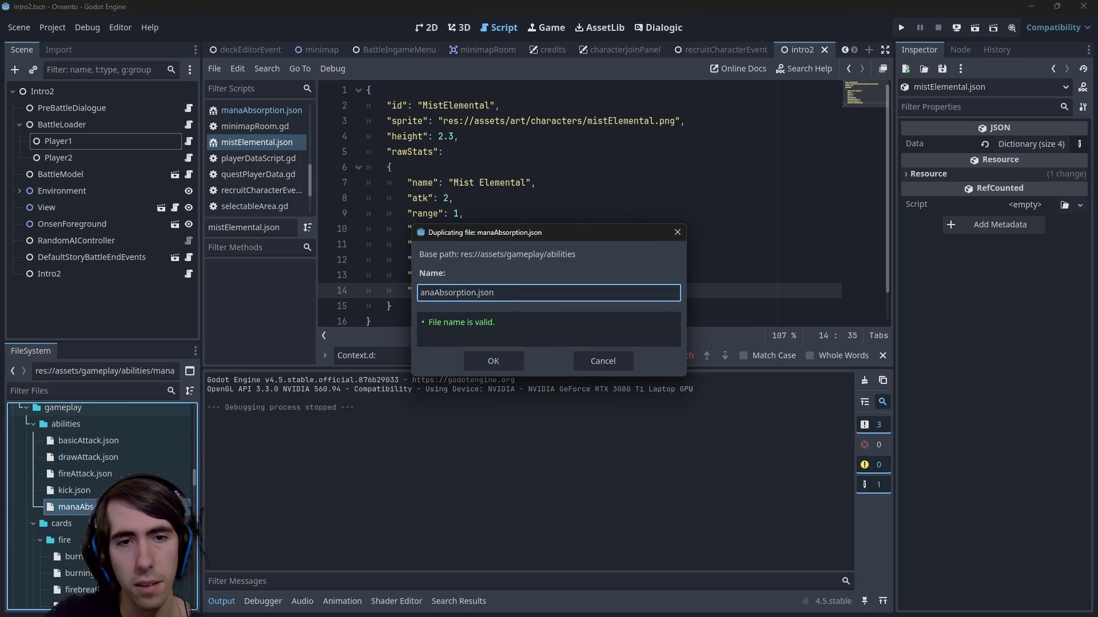
pyautogui.write('nd')
pyautogui.press('Return')
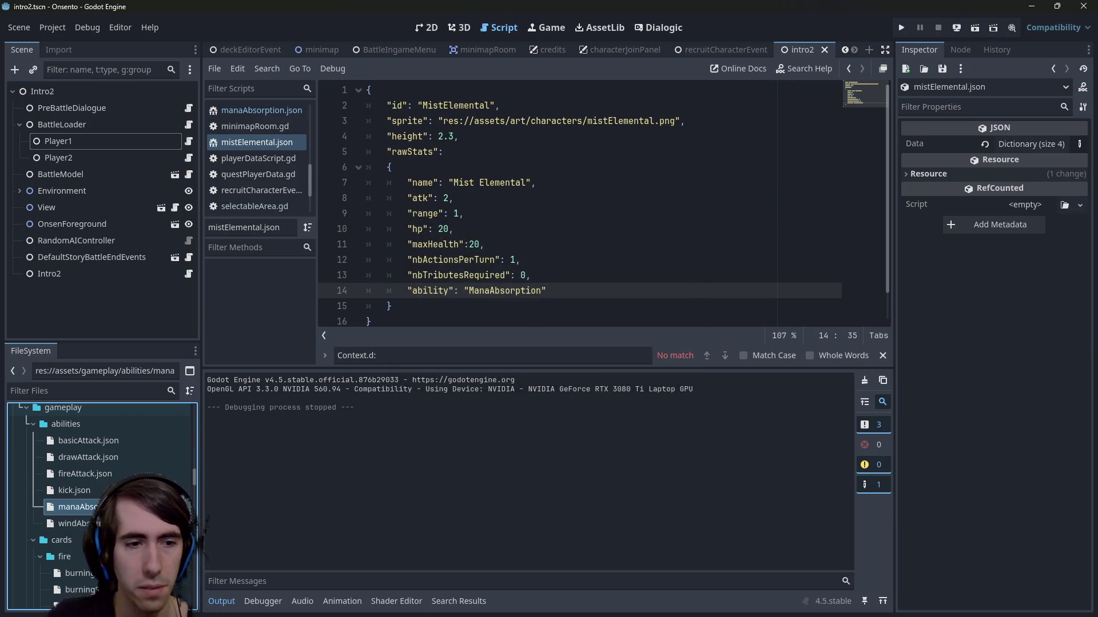
# Step: In windAbsorption.json, change Mana to Wind in the id, name and description, then save
pyautogui.doubleClick(73, 523)
pyautogui.click(442, 105)
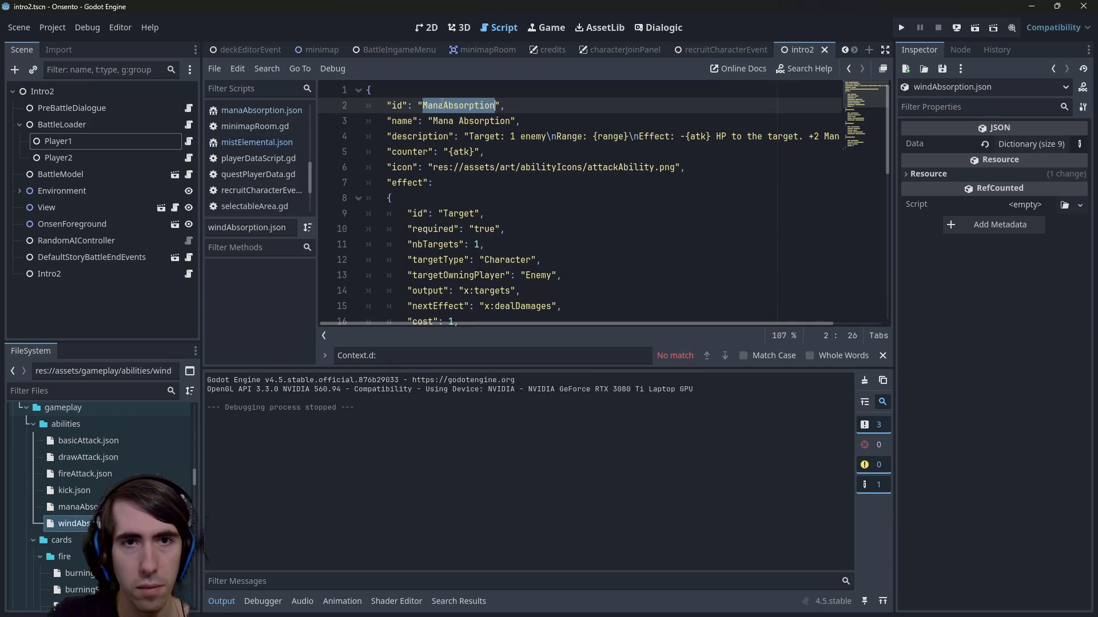
pyautogui.hotkey('ctrl', 'd')
pyautogui.write('Wind')
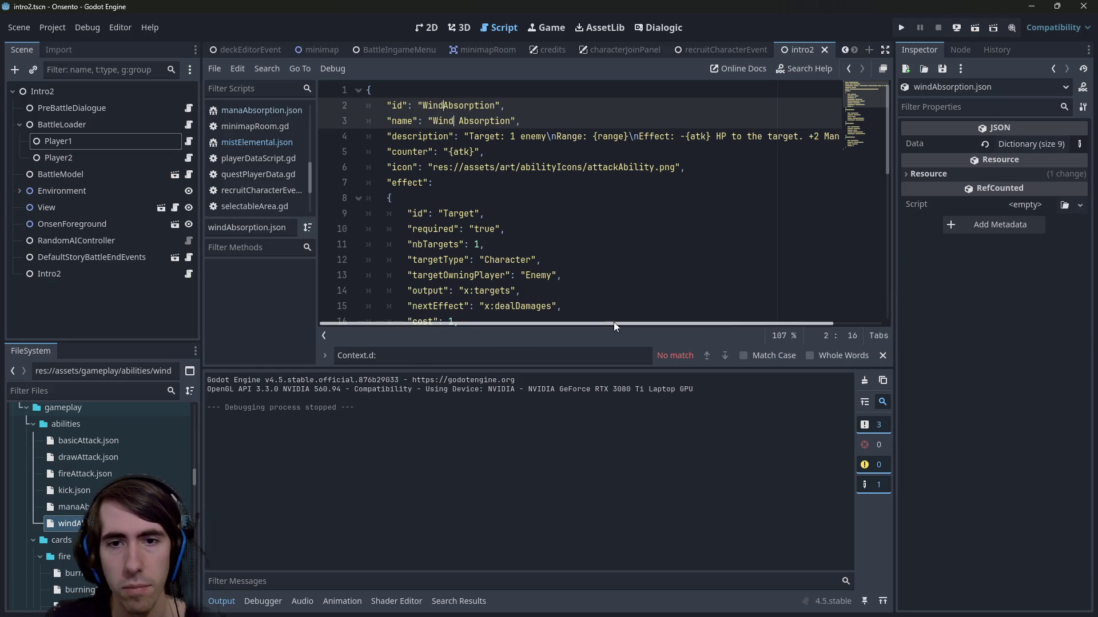
pyautogui.moveTo(613, 321); pyautogui.dragTo(739, 311)
pyautogui.doubleClick(779, 136)
pyautogui.write('Wind to Sel')
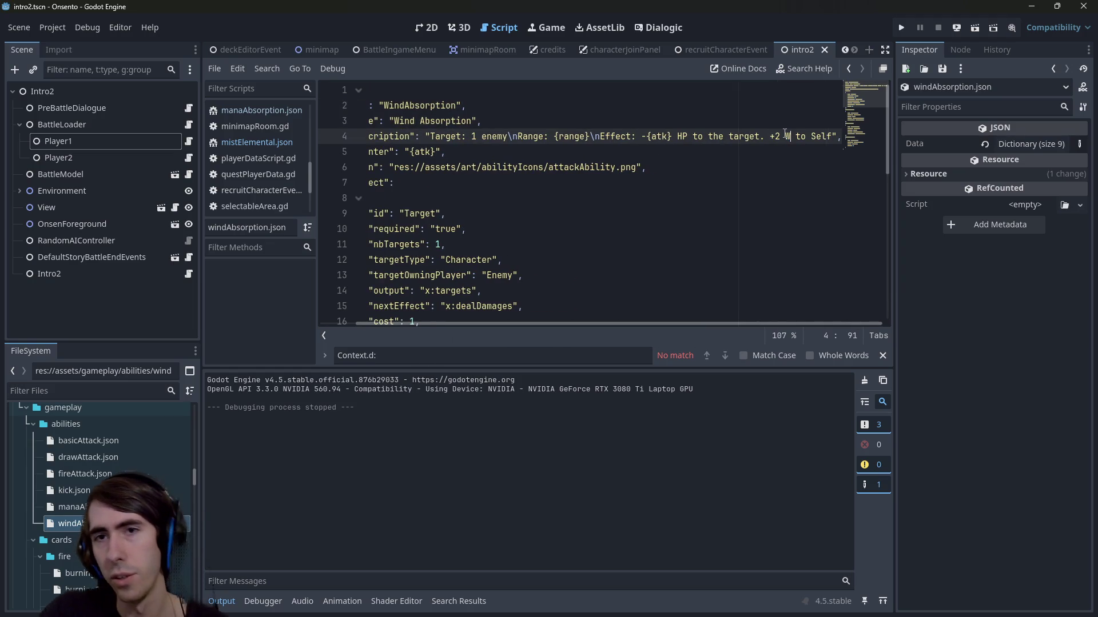
pyautogui.write('ind')
pyautogui.hotkey('ctrl', 's')
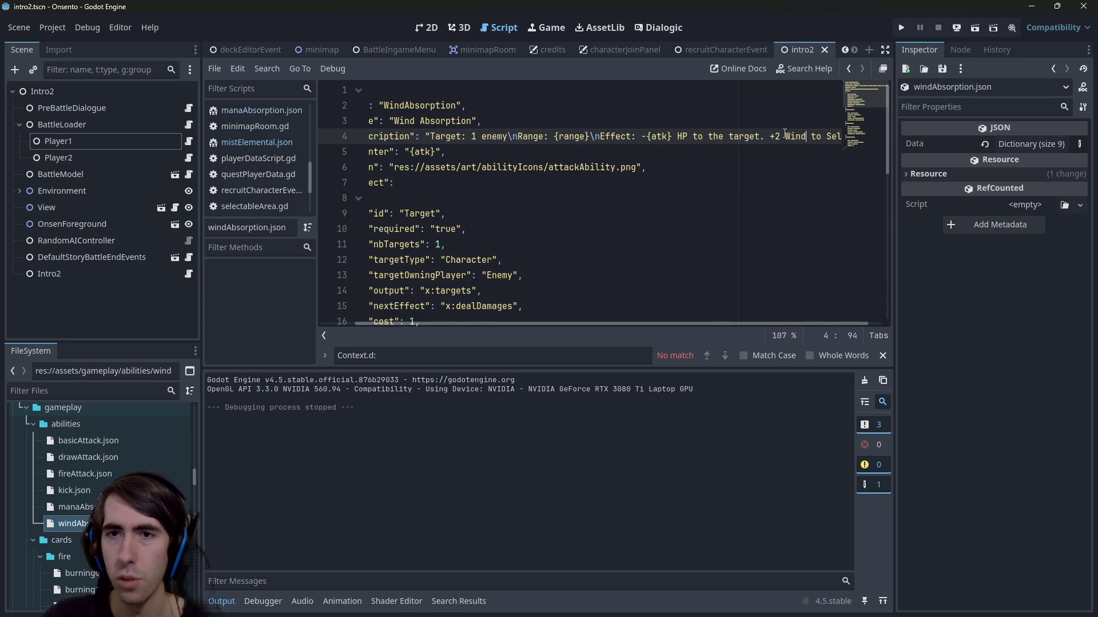
# Step: Change the description's Wind gain from 2 to 1 and save
pyautogui.press('BackSpace')
pyautogui.write('1')
pyautogui.hotkey('ctrl', 's')
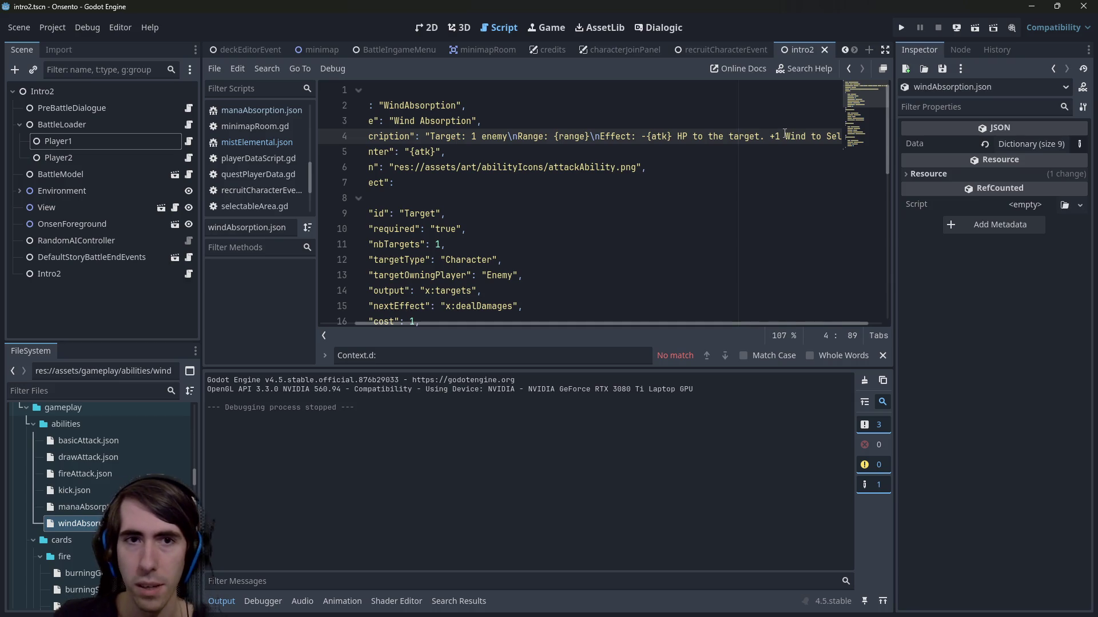
# Step: Review windAbsorption.json's effect block, then open the mistySlime.json character file
pyautogui.click(433, 194)
pyautogui.keyDown('shift'); pyautogui.click(369, 182); pyautogui.keyUp('shift')
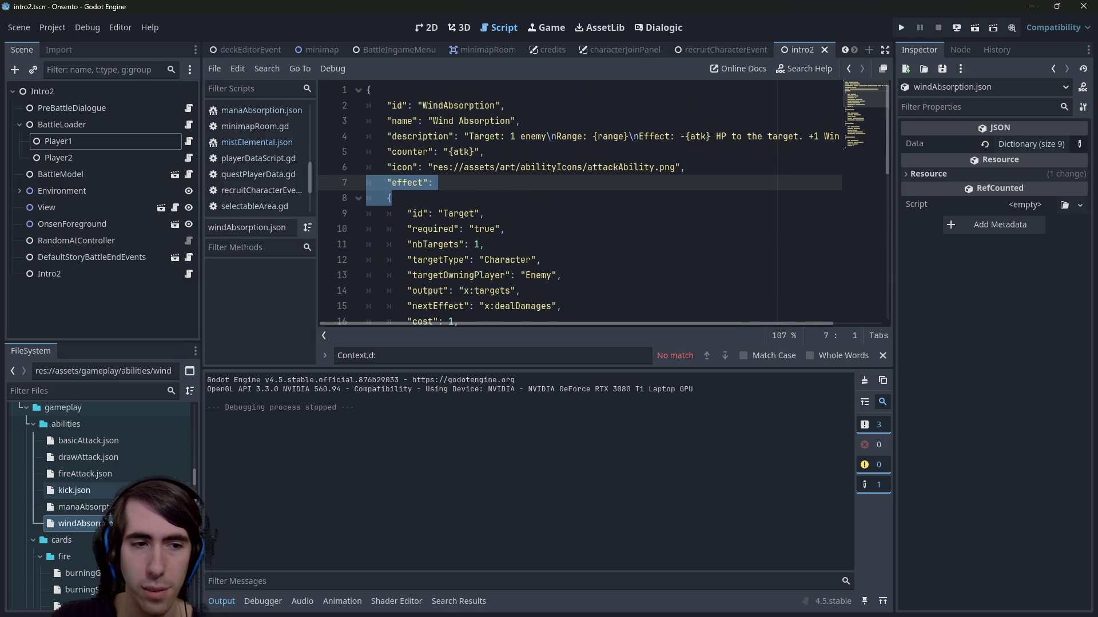
pyautogui.scroll(-1, 115, 503)
pyautogui.doubleClick(85, 498)
pyautogui.scroll(2, 159, 446)
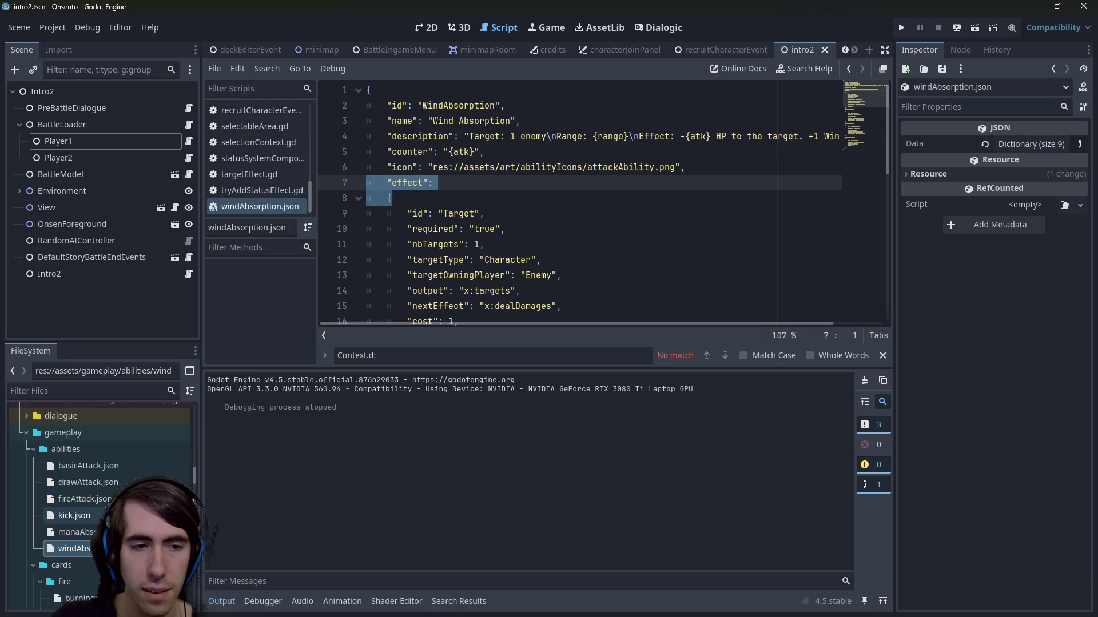
pyautogui.scroll(-2, 159, 445)
pyautogui.scroll(1, 115, 457)
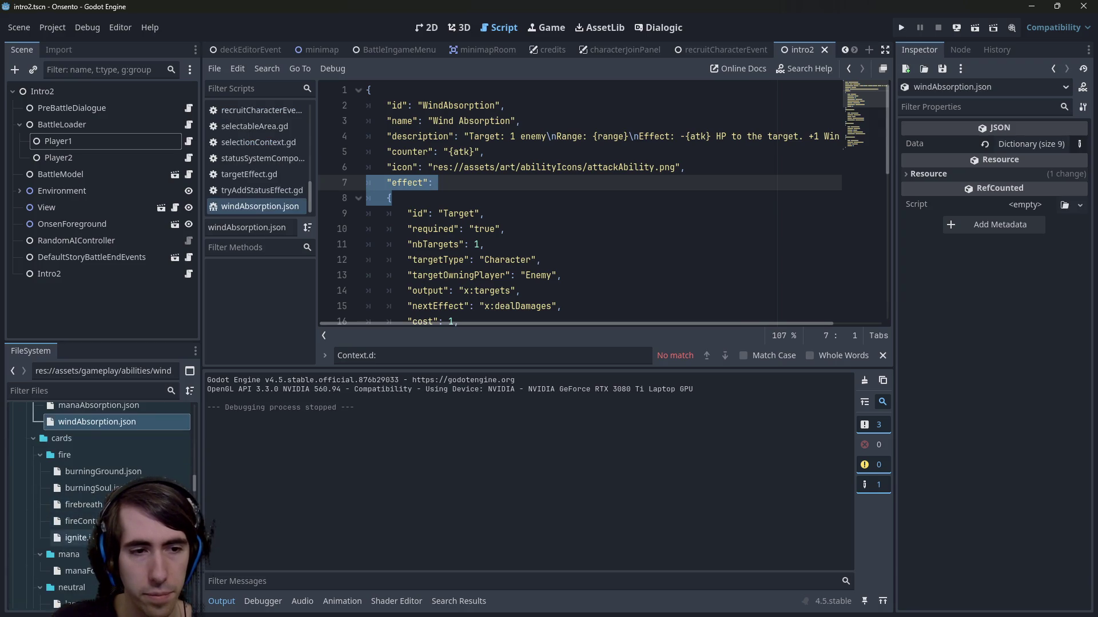
pyautogui.click(610, 215)
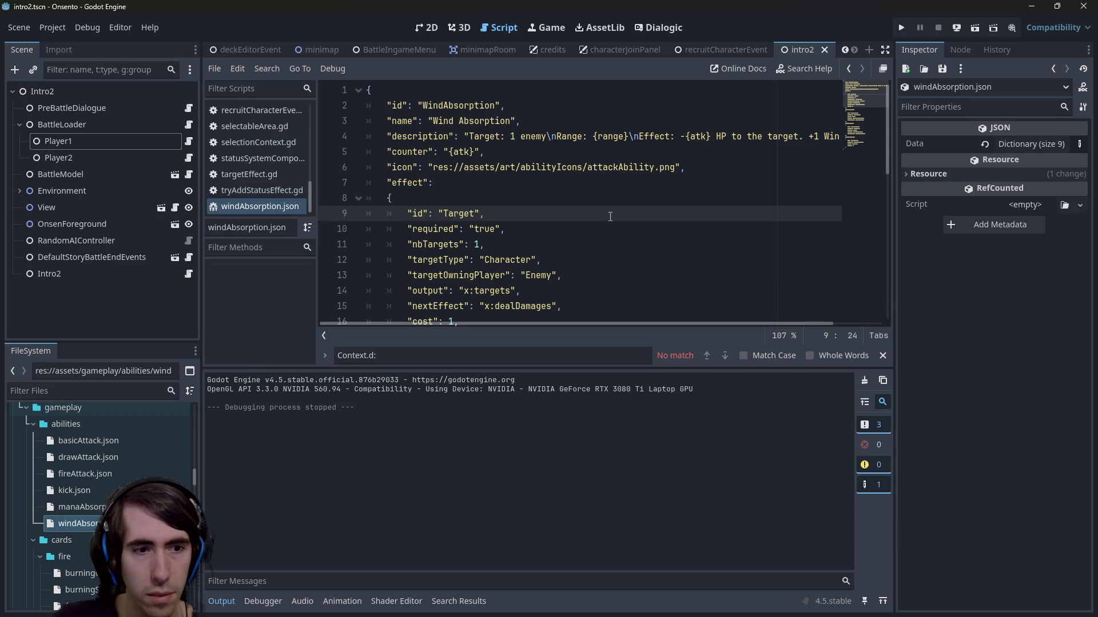
pyautogui.scroll(-5, 71, 537)
pyautogui.scroll(-10, 73, 523)
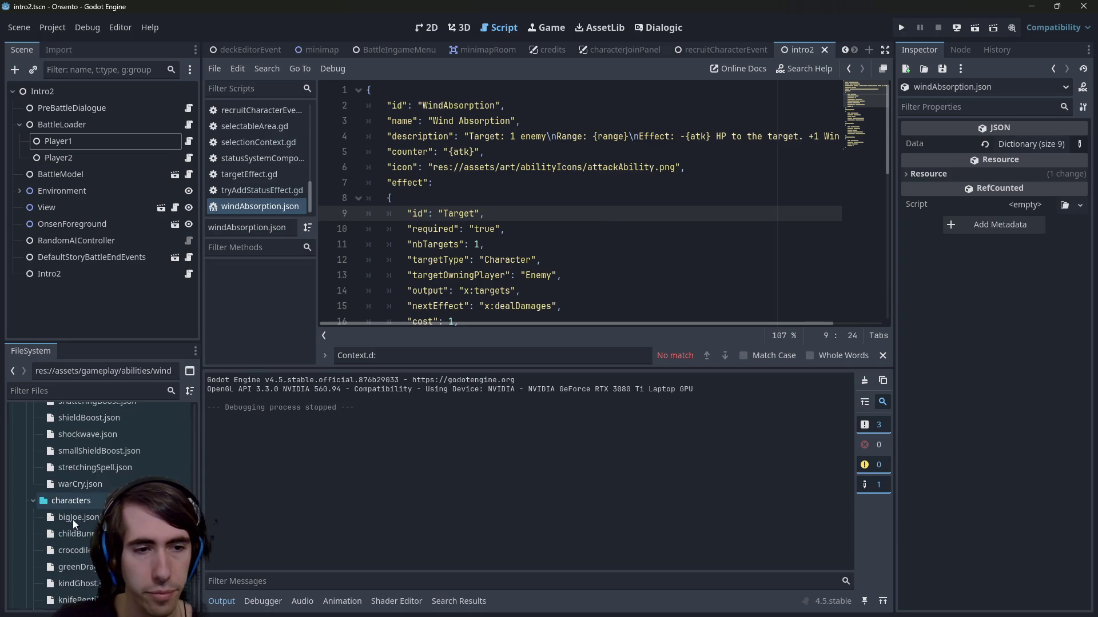
pyautogui.doubleClick(75, 530)
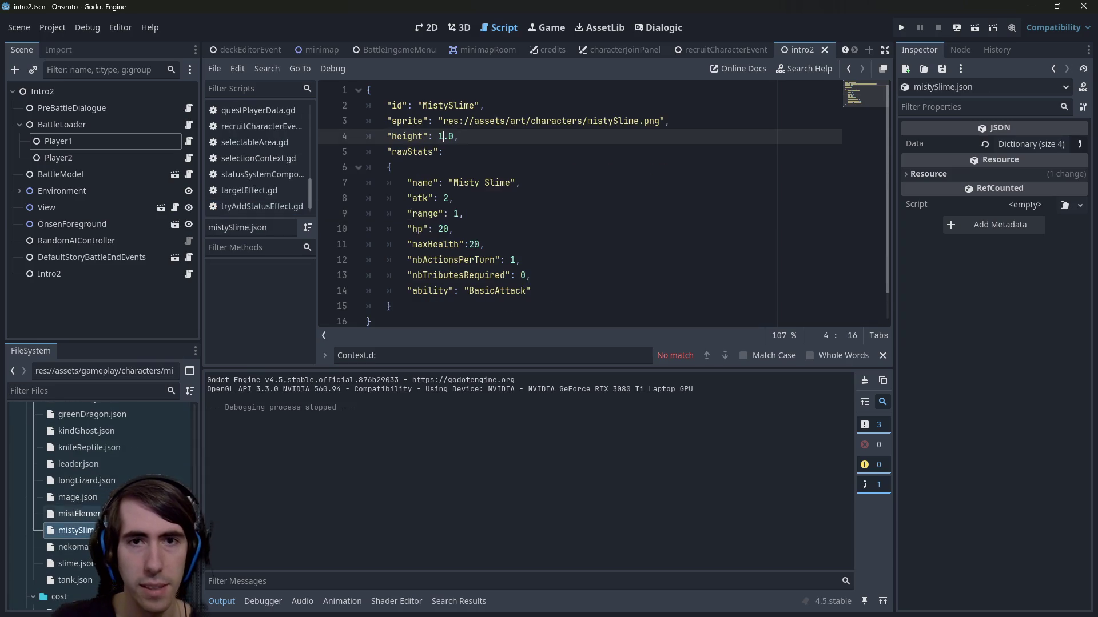
# Step: Change Misty Slime's ability from BasicAttack to WindAbsorption and save
pyautogui.click(448, 228)
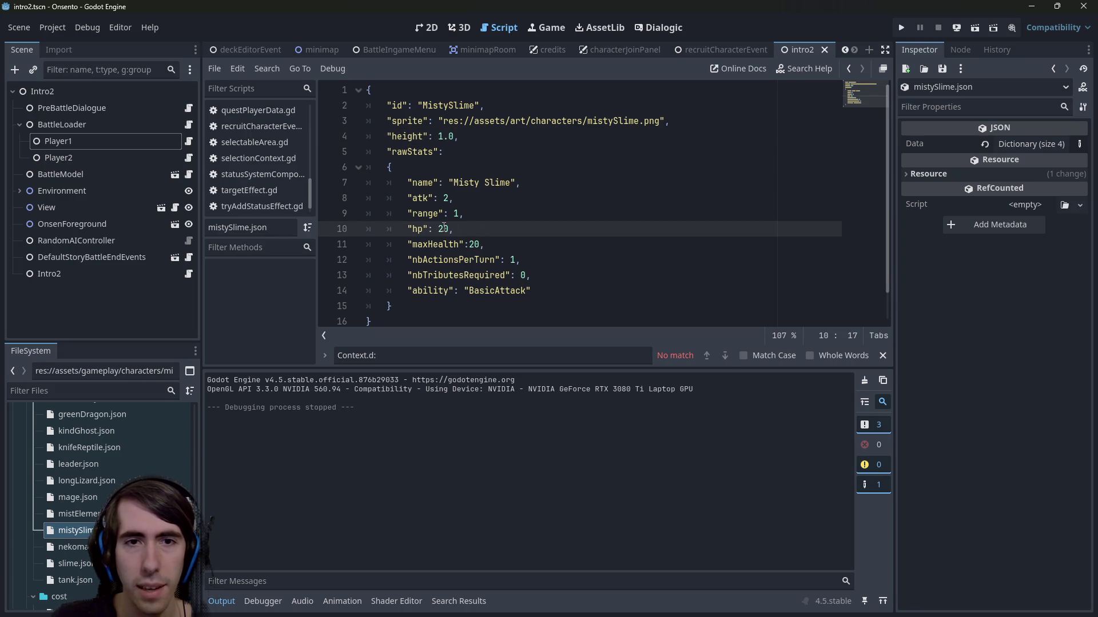
pyautogui.doubleClick(445, 229)
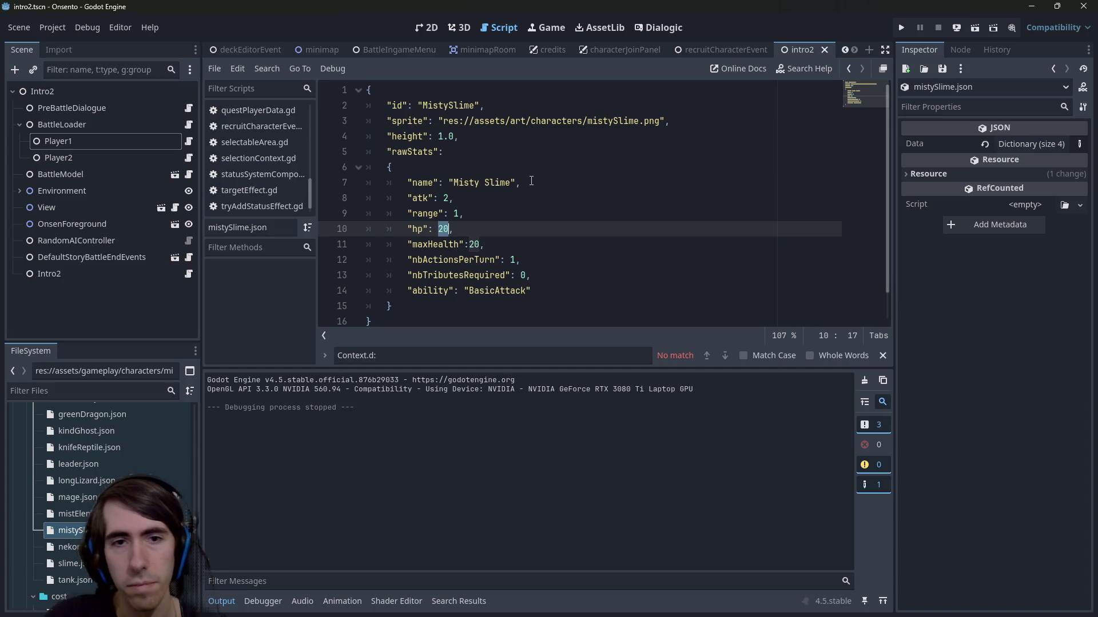
pyautogui.doubleClick(497, 290)
pyautogui.write('ManaAbsorption')
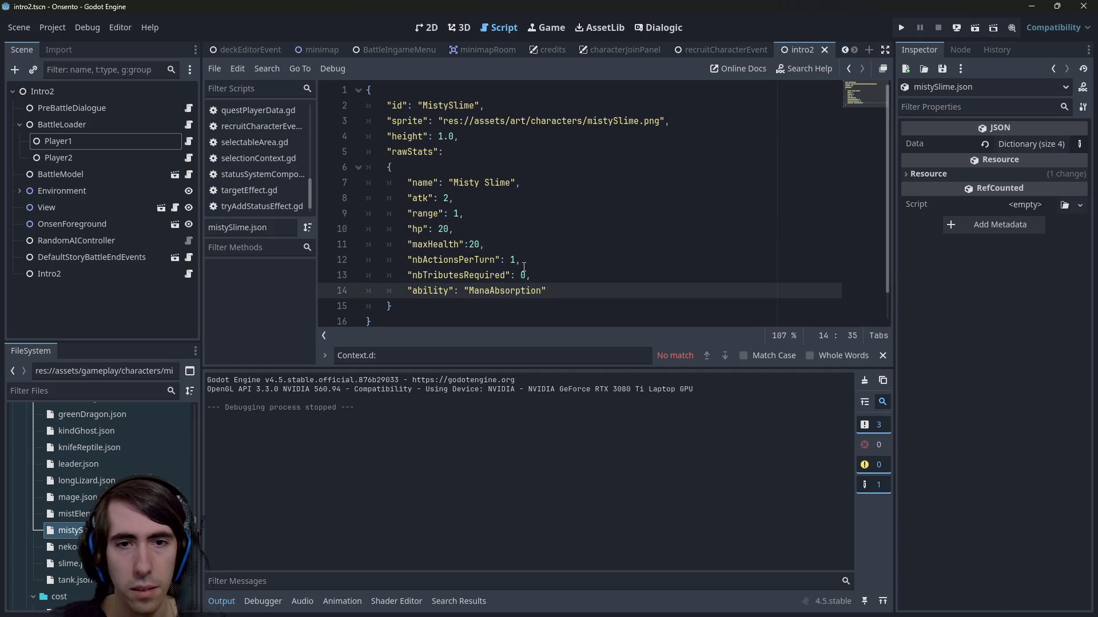
pyautogui.press('BackSpace')
pyautogui.press('BackSpace')
pyautogui.press('BackSpace')
pyautogui.write('Wind')
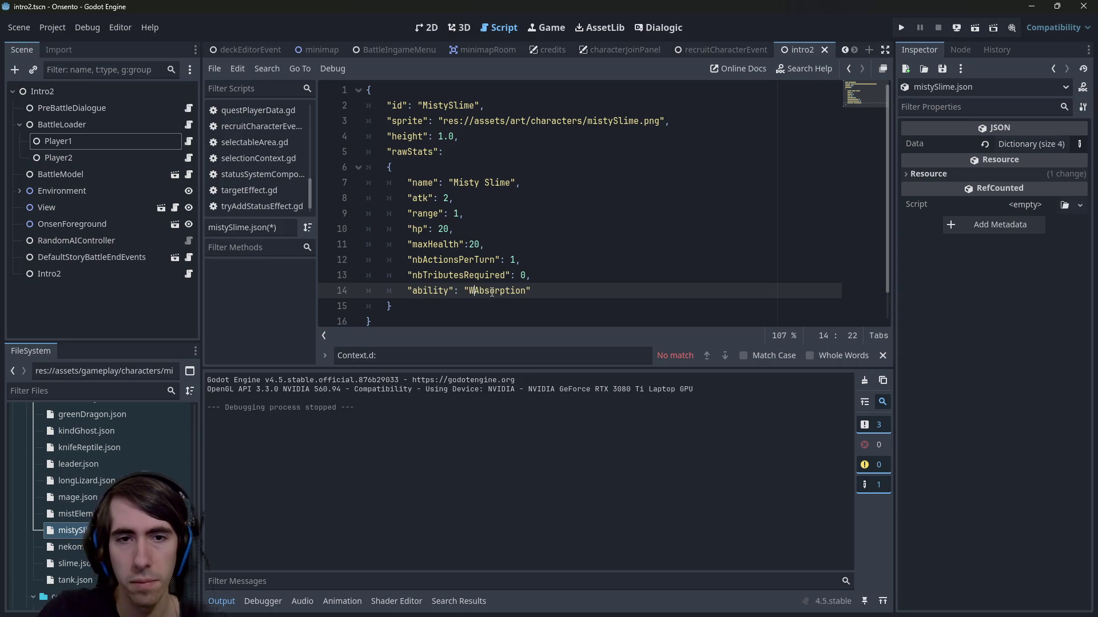
pyautogui.hotkey('ctrl', 's')
# Step: Set Misty Slime's hp and maxHealth to 15 and save
pyautogui.doubleClick(443, 229)
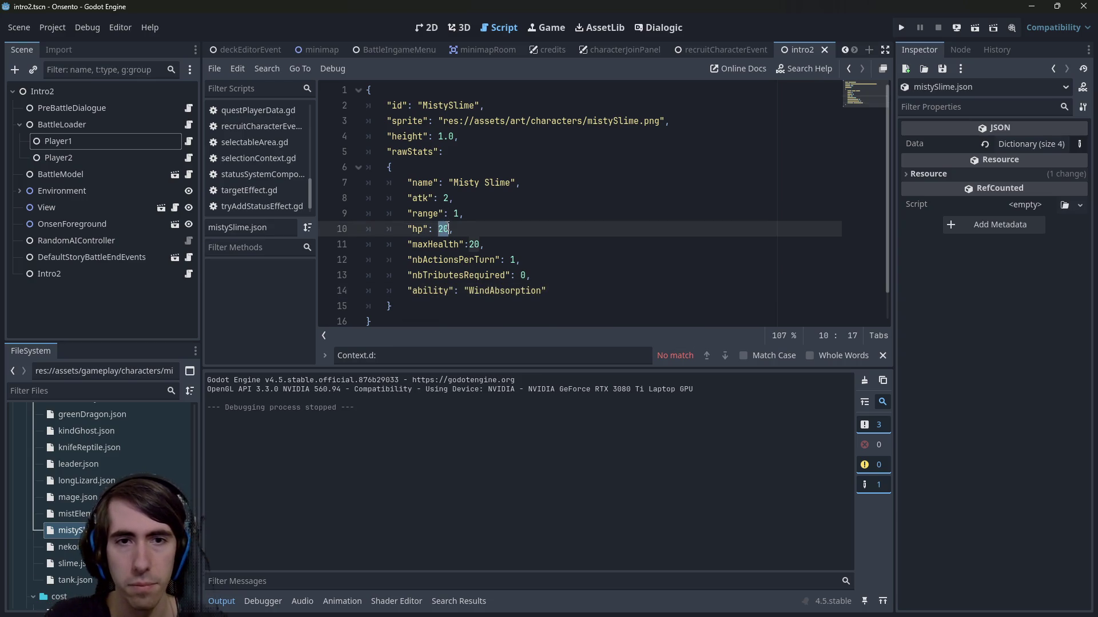
pyautogui.write('15')
pyautogui.doubleClick(474, 244)
pyautogui.write('15')
pyautogui.click(502, 231)
pyautogui.hotkey('ctrl', 's')
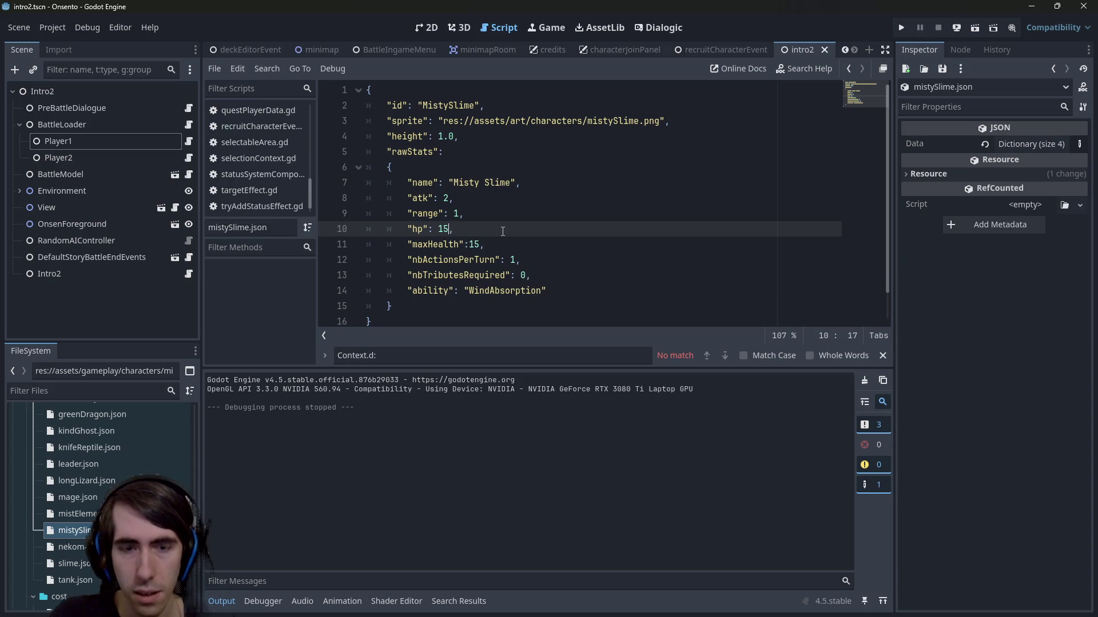
# Step: Correct Misty Slime's hp and maxHealth to 18 and save
pyautogui.press('Left')
pyautogui.press('BackSpace')
pyautogui.write('8')
pyautogui.press('Down')
pyautogui.press('End')
pyautogui.press('Left')
pyautogui.press('BackSpace')
pyautogui.write('8')
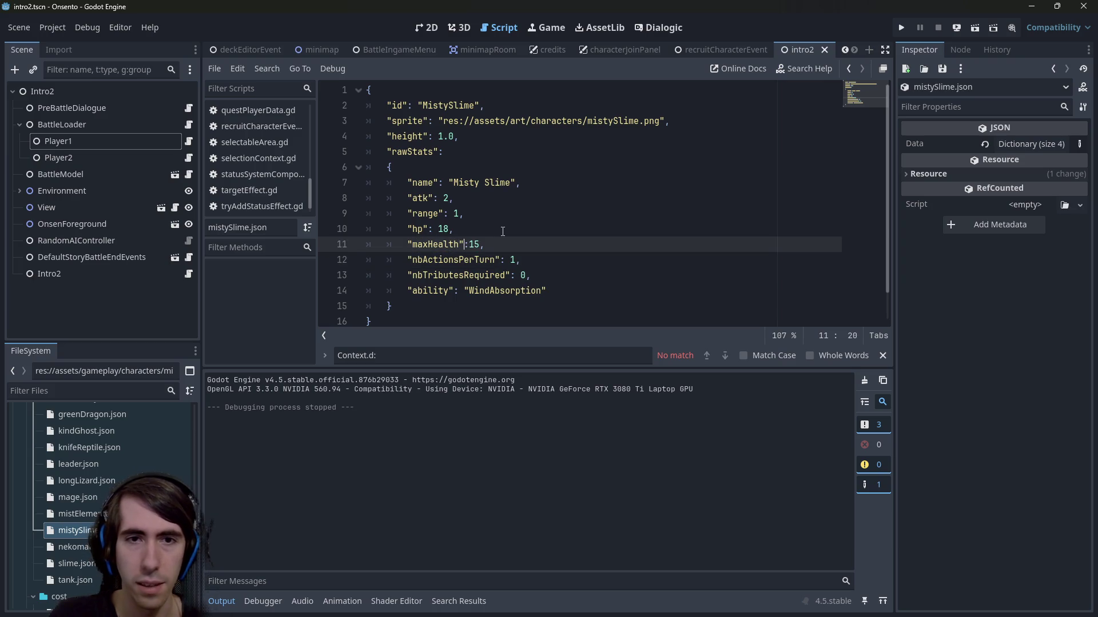
pyautogui.hotkey('ctrl', 's')
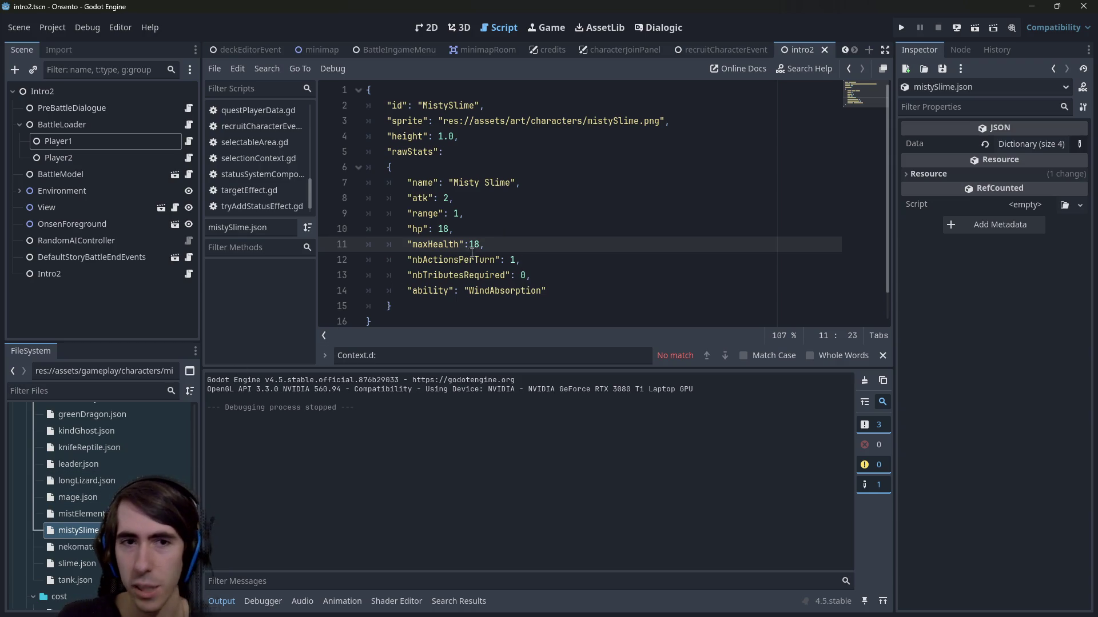
# Step: Select Misty Slime's stat lines from range through ability
pyautogui.keyDown('shift'); pyautogui.click(346, 235); pyautogui.keyUp('shift')
pyautogui.press('Right')
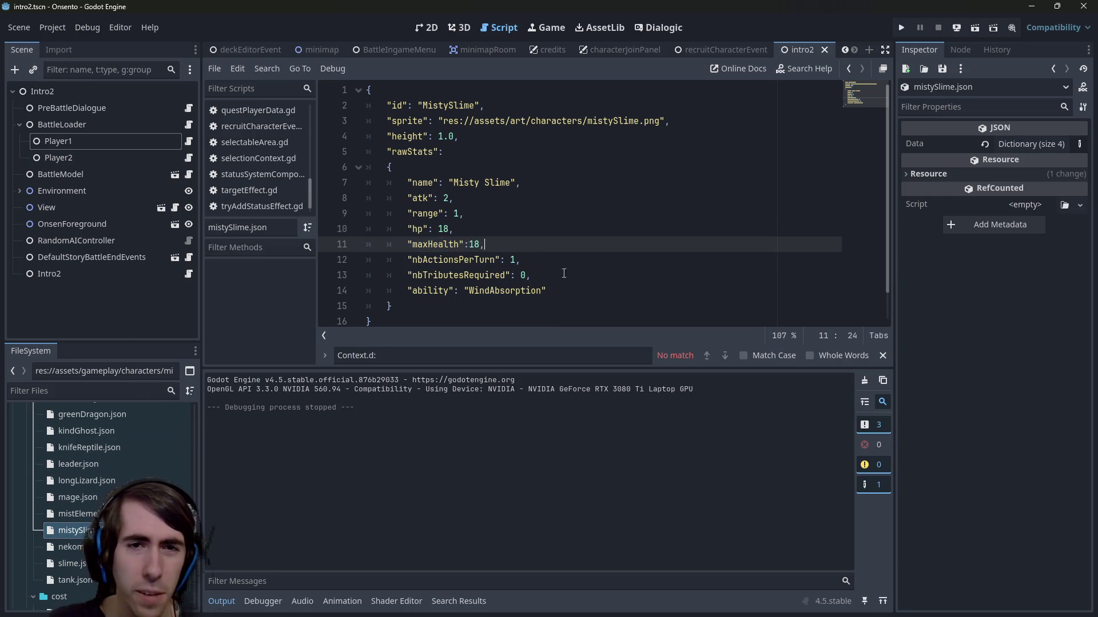
pyautogui.moveTo(547, 291); pyautogui.dragTo(366, 214)
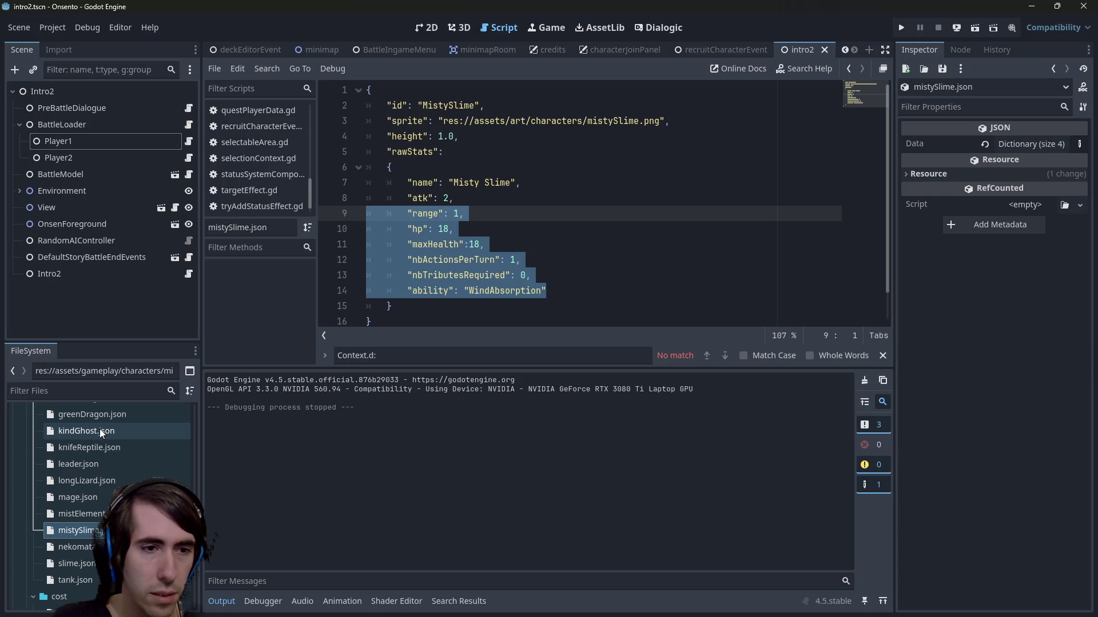
# Step: Select the WindAbsorption ability name and reopen mistElemental.json and mistySlime.json
pyautogui.scroll(1, 100, 429)
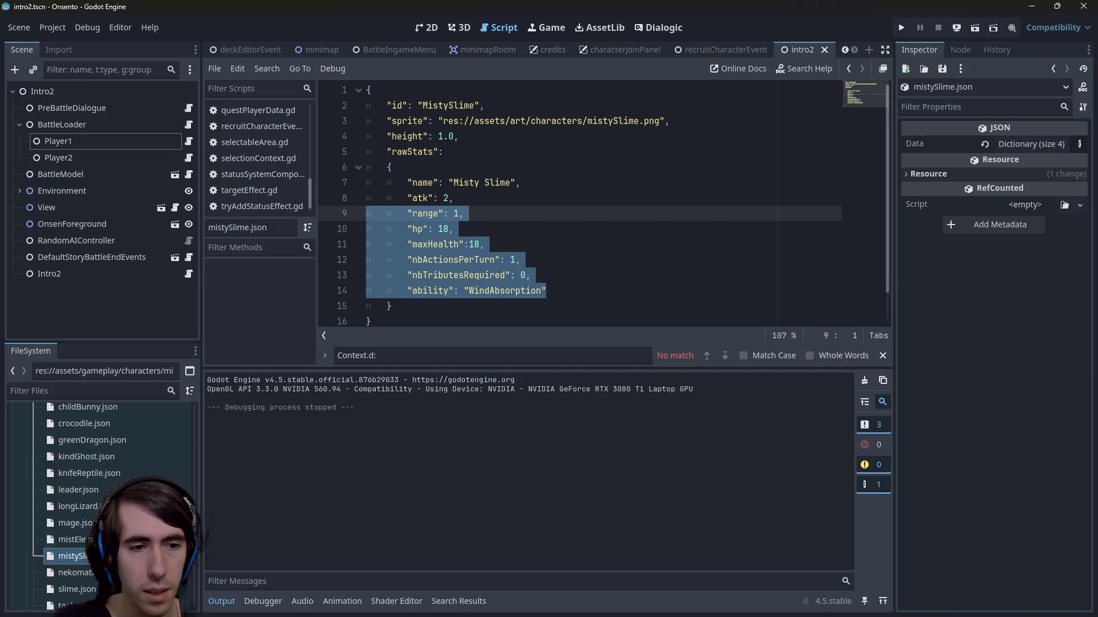
pyautogui.doubleClick(502, 291)
pyautogui.scroll(3, 118, 477)
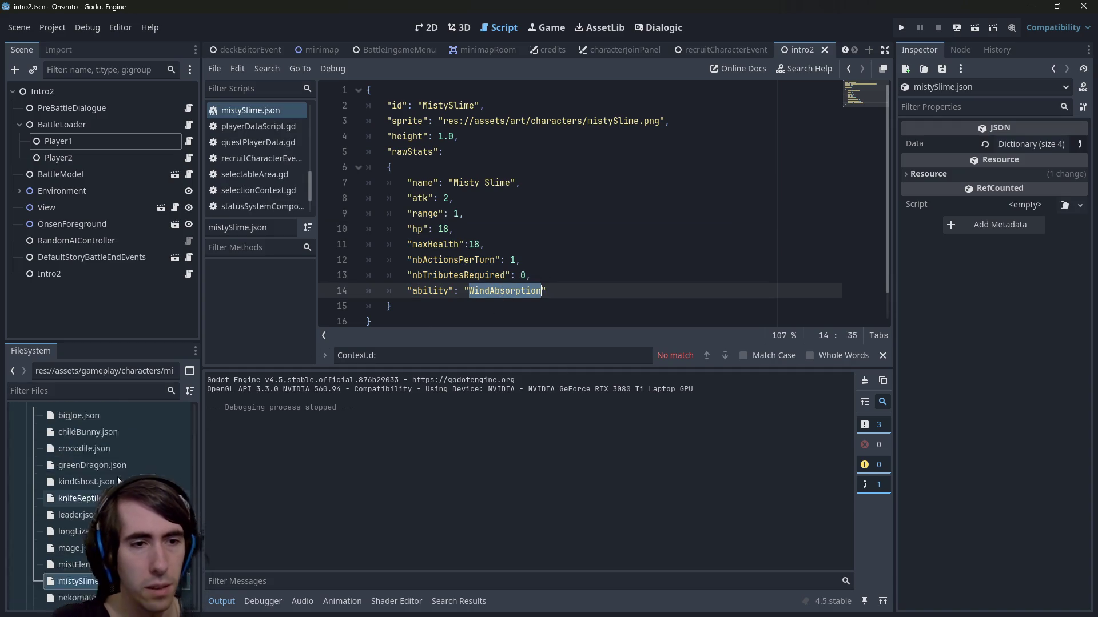
pyautogui.scroll(-3, 86, 514)
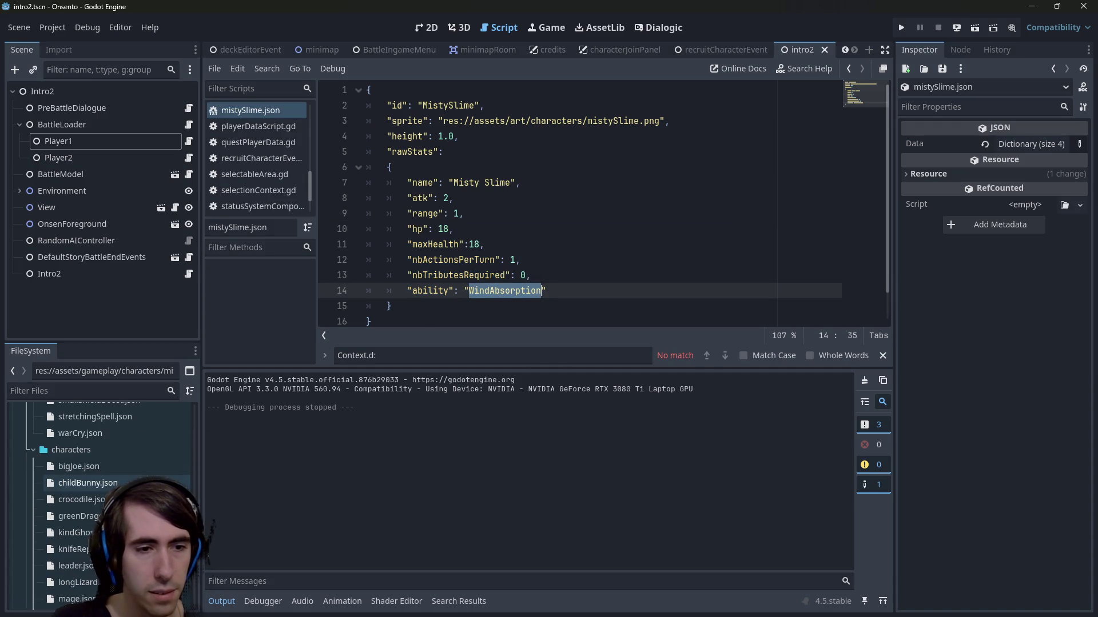
pyautogui.scroll(-2, 86, 515)
pyautogui.doubleClick(74, 564)
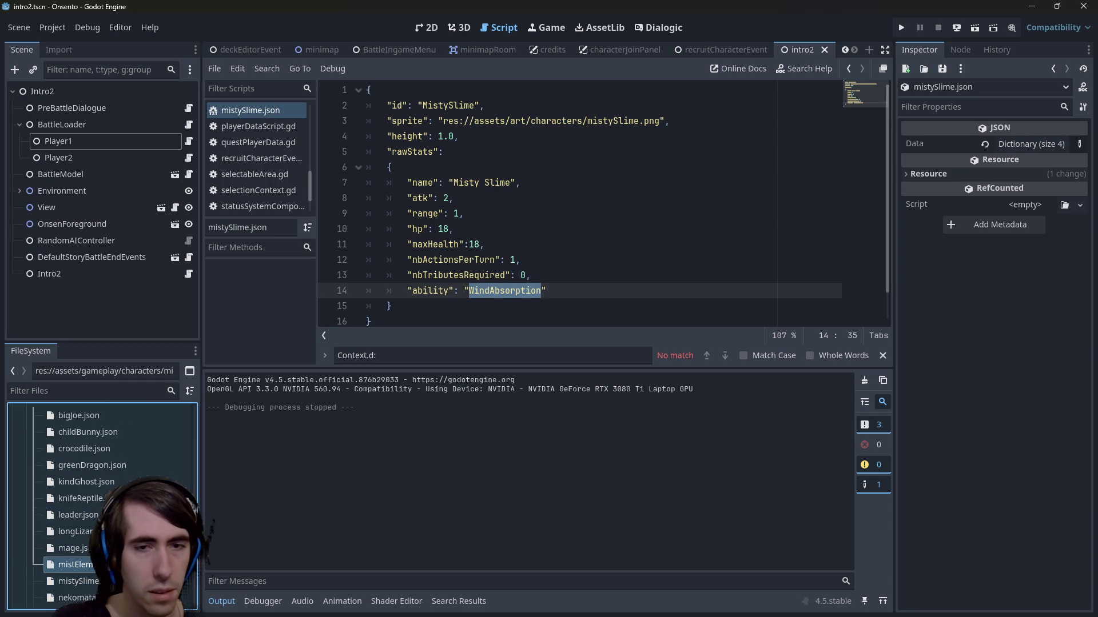
pyautogui.scroll(-2, 74, 564)
pyautogui.doubleClick(75, 556)
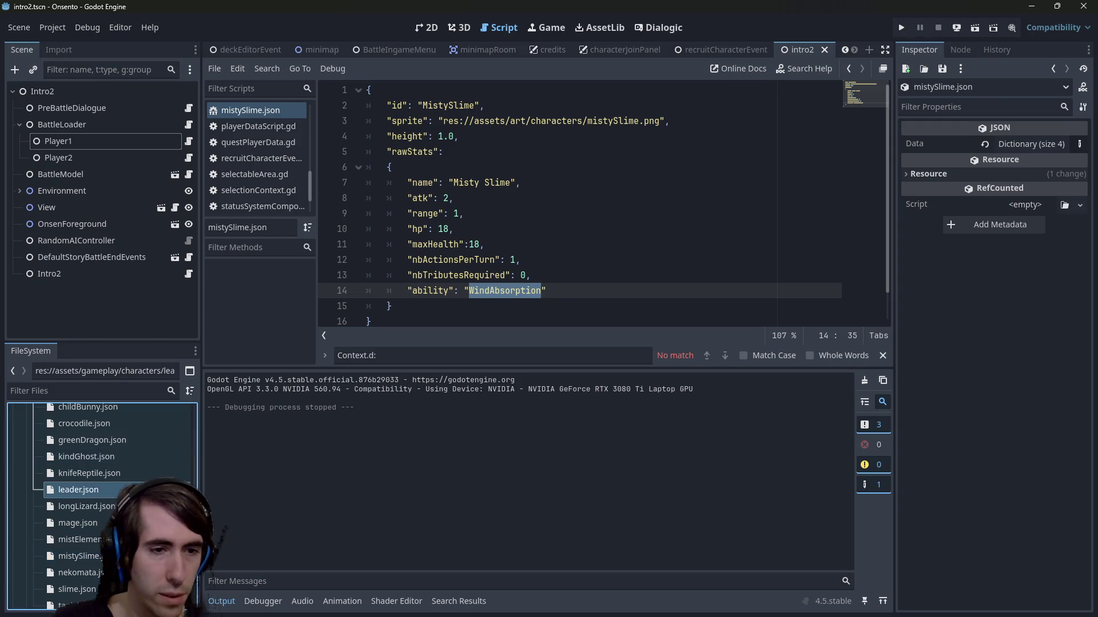
# Step: Set the Leader's ability in leader.json to WindAbsorption and run the game with F5
pyautogui.doubleClick(79, 490)
pyautogui.write('Wind')
pyautogui.press('F5')
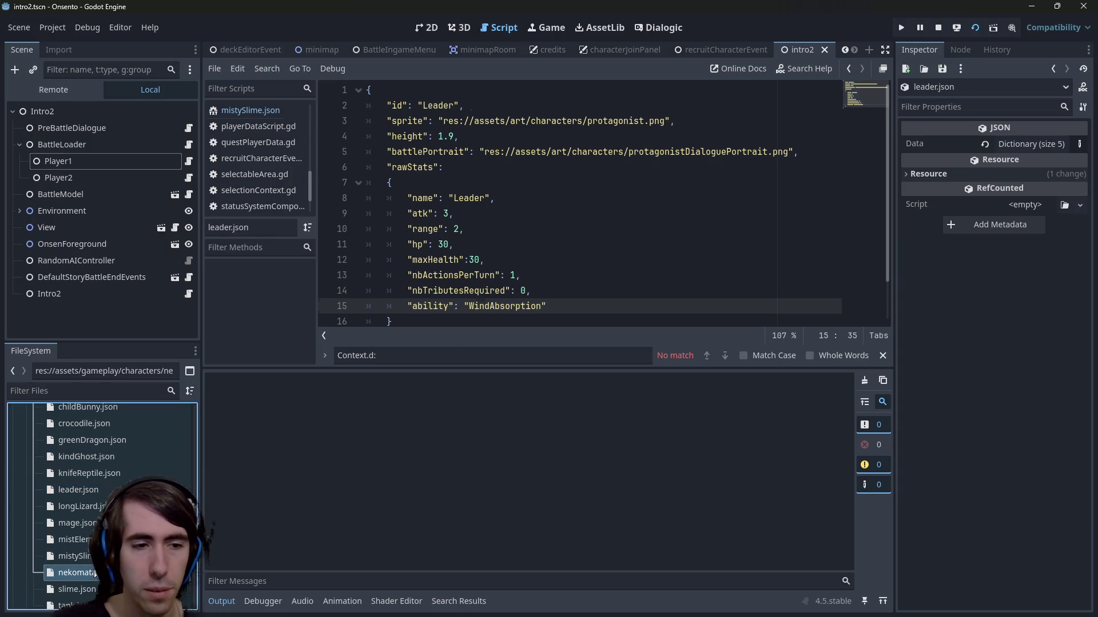
# Step: Review the nekomata.json, mistySlime.json and mistElemental.json character files
pyautogui.doubleClick(74, 573)
pyautogui.doubleClick(74, 556)
pyautogui.doubleClick(74, 539)
pyautogui.scroll(5, 104, 486)
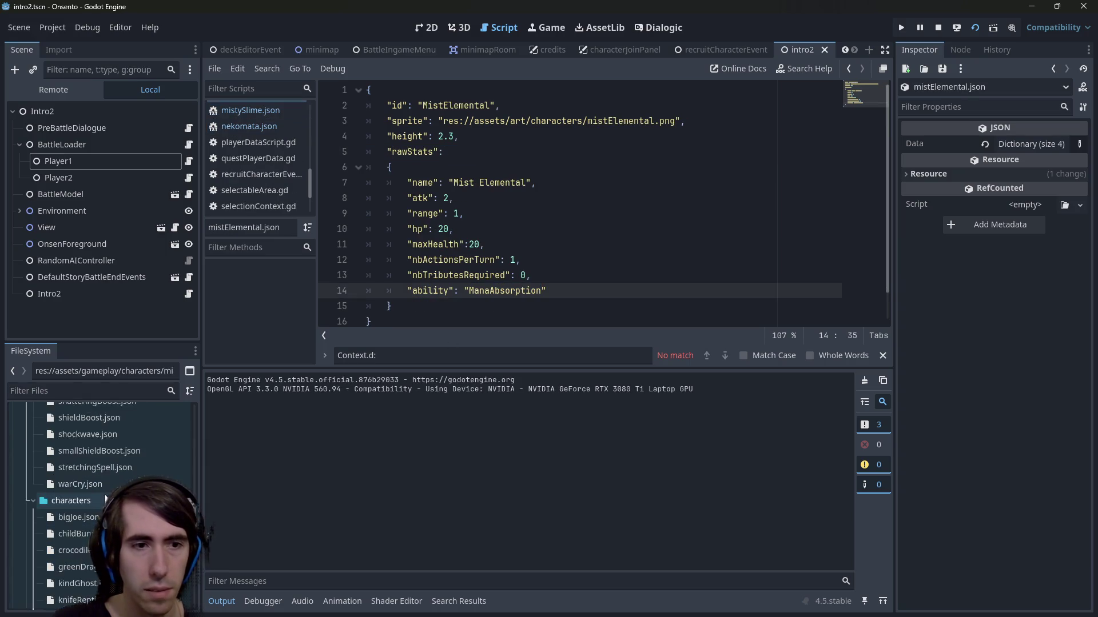
pyautogui.scroll(5, 104, 486)
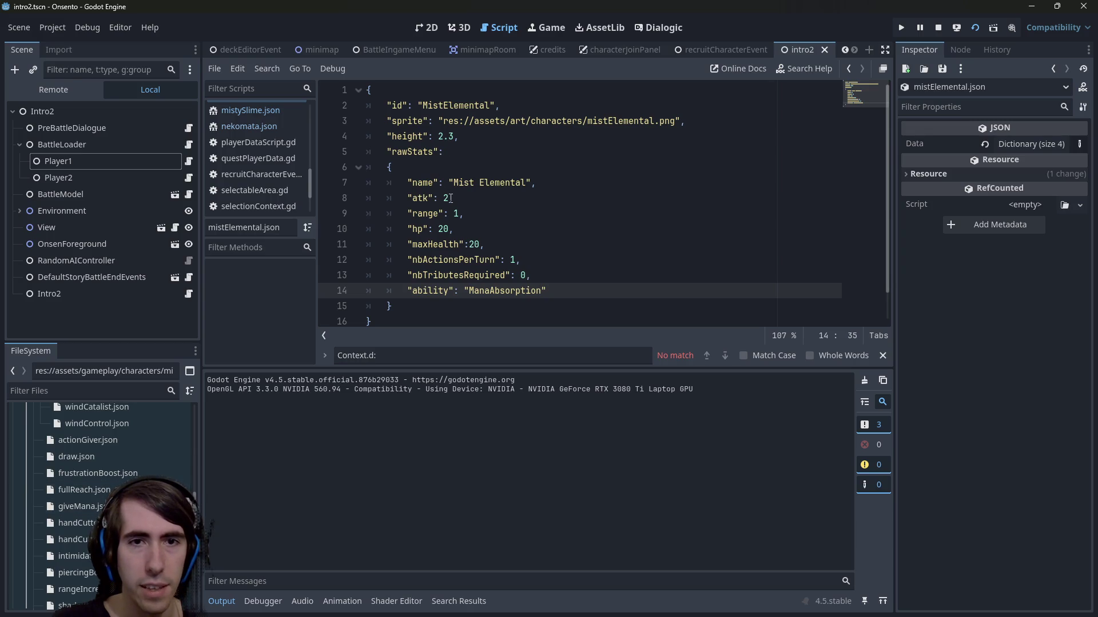
pyautogui.scroll(5, 115, 474)
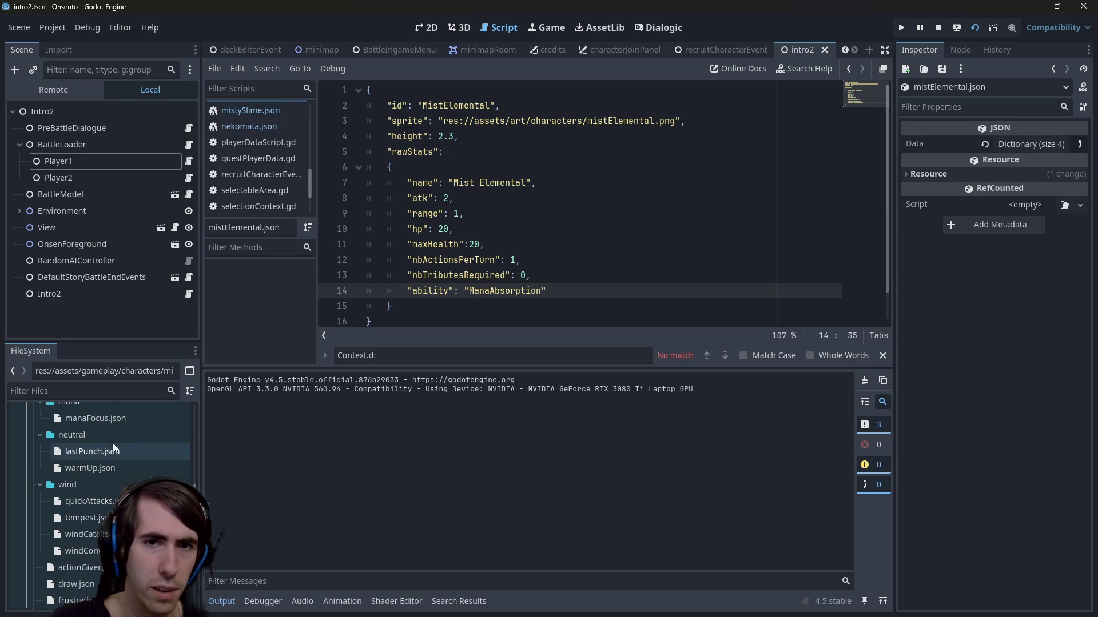
pyautogui.scroll(10, 120, 440)
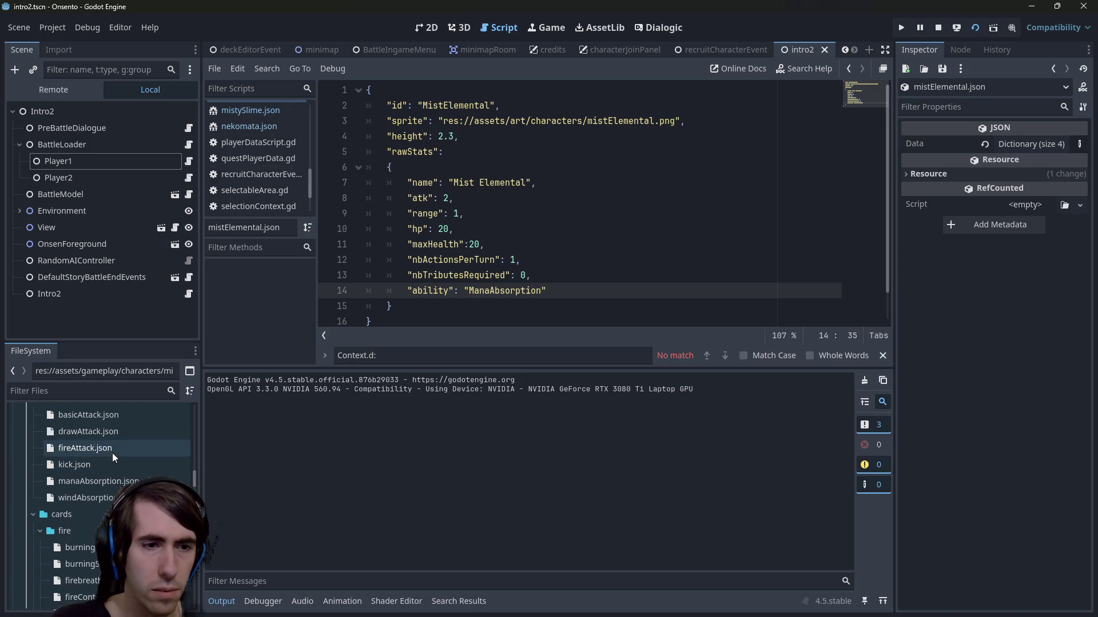
pyautogui.scroll(-5, 112, 468)
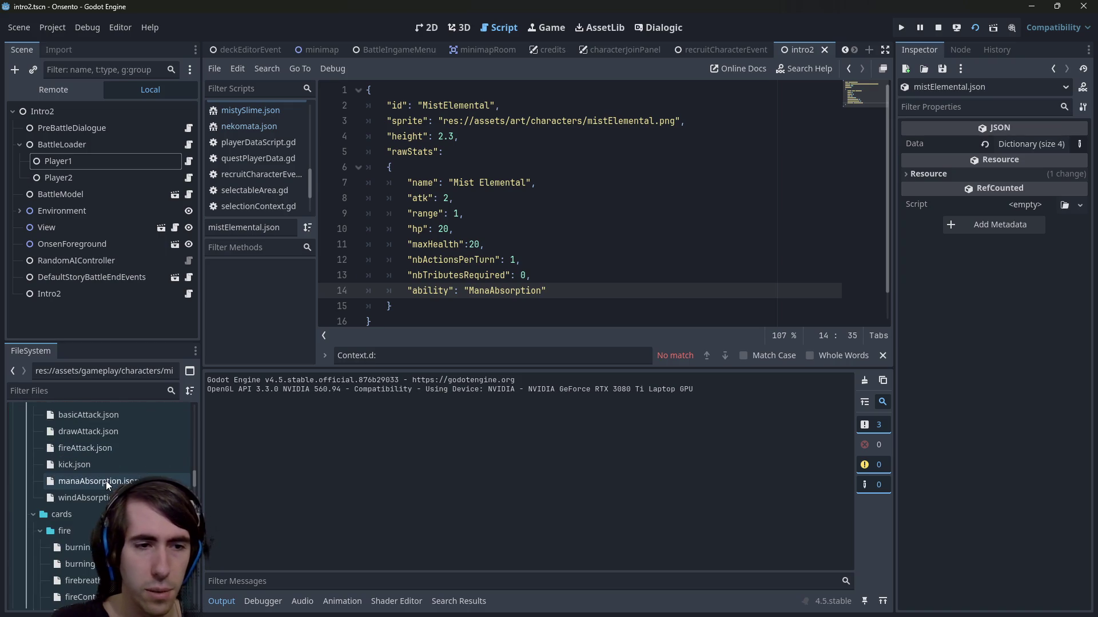
# Step: Open the manaAbsorption.json ability file and look over its contents
pyautogui.click(105, 481)
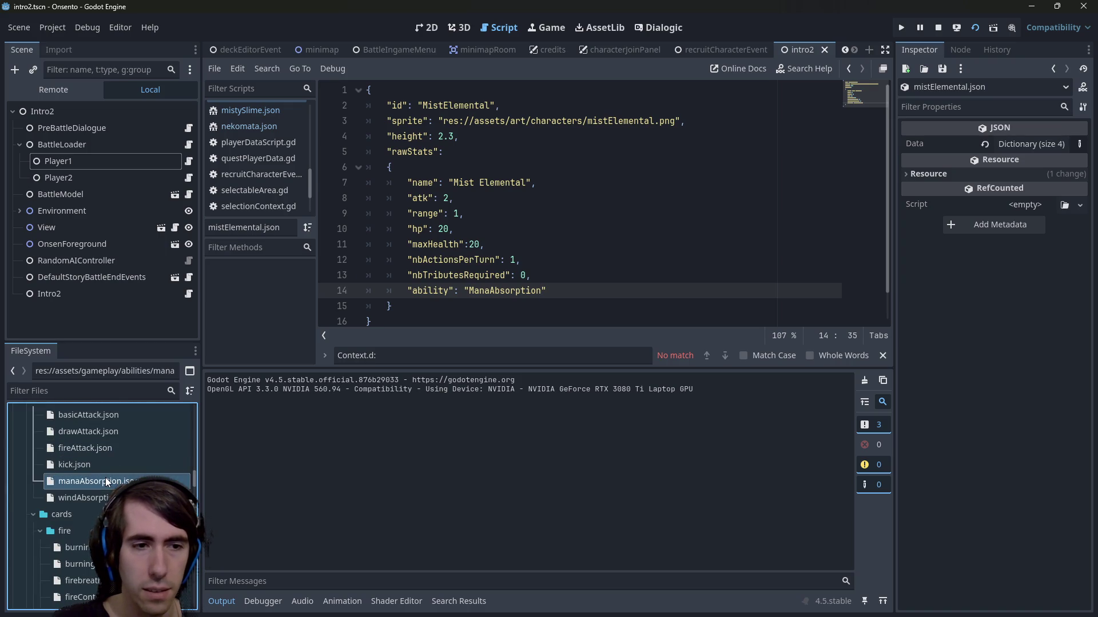
pyautogui.doubleClick(105, 481)
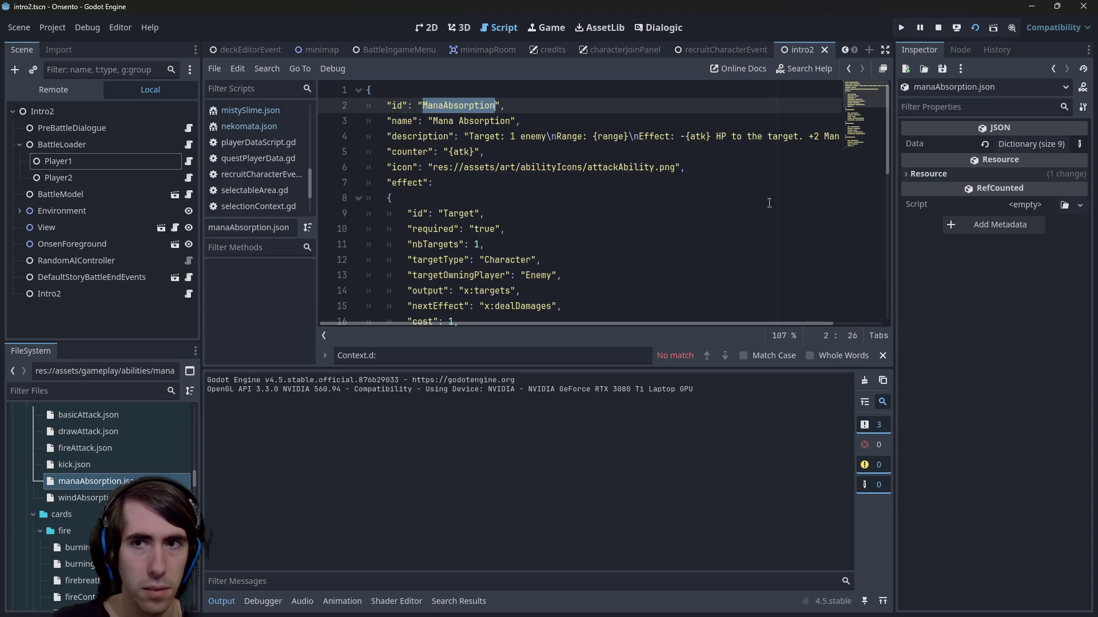
pyautogui.scroll(-8, 667, 228)
pyautogui.scroll(7, 655, 213)
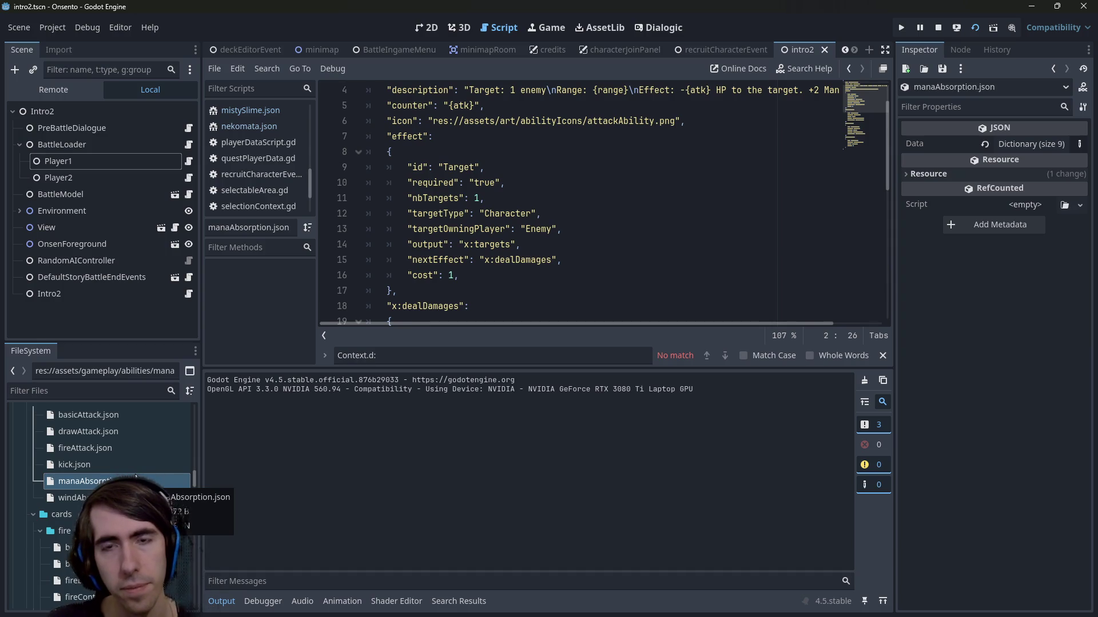
pyautogui.scroll(1, 677, 195)
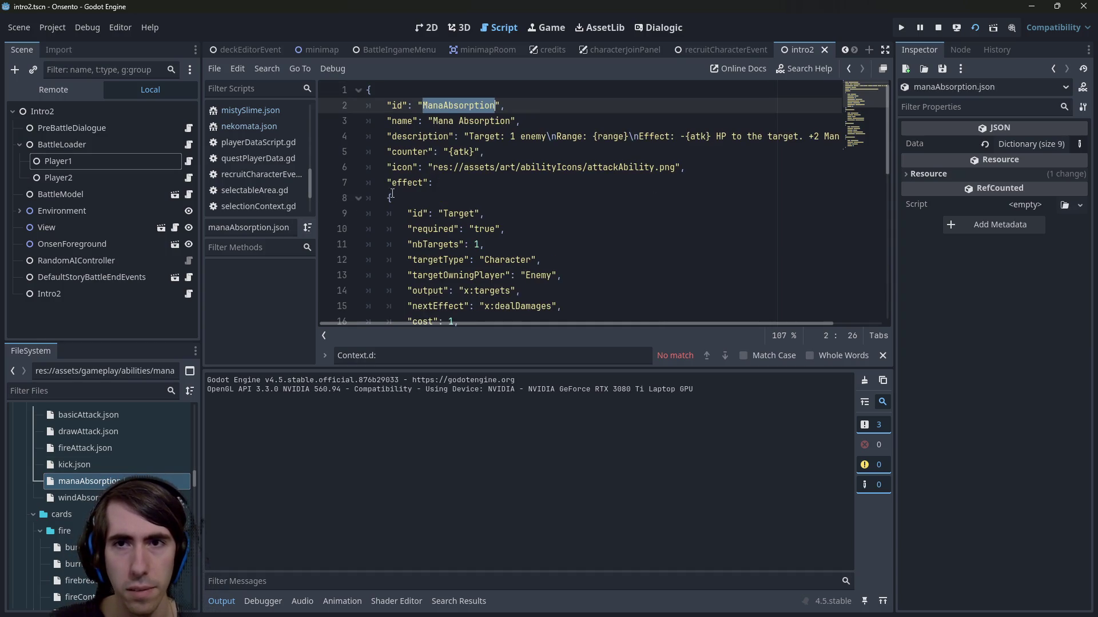
# Step: Attack the first slime, end the turn, and close the Onsento debug window
pyautogui.click(819, 137)
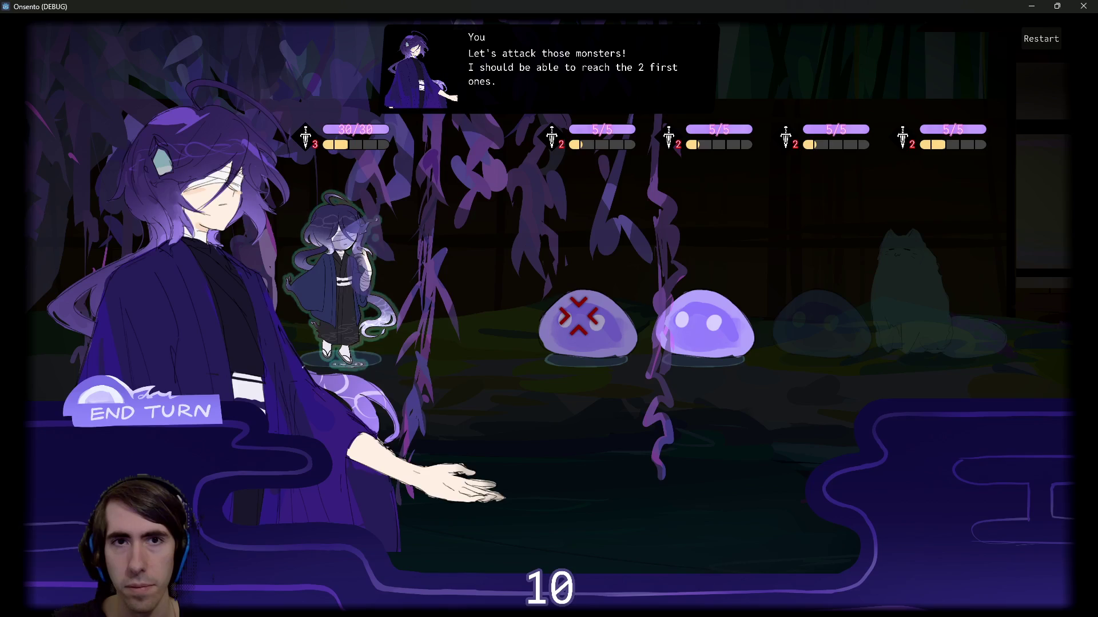
pyautogui.click(587, 326)
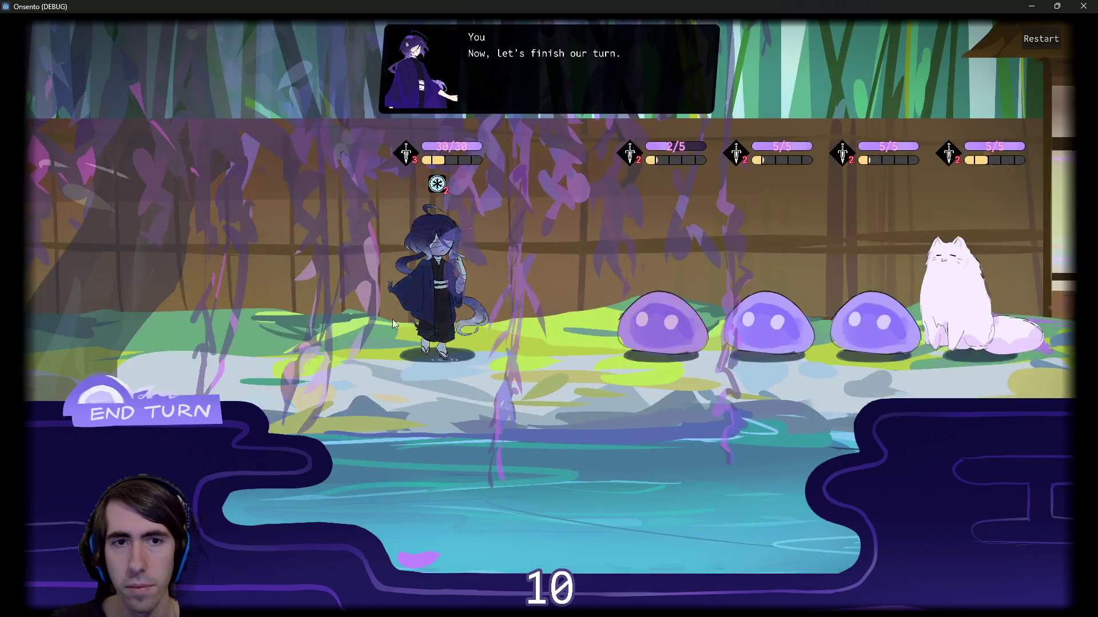
pyautogui.click(187, 410)
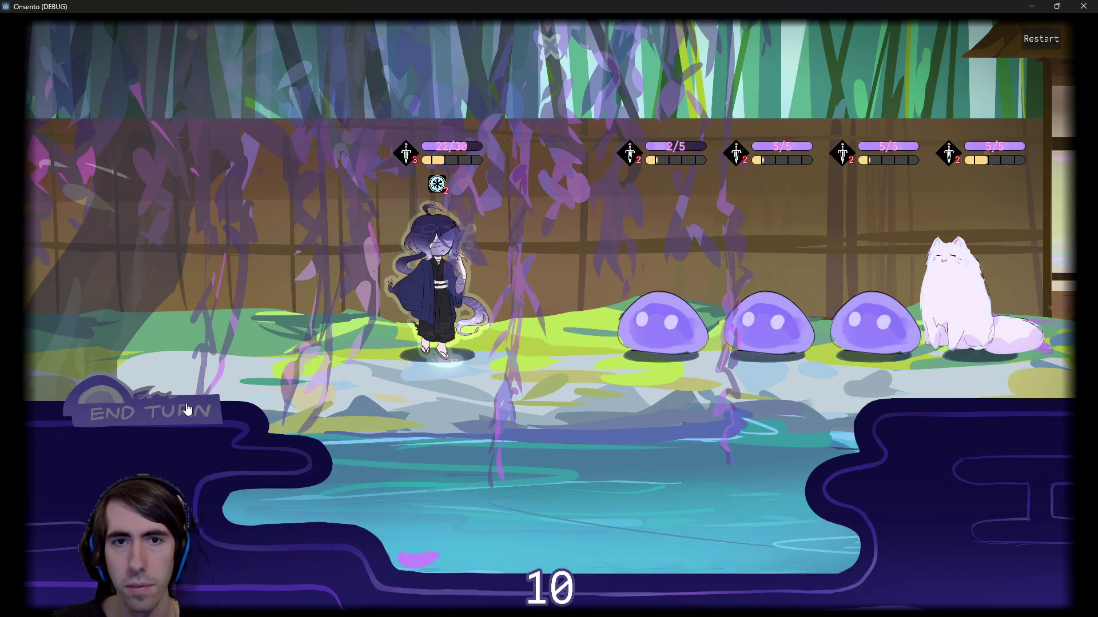
pyautogui.click(1083, 6)
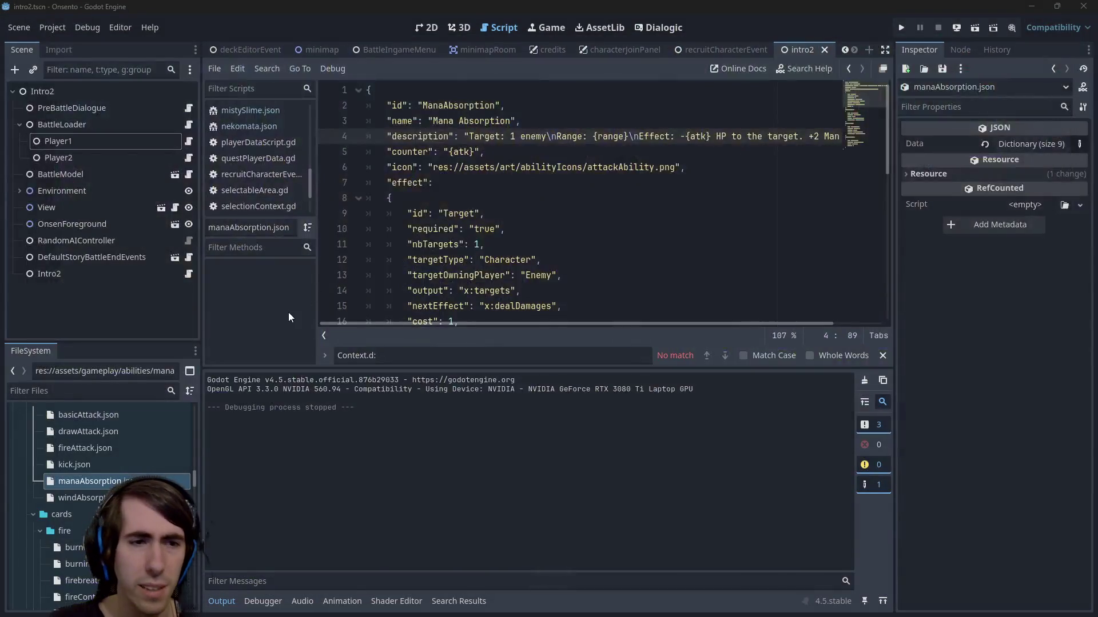
# Step: In windAbsorption.json, change the status value on line 30 from Mana to Wind
pyautogui.doubleClick(80, 498)
pyautogui.click(556, 212)
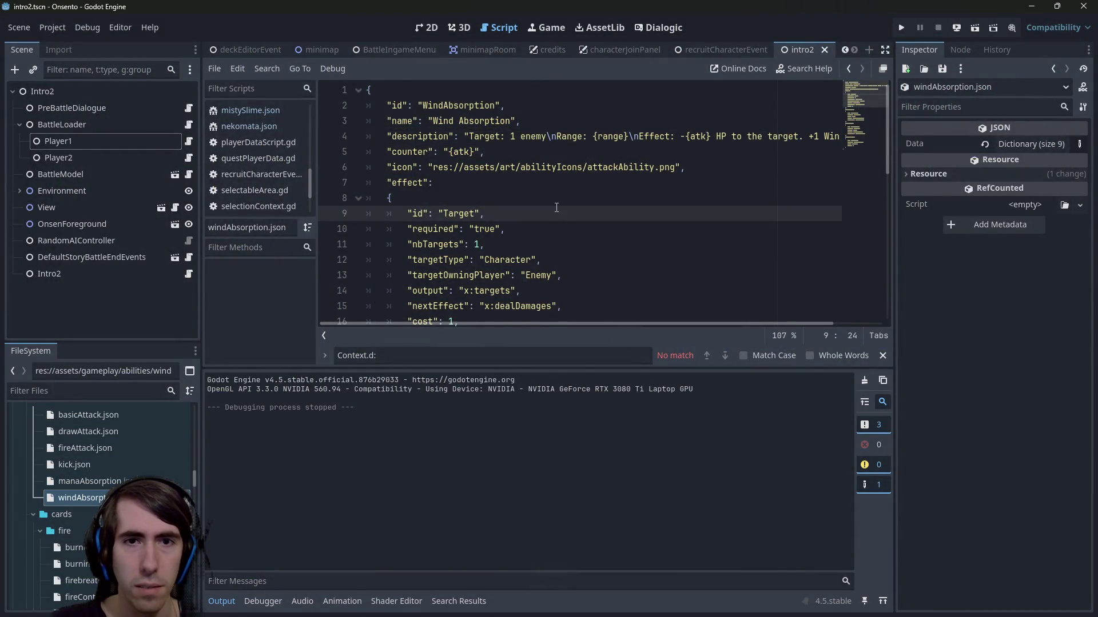
pyautogui.scroll(-5, 557, 208)
pyautogui.scroll(-4, 549, 207)
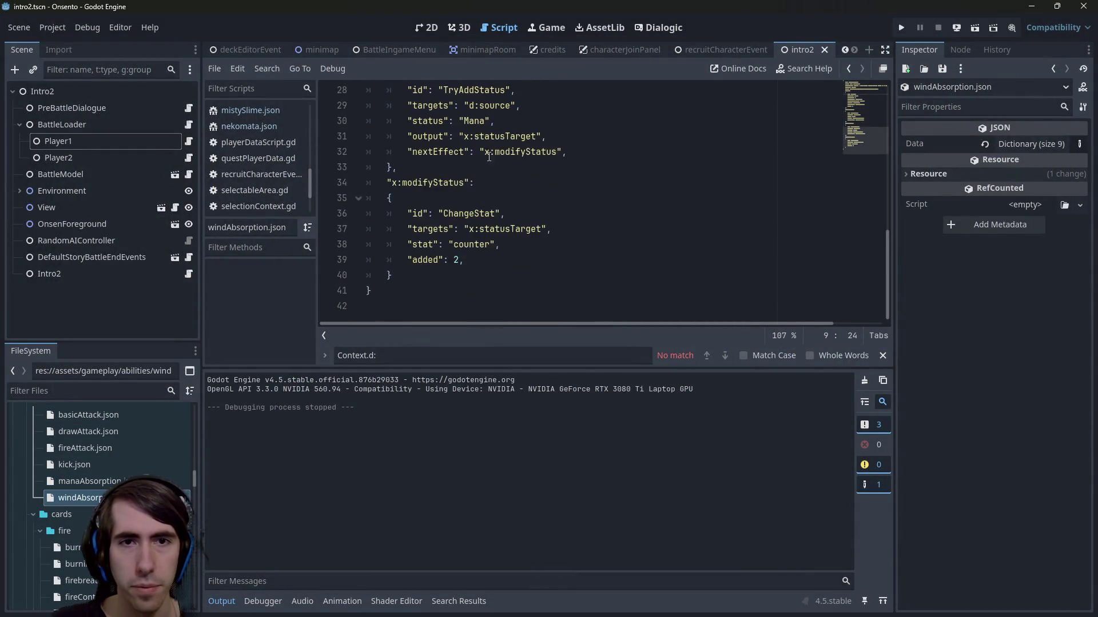
pyautogui.doubleClick(474, 122)
pyautogui.write('Q')
pyautogui.press('BackSpace')
pyautogui.write('Wind')
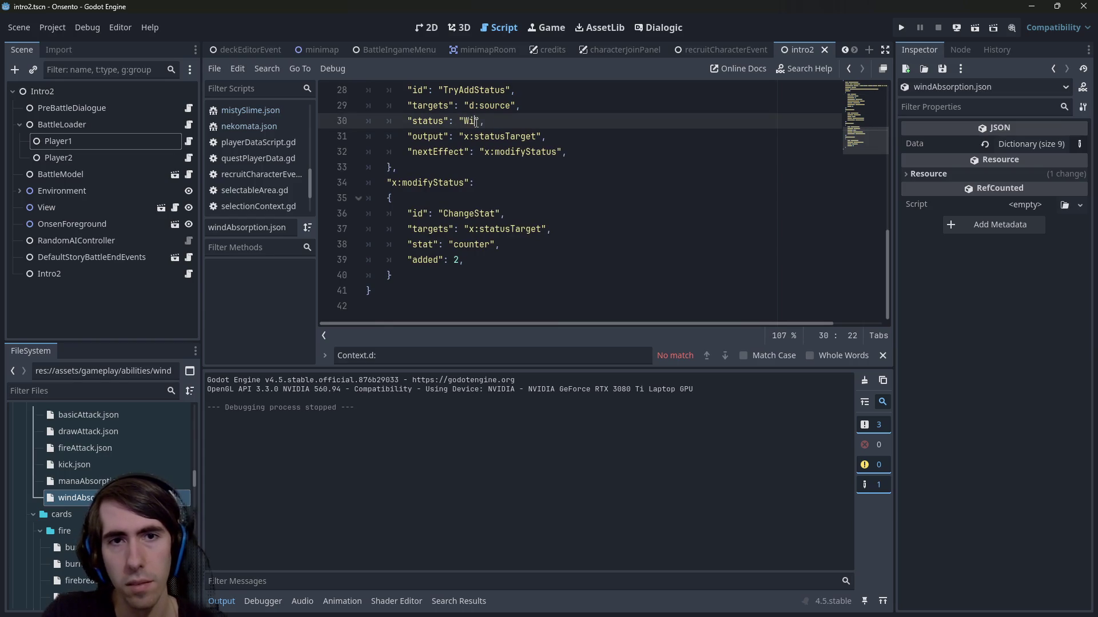
# Step: Test-run the current scene, close the game, and save windAbsorption.json
pyautogui.click(974, 28)
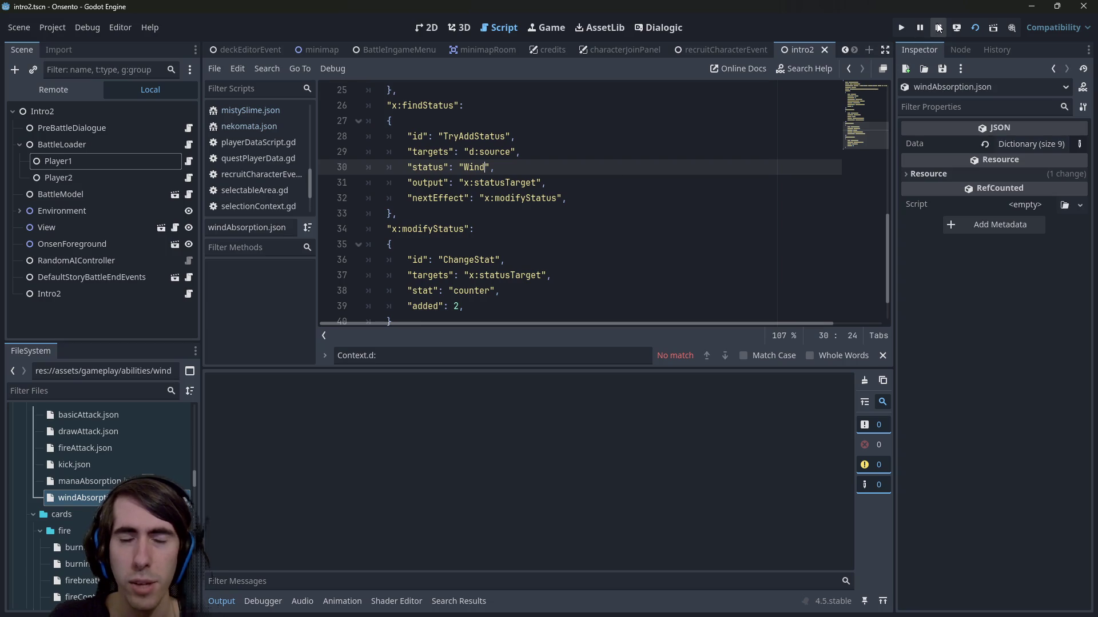
pyautogui.scroll(5, 558, 227)
pyautogui.scroll(-3, 557, 227)
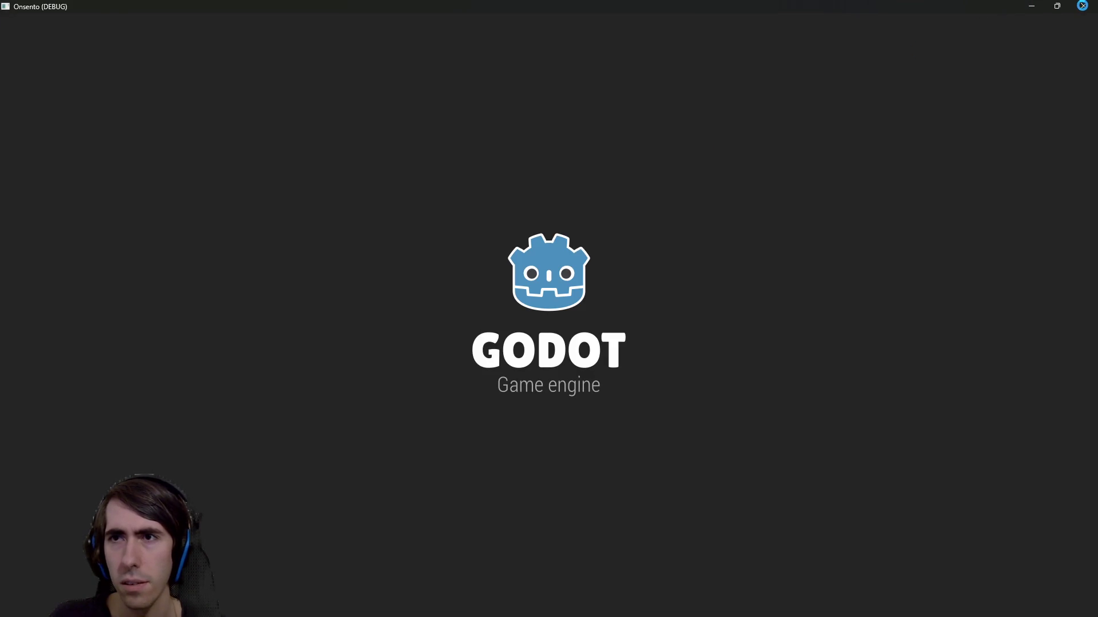
pyautogui.click(1083, 5)
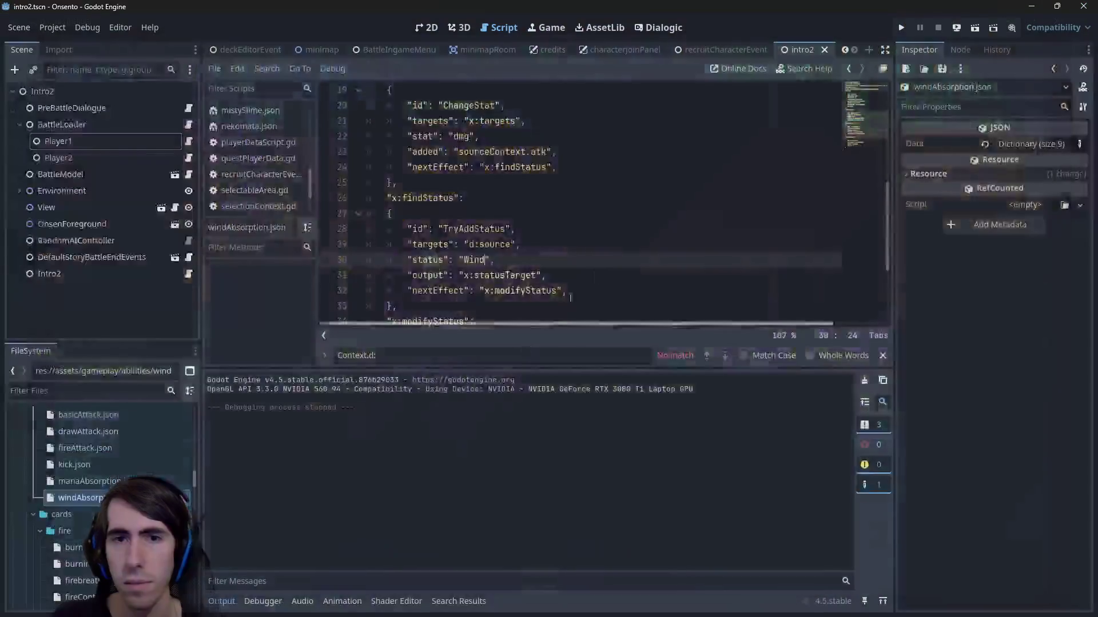
pyautogui.scroll(-3, 491, 236)
pyautogui.click(495, 254)
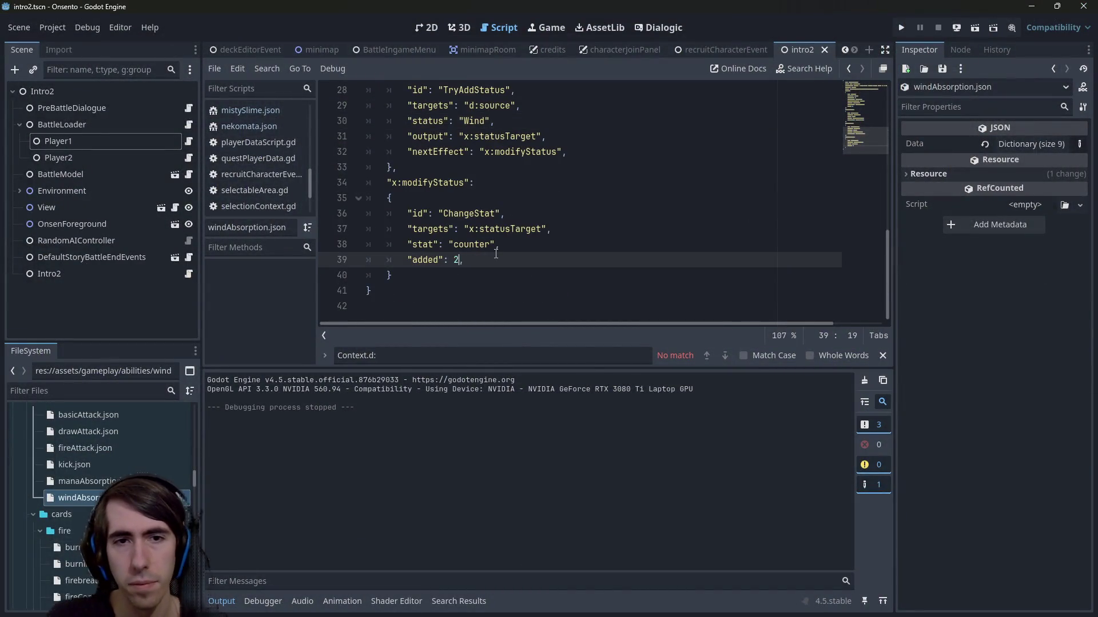
pyautogui.hotkey('ctrl', 's')
# Step: Play a test turn attacking the first slime (slime 2/5, player 23/30), then close the game
pyautogui.doubleClick(480, 244)
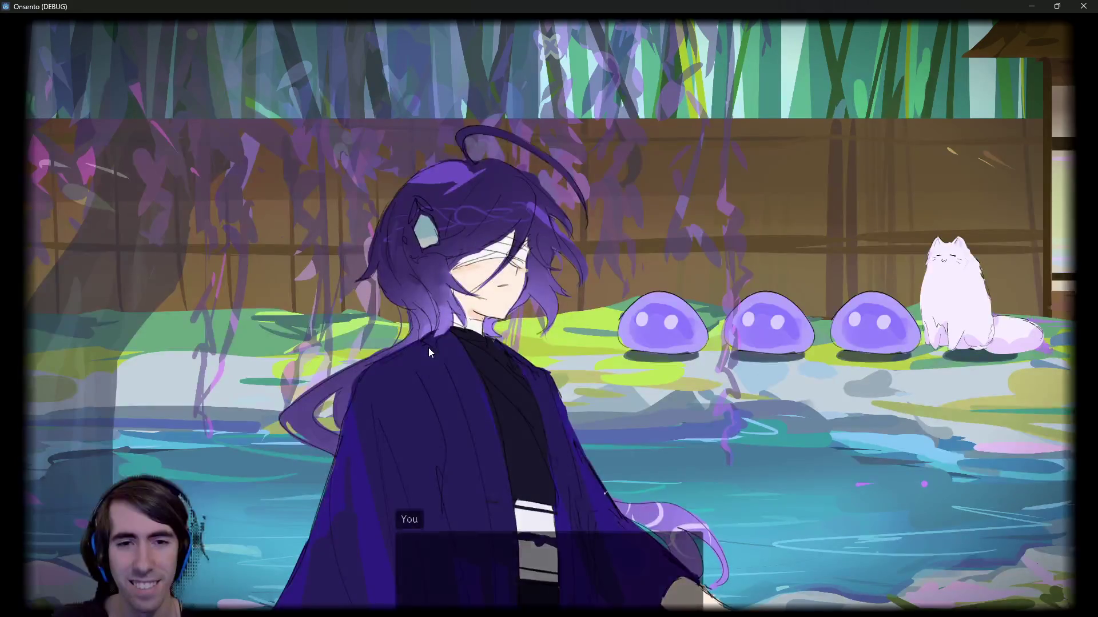
pyautogui.click(430, 351)
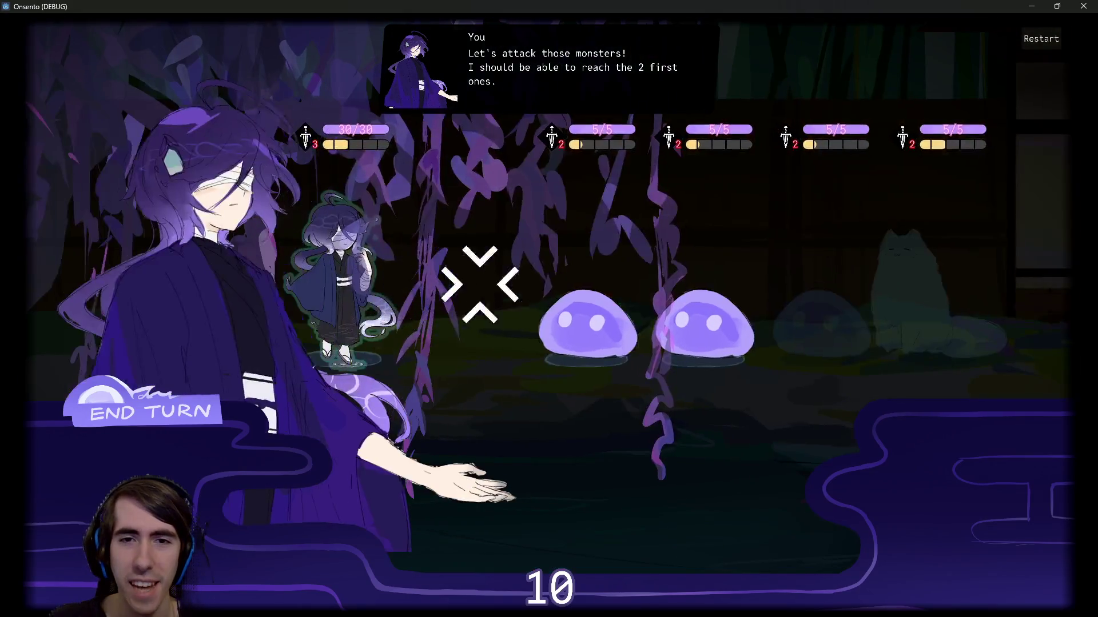
pyautogui.click(583, 320)
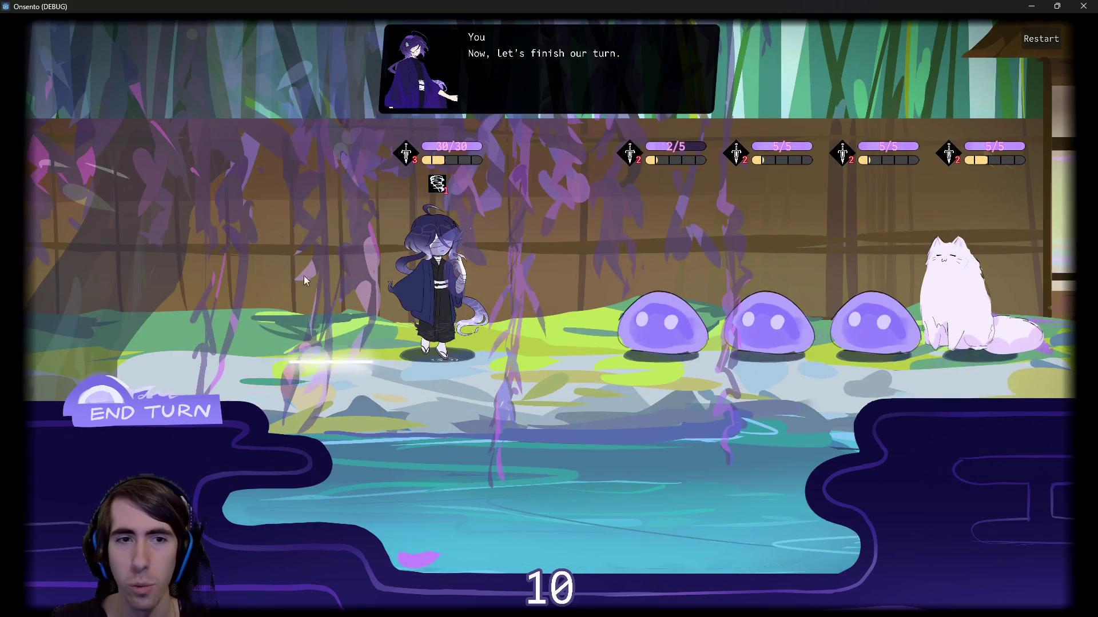
pyautogui.click(184, 394)
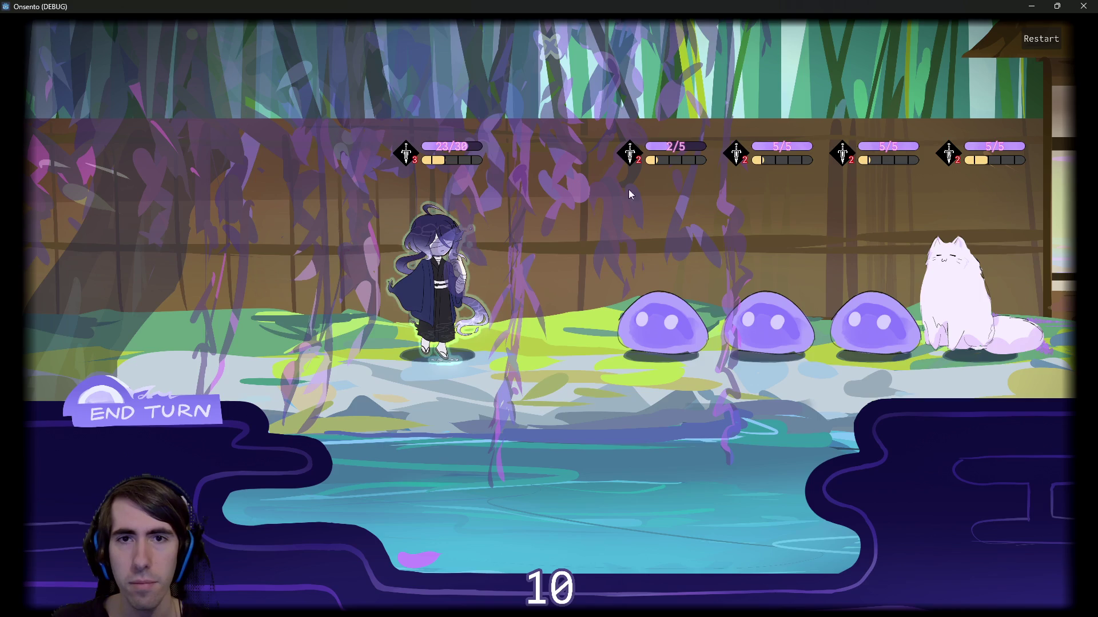
pyautogui.moveTo(457, 150)
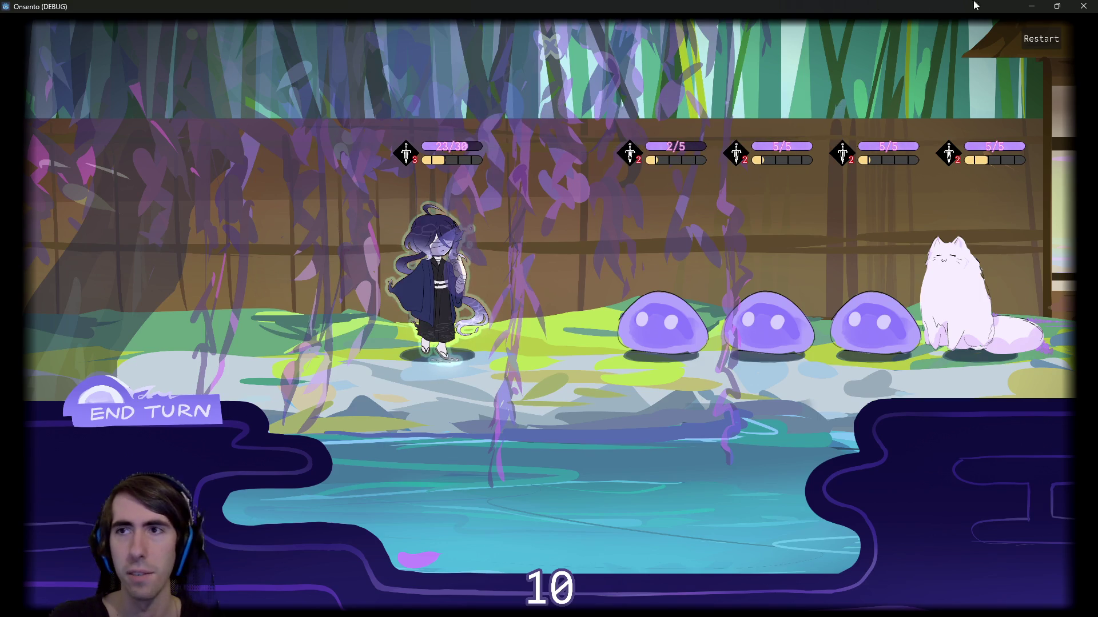
pyautogui.click(1086, 5)
pyautogui.click(511, 241)
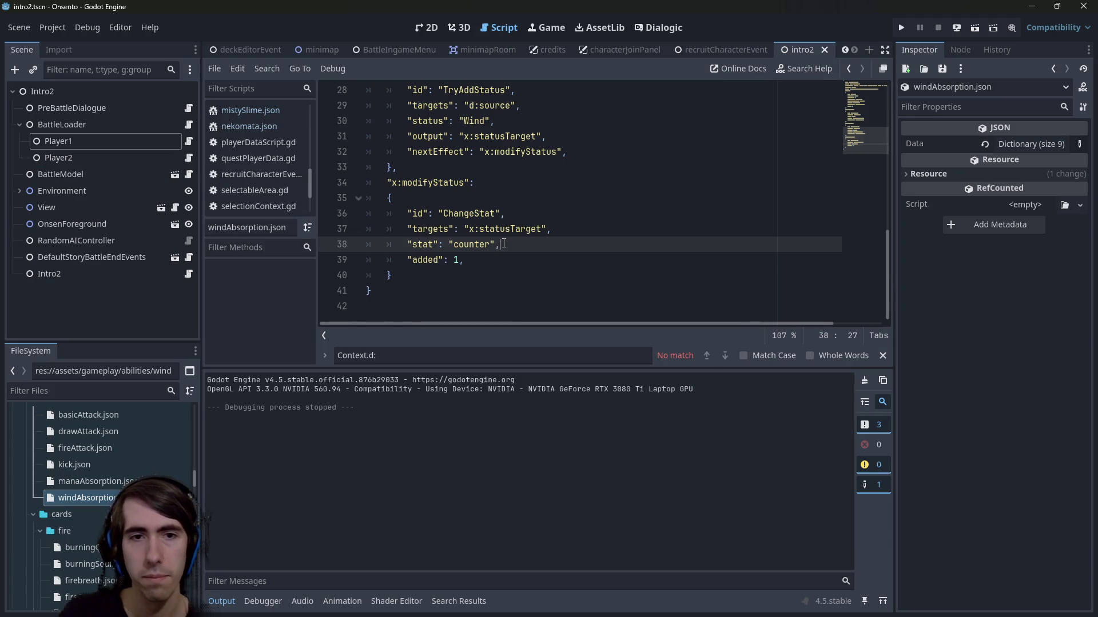
# Step: Open manaAbsorption.json and check its ManaAbsorption id and name
pyautogui.scroll(9, 503, 244)
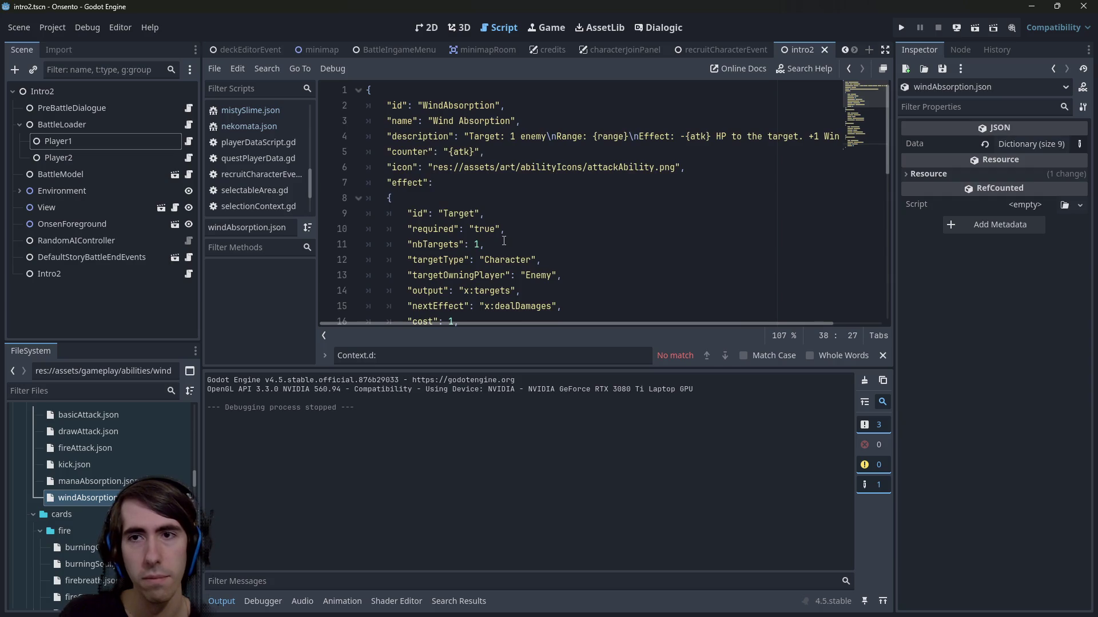
pyautogui.click(113, 480)
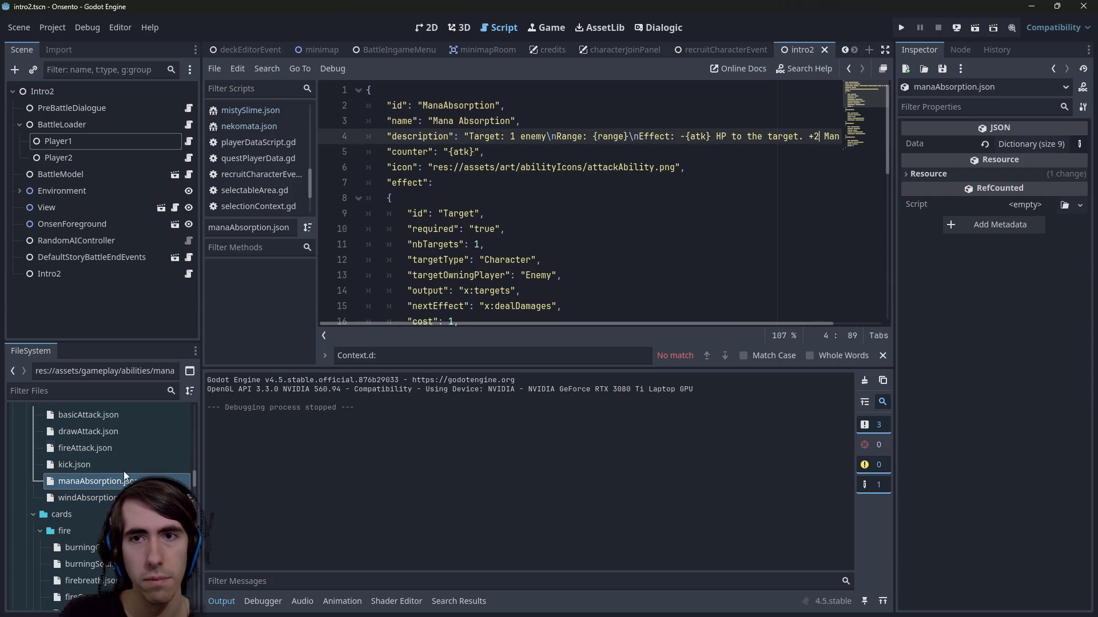
pyautogui.moveTo(647, 321)
pyautogui.mouseDown()
pyautogui.moveTo(748, 320)
pyautogui.moveTo(582, 324)
pyautogui.mouseUp()
pyautogui.scroll(-3, 592, 278)
pyautogui.scroll(3, 592, 277)
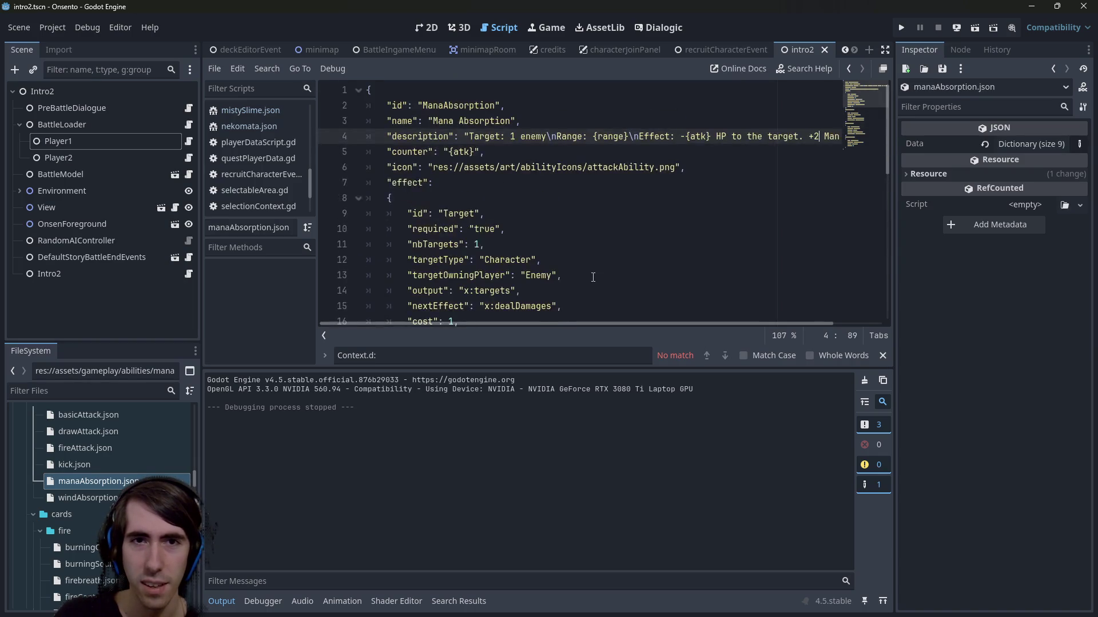
pyautogui.doubleClick(483, 120)
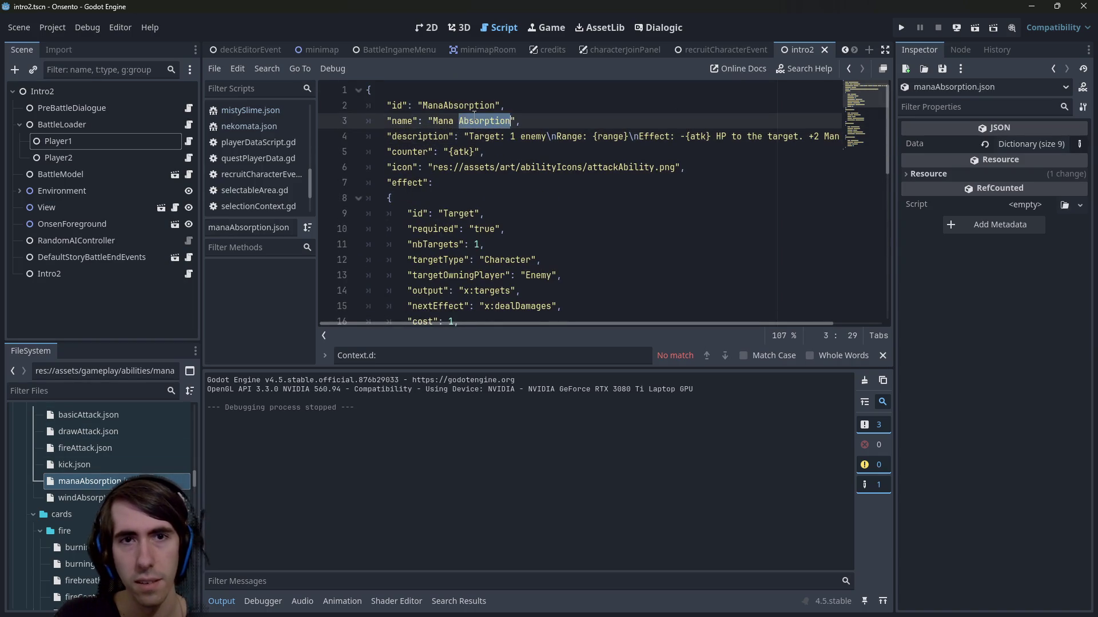
pyautogui.doubleClick(457, 106)
# Step: Open the mistElemental.json character file to check its atk, hp and ability
pyautogui.scroll(3, 103, 504)
pyautogui.scroll(-6, 103, 503)
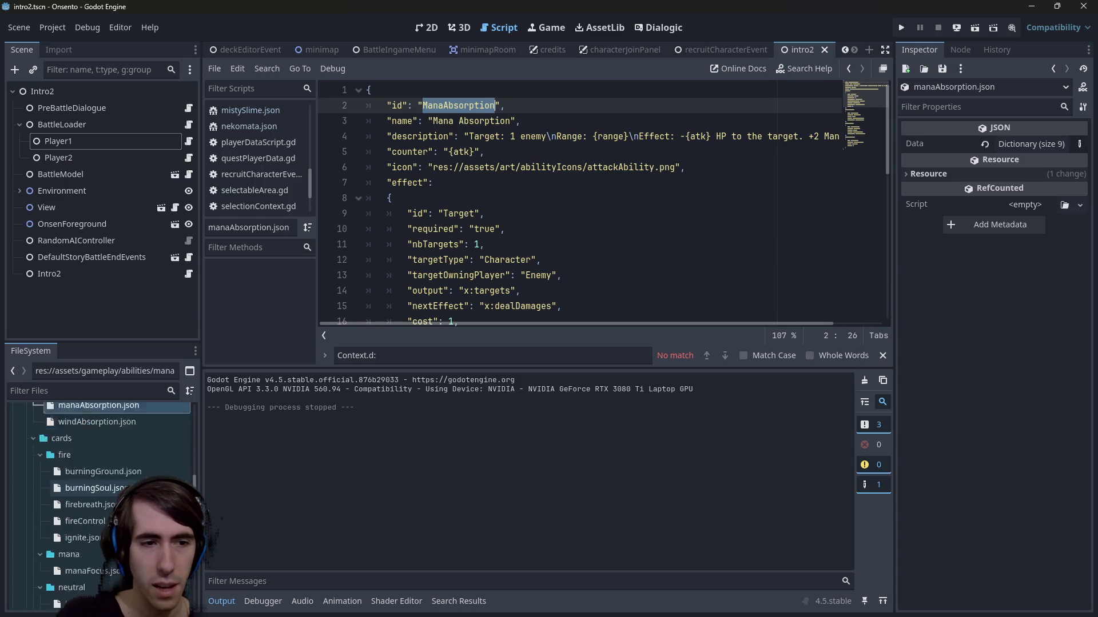
pyautogui.scroll(-5, 103, 503)
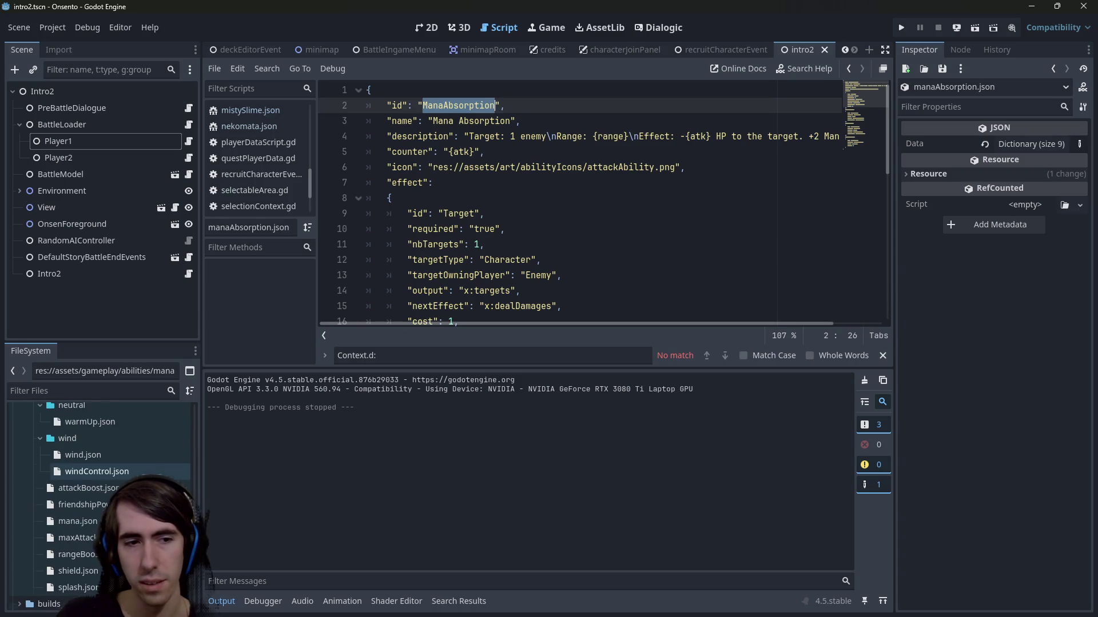
pyautogui.scroll(3, 103, 503)
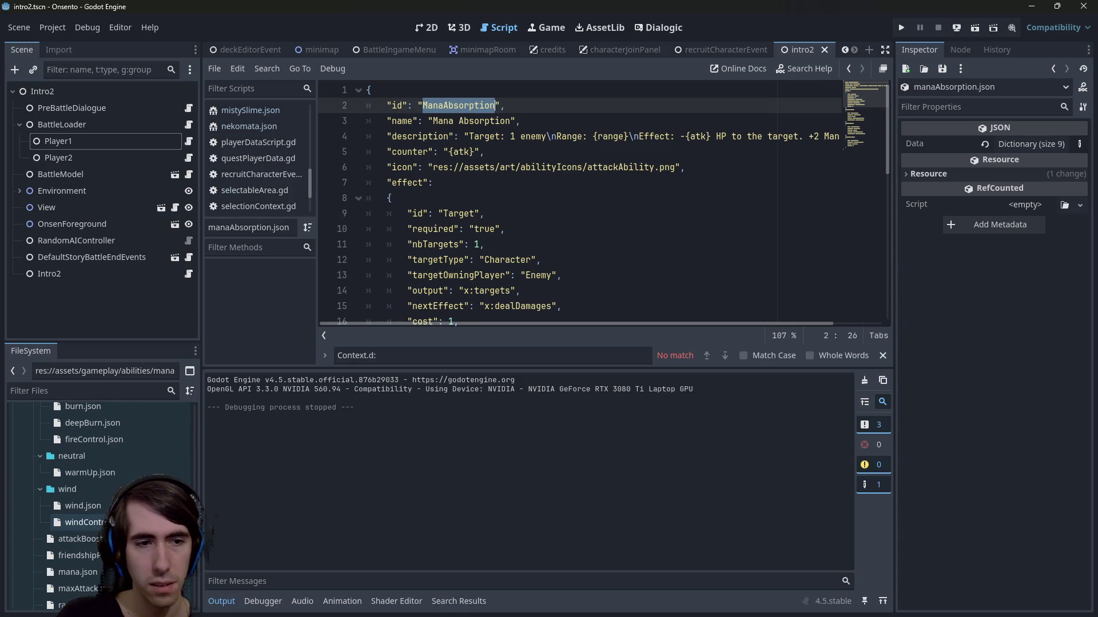
pyautogui.scroll(-3, 103, 503)
pyautogui.scroll(-5, 90, 499)
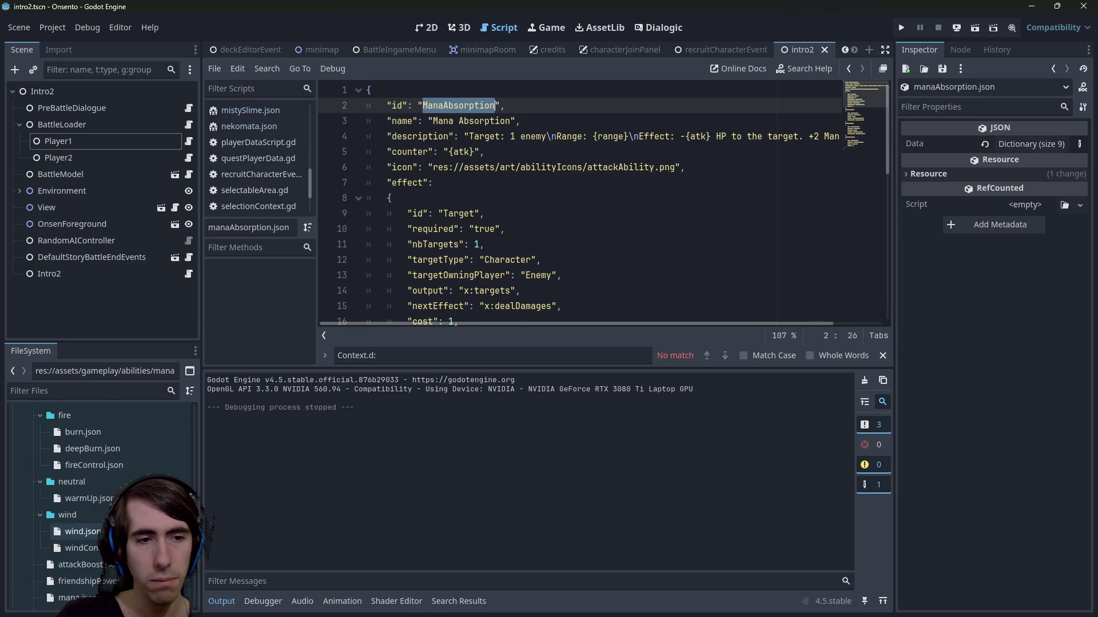
pyautogui.scroll(-10, 94, 477)
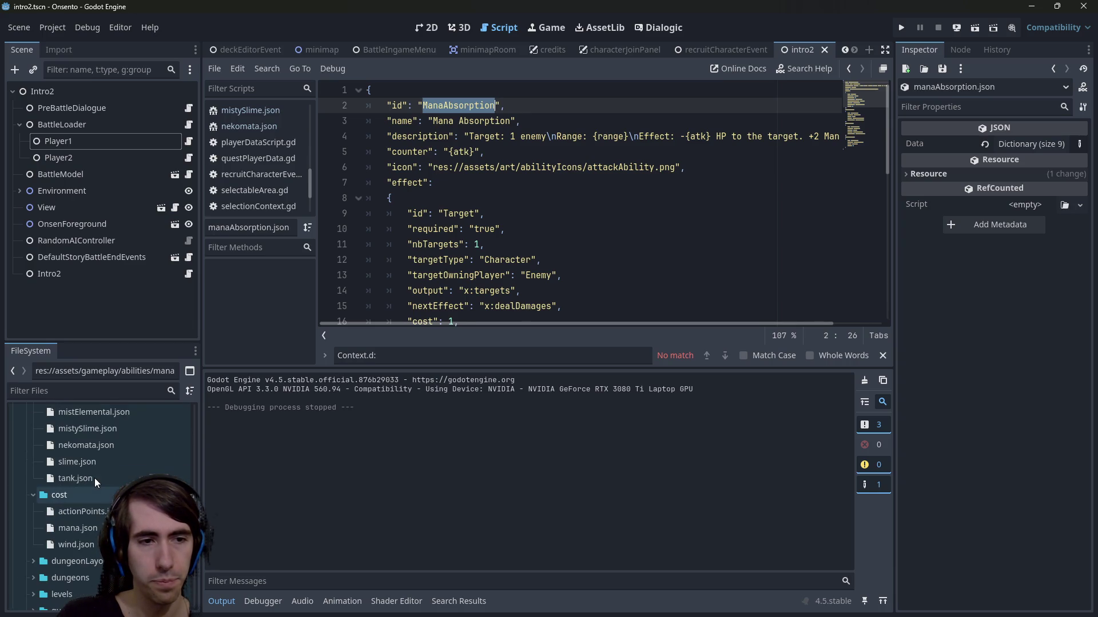
pyautogui.scroll(3, 94, 484)
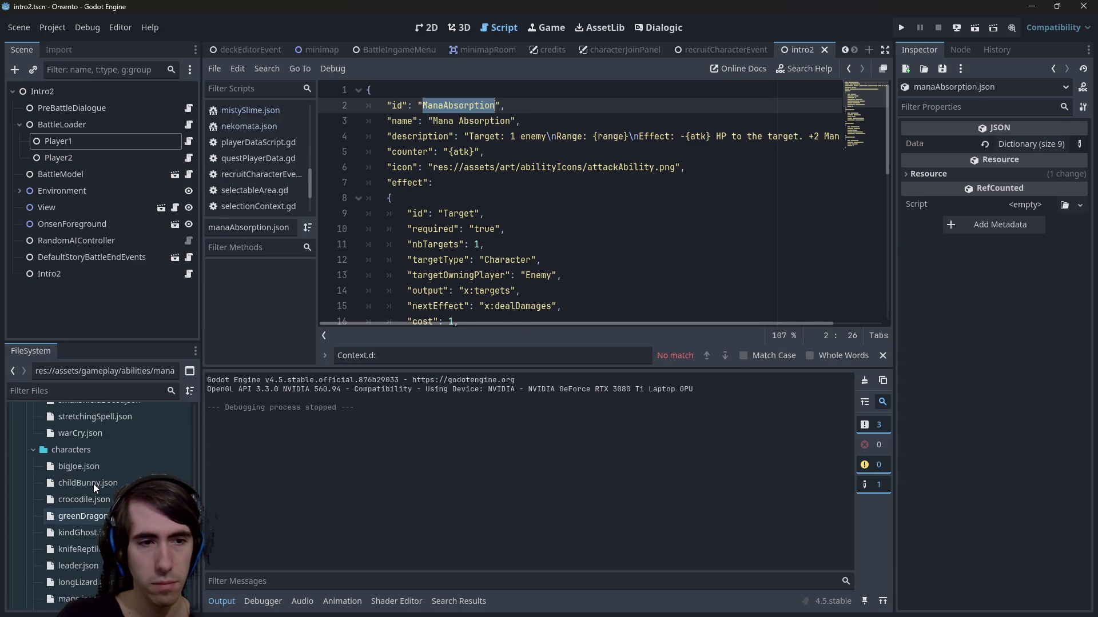
pyautogui.scroll(-3, 92, 497)
pyautogui.doubleClick(92, 566)
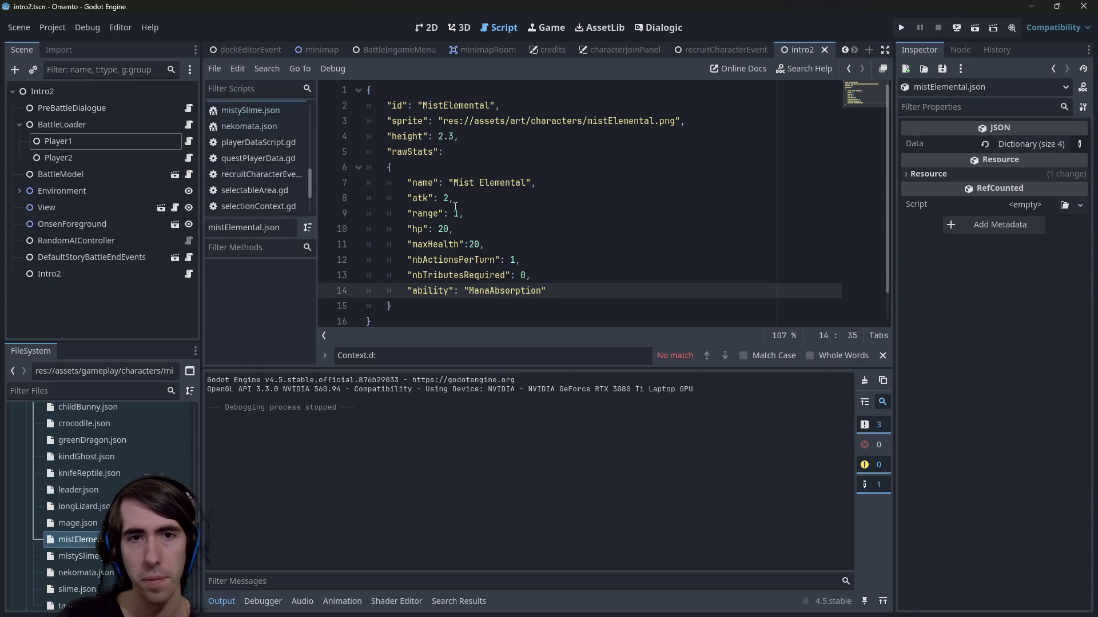
pyautogui.click(475, 202)
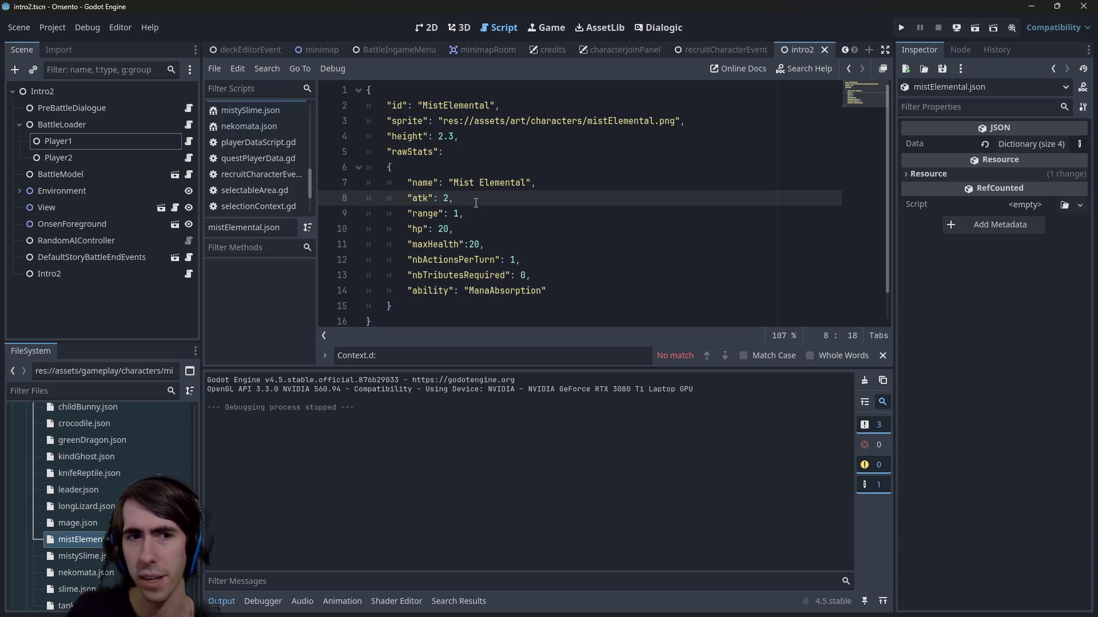
# Step: Search the project for 'MistElemental' and open its enemyGenerator and expeditionGenBlueprint matches
pyautogui.hotkey('ctrl', 'shift', 'f')
pyautogui.write('Mis')
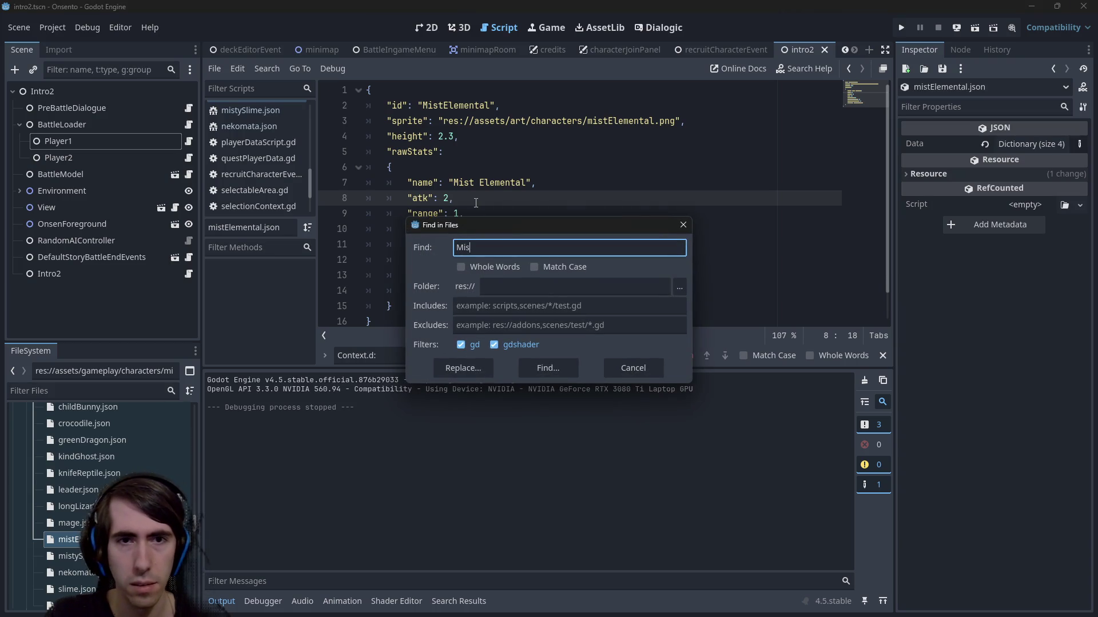
pyautogui.write('tElemental')
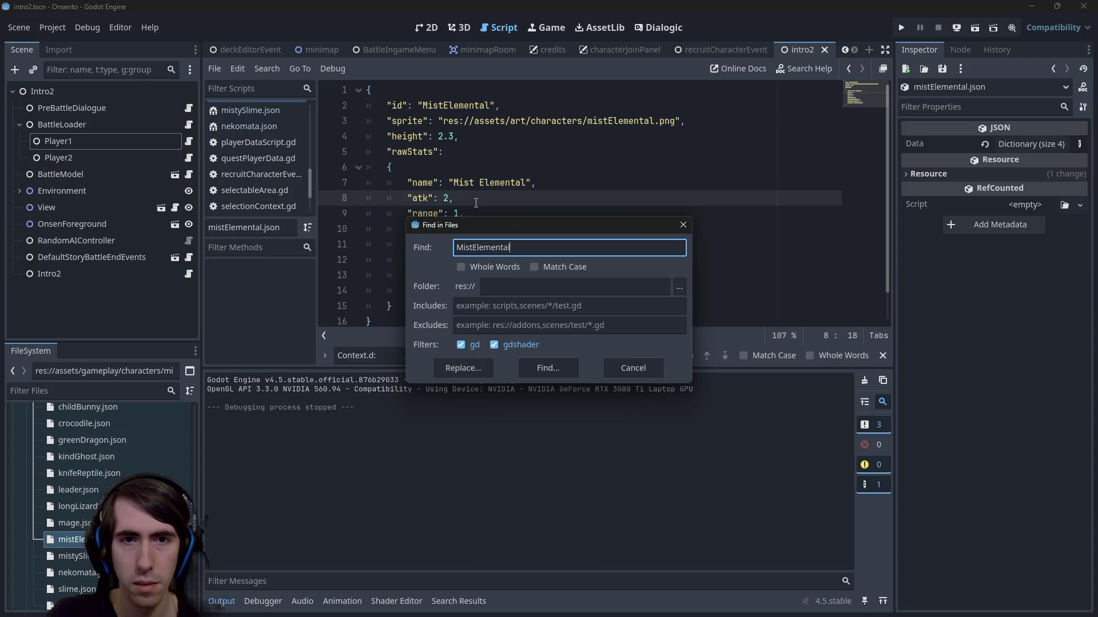
pyautogui.press('Return')
pyautogui.click(393, 450)
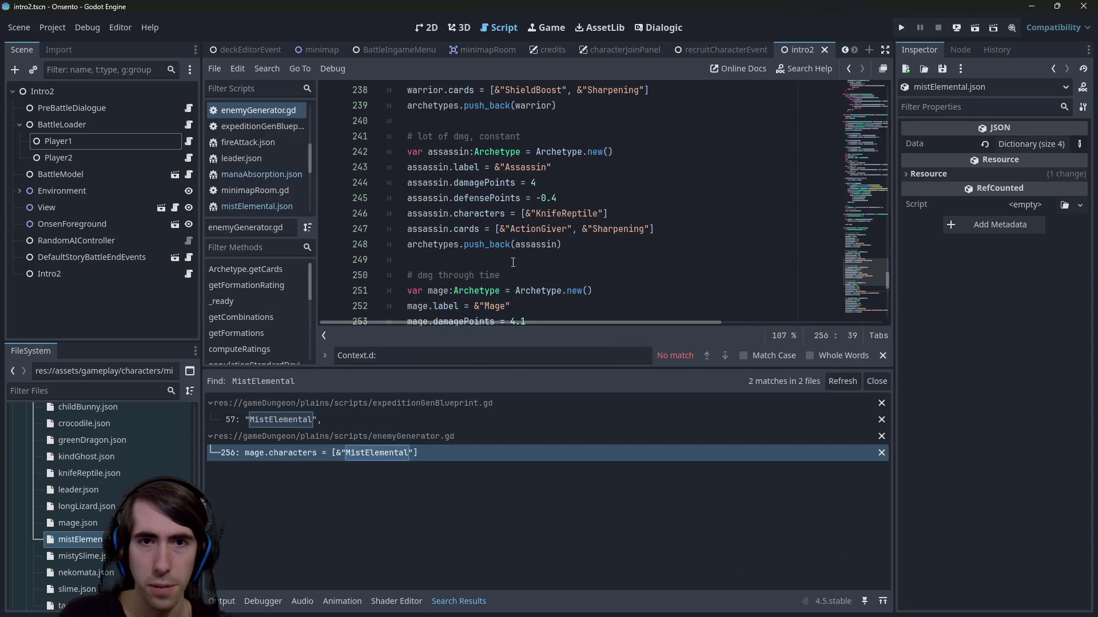
pyautogui.click(433, 427)
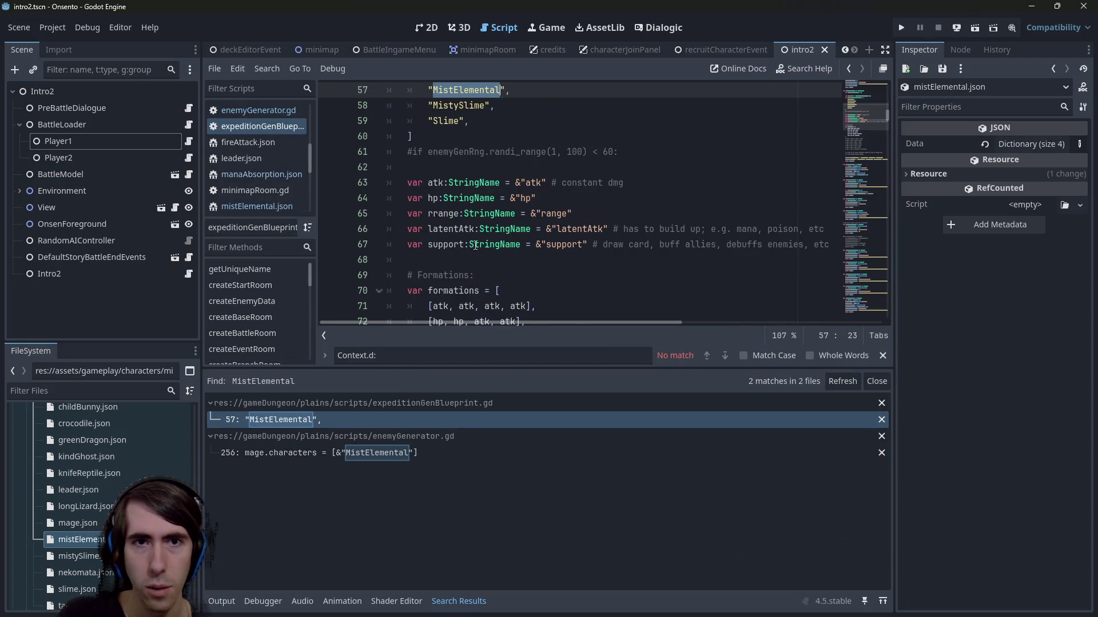
# Step: Inspect the createEnemyData function in expeditionGenBlueprint
pyautogui.scroll(2, 473, 231)
pyautogui.scroll(2, 469, 257)
pyautogui.scroll(-1, 469, 257)
pyautogui.moveTo(469, 259)
pyautogui.mouseDown()
pyautogui.moveTo(400, 187)
pyautogui.moveTo(348, 187)
pyautogui.mouseUp()
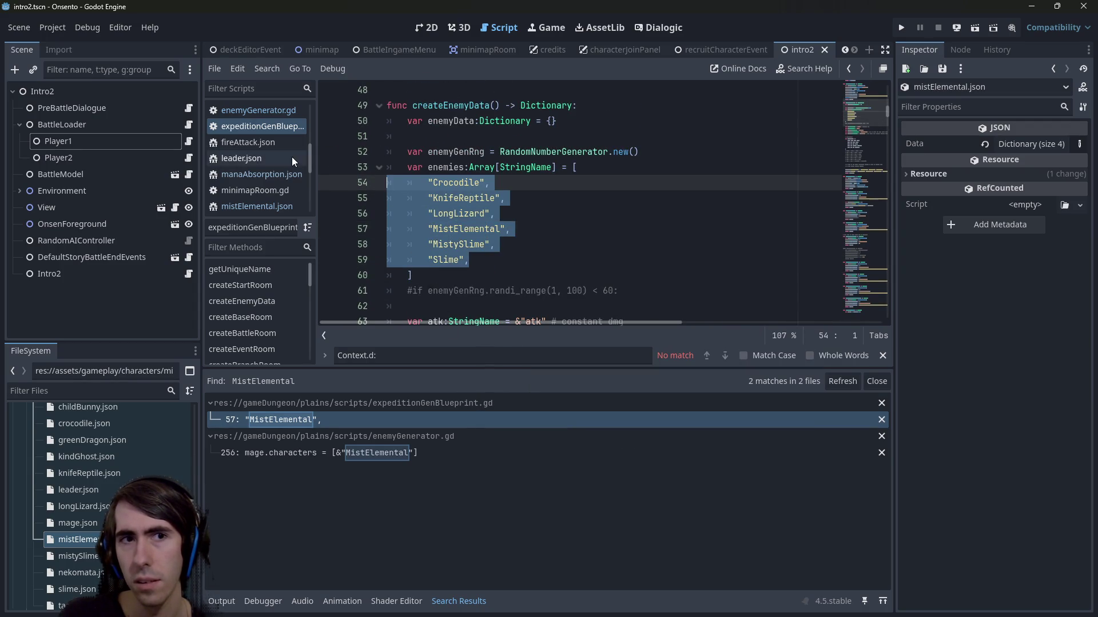
pyautogui.doubleClick(457, 105)
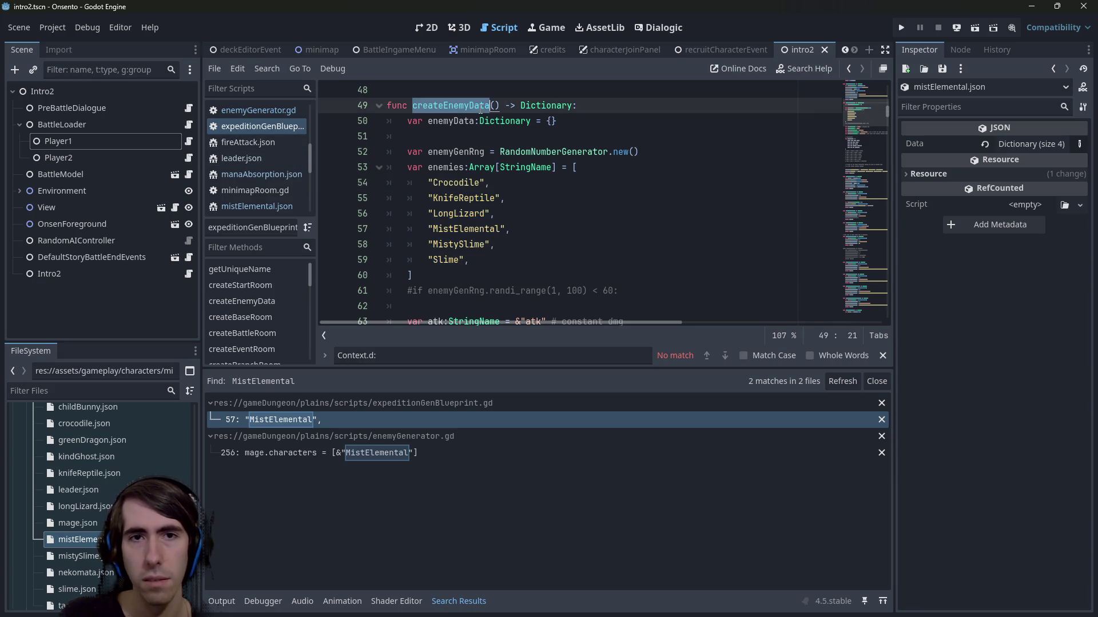
pyautogui.scroll(-3, 528, 223)
pyautogui.scroll(-9, 529, 223)
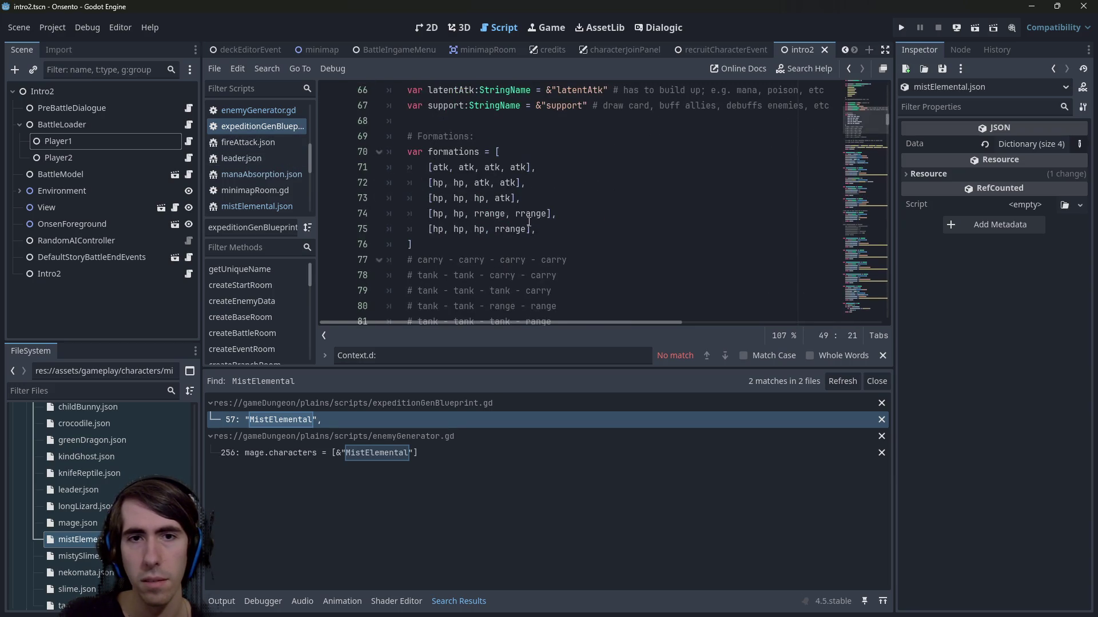
pyautogui.scroll(6, 529, 223)
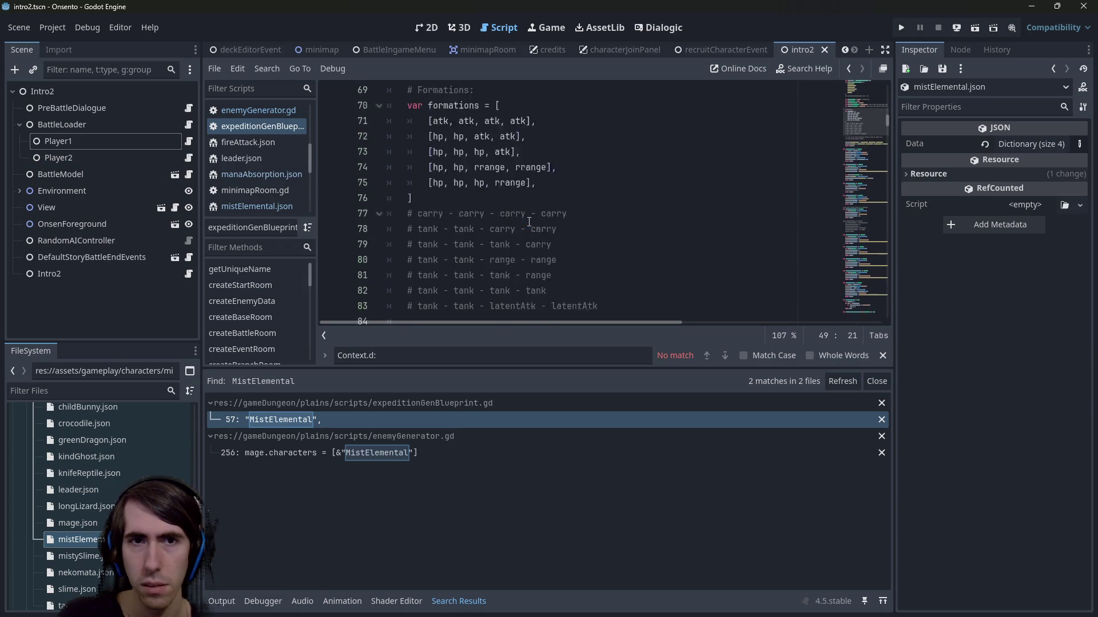
# Step: Jump to the MistElemental match in enemyGenerator.gd and pick out the SharpeningMagic card name
pyautogui.click(438, 456)
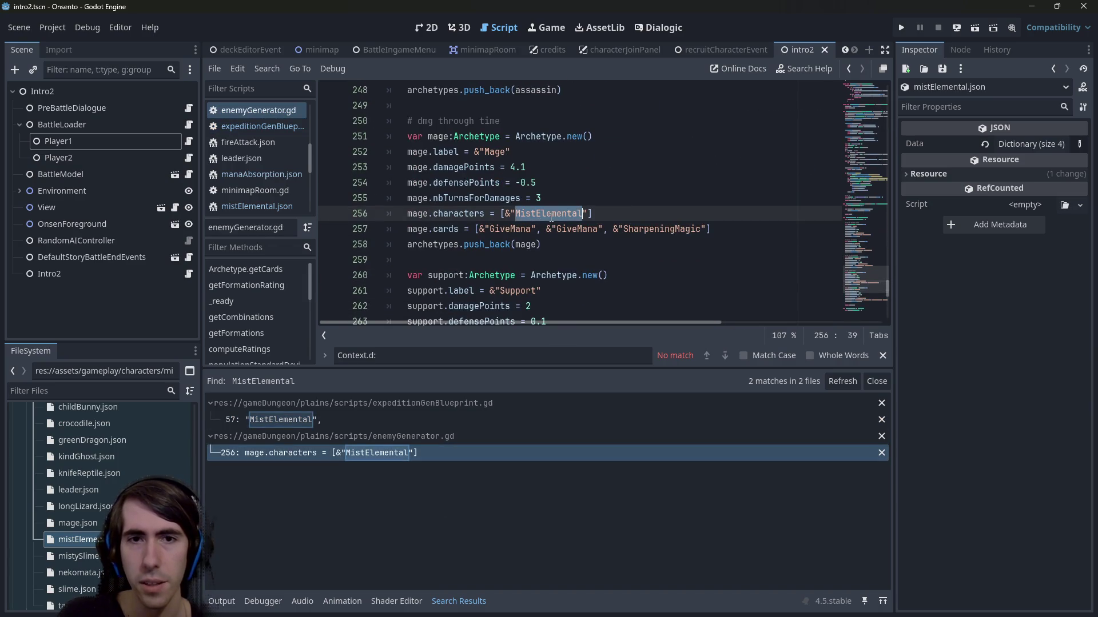
pyautogui.doubleClick(511, 230)
pyautogui.doubleClick(663, 229)
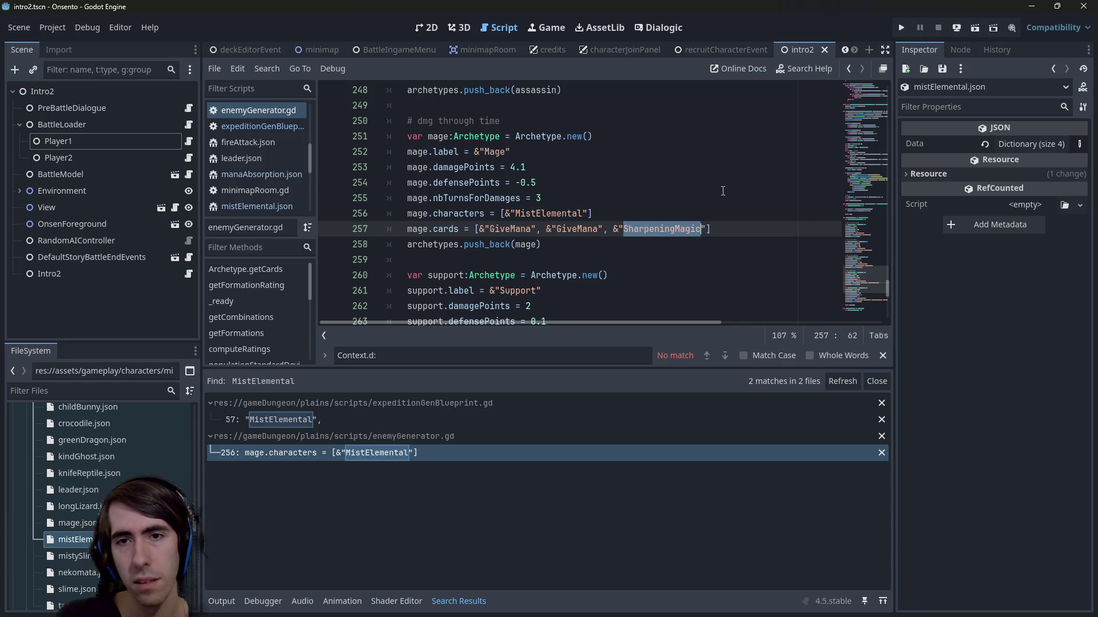
pyautogui.press('Right')
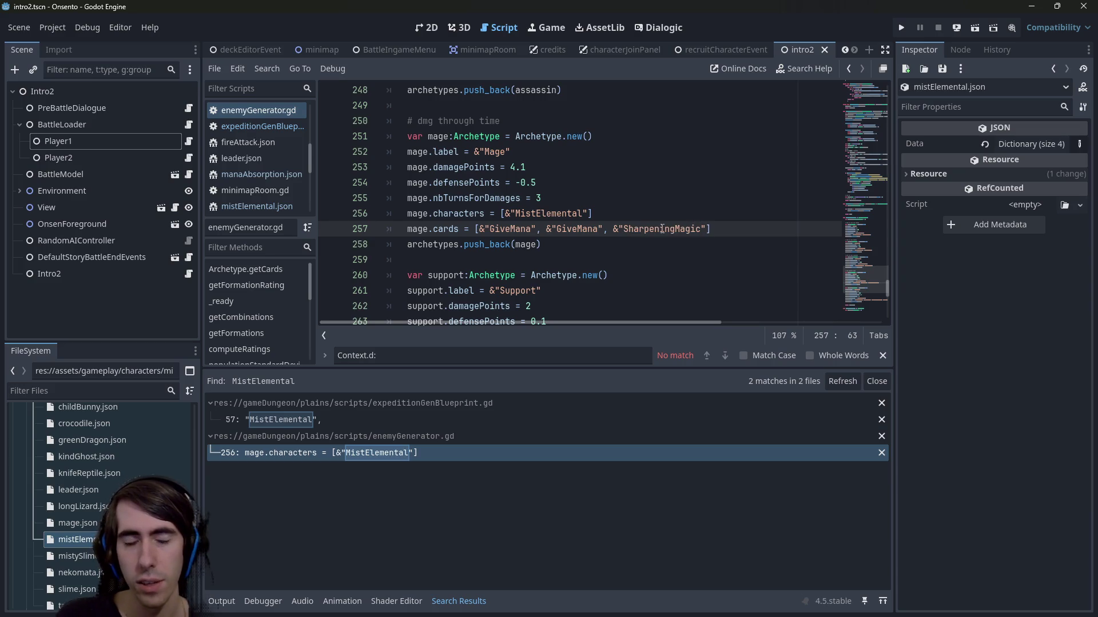
pyautogui.click(108, 392)
# Step: Filter files by 'sharp' and review sharpeningMagic.json's stat modification effect
pyautogui.write('sharp')
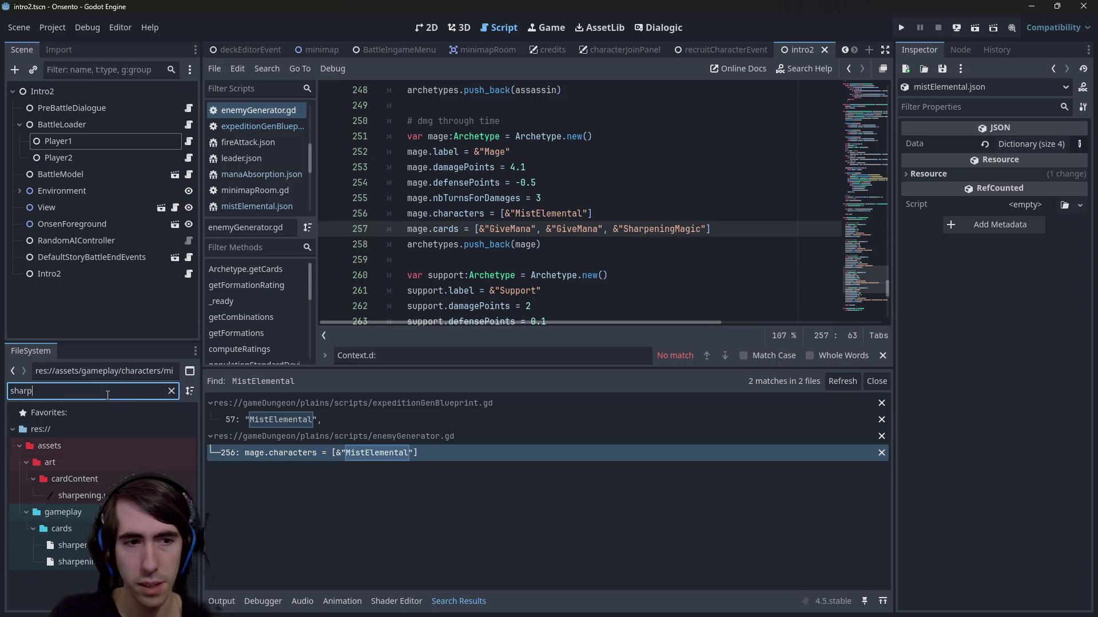
pyautogui.doubleClick(69, 562)
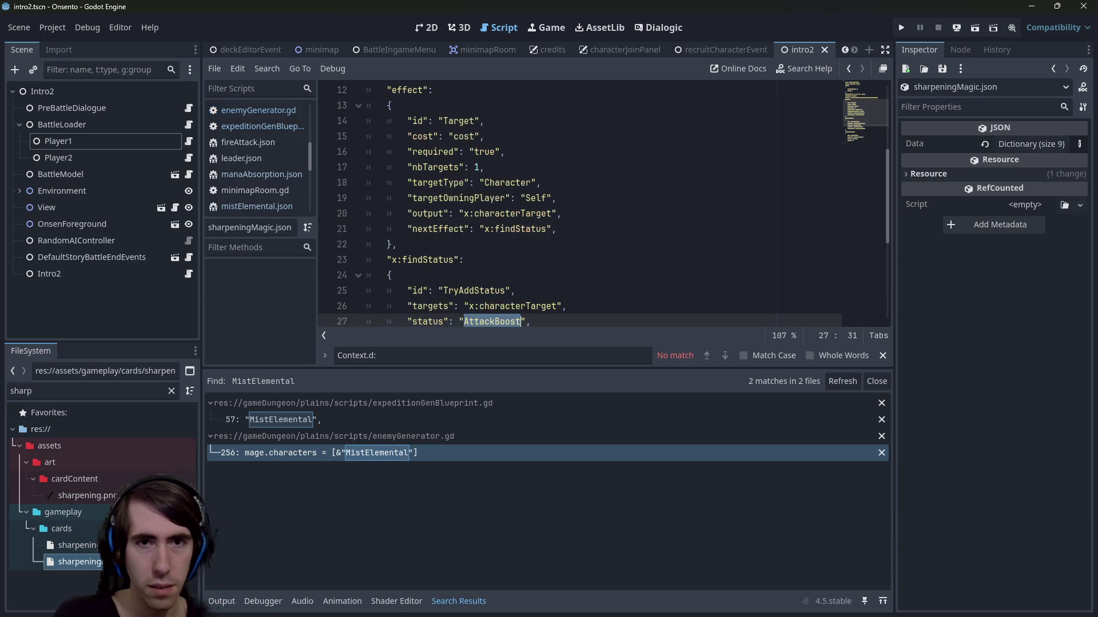
pyautogui.scroll(-4, 569, 192)
pyautogui.click(566, 205)
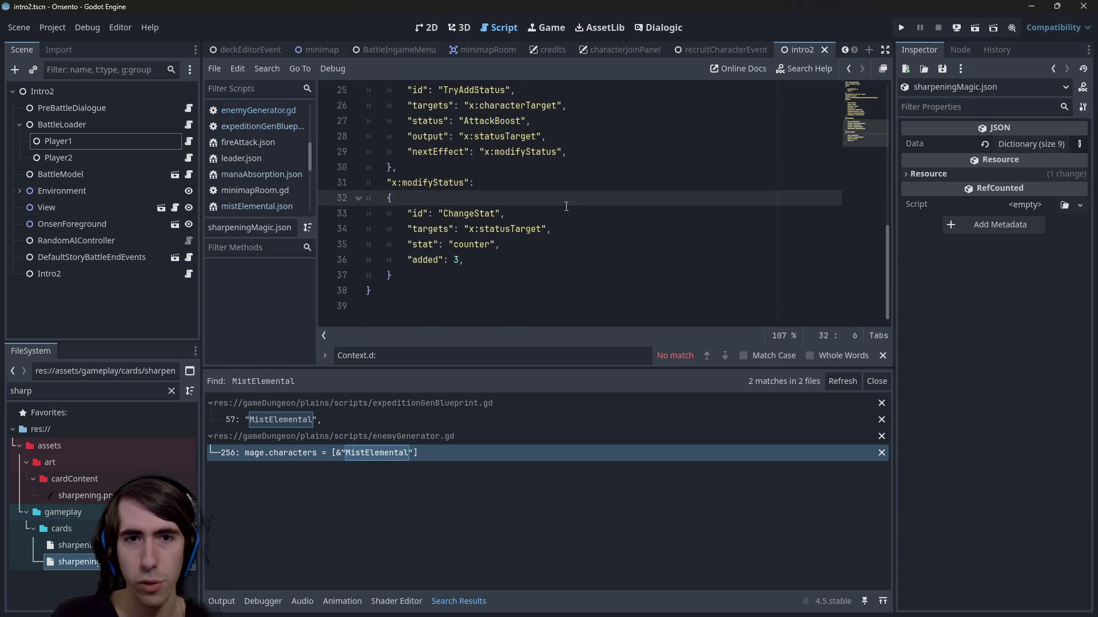
# Step: Back in enemyGenerator.gd, delete the duplicate &"GiveMana" from the Mage card list on line 257
pyautogui.hotkey('alt', 'Left')
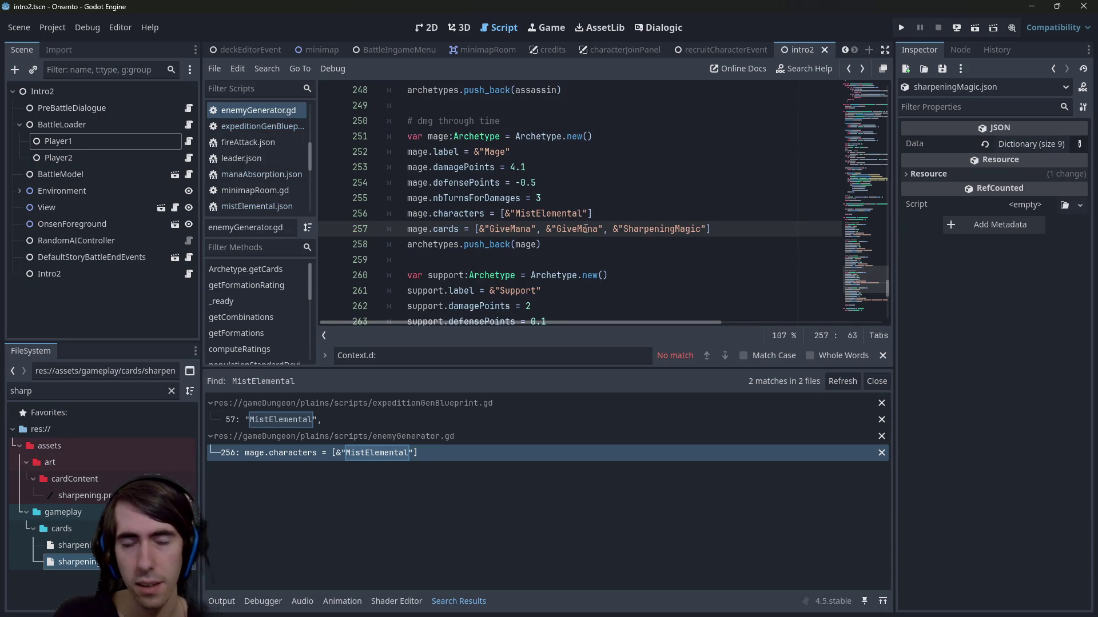
pyautogui.doubleClick(575, 229)
pyautogui.press('BackSpace')
pyautogui.press('BackSpace')
pyautogui.press('BackSpace')
pyautogui.press('Delete')
pyautogui.press('Delete')
pyautogui.press('Delete')
pyautogui.scroll(-4, 582, 251)
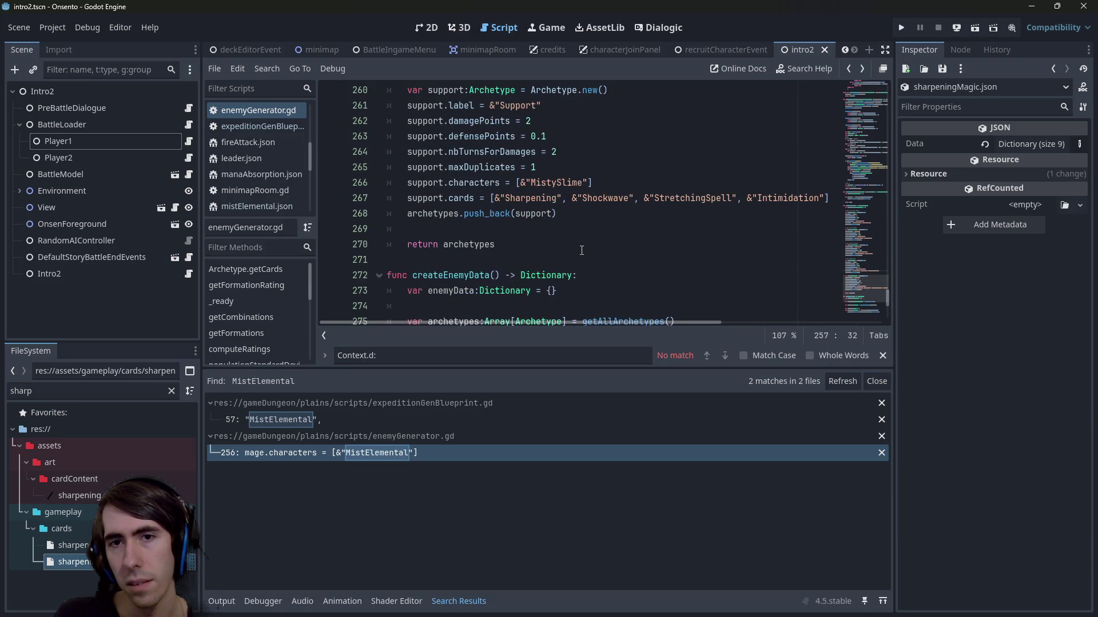
pyautogui.scroll(3, 581, 250)
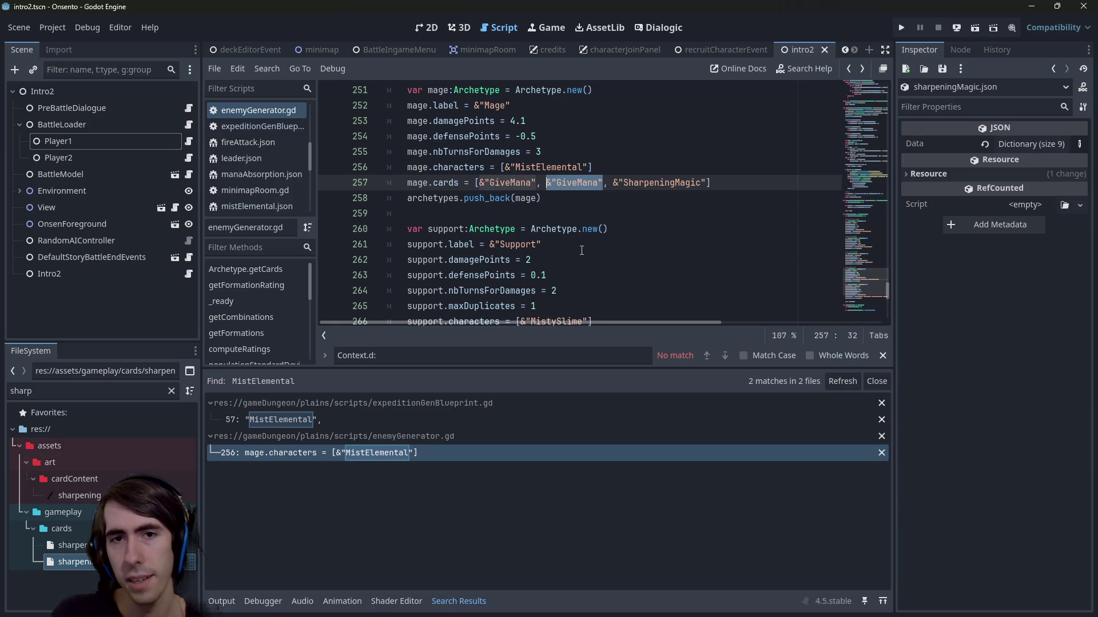
pyautogui.scroll(1, 581, 250)
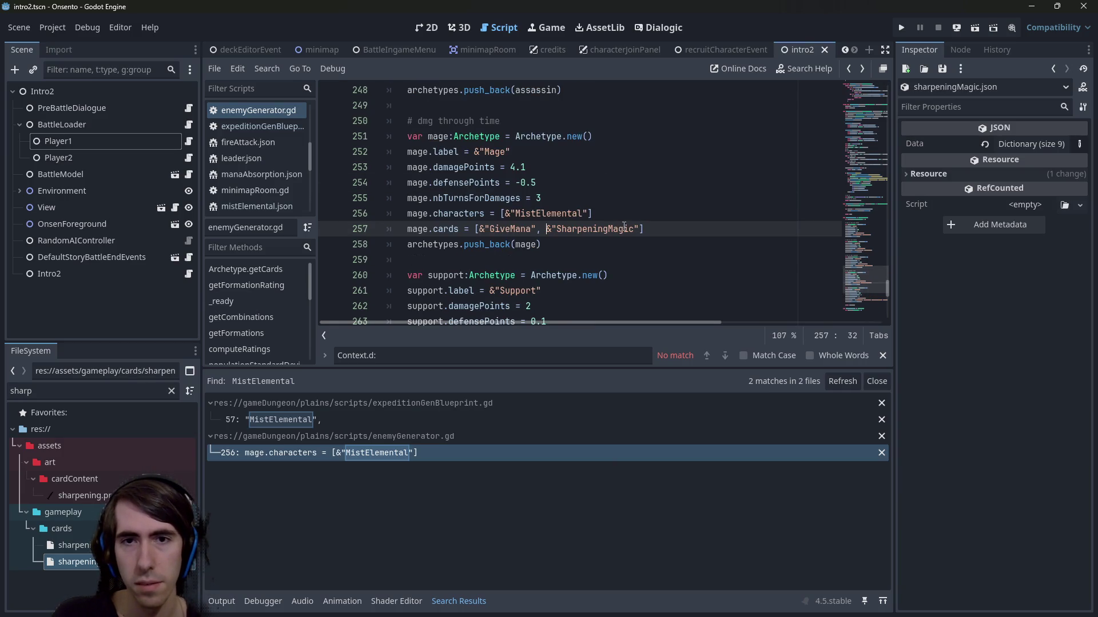
# Step: Restore the removed GiveMana entry and select the whole &"SharpeningMagic" entry
pyautogui.moveTo(638, 229); pyautogui.dragTo(545, 228)
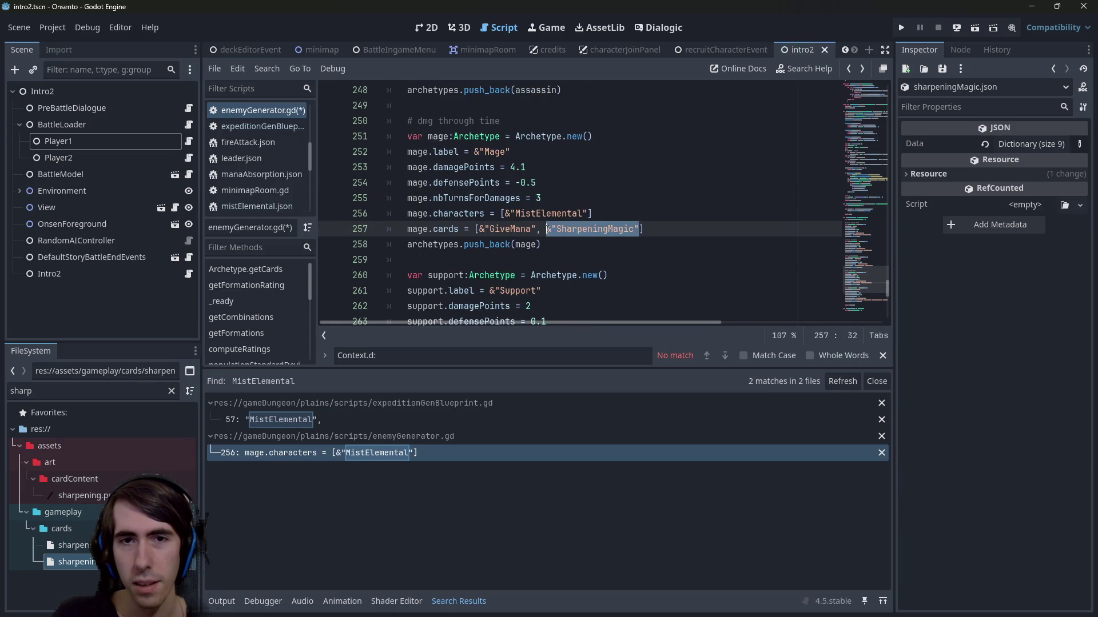
pyautogui.click(547, 229)
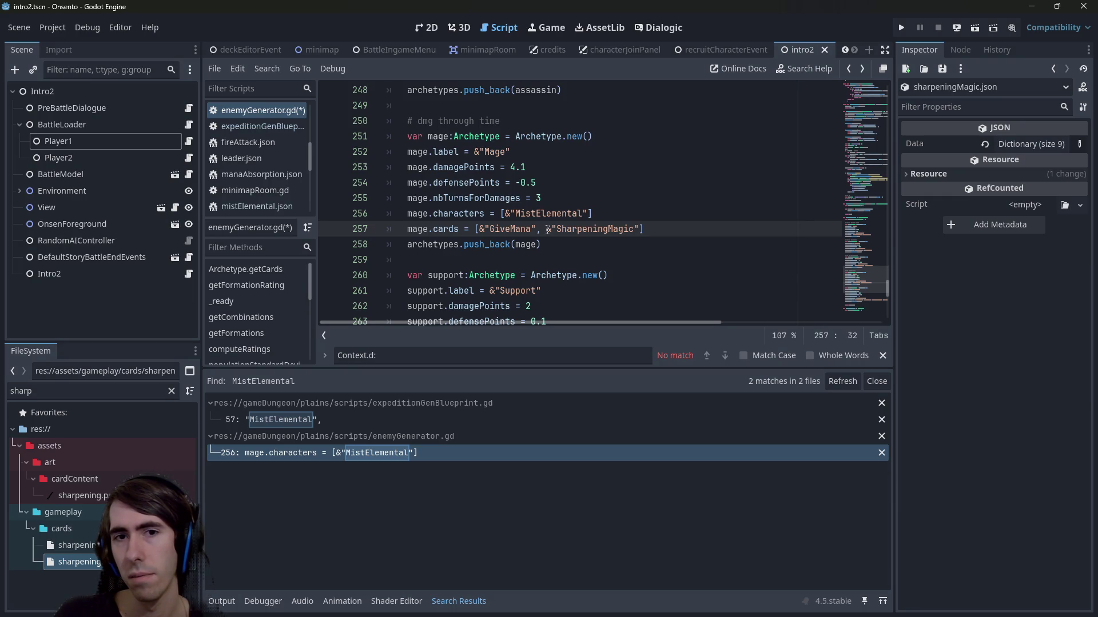
pyautogui.hotkey('ctrl', 'z')
pyautogui.hotkey('ctrl', 'z')
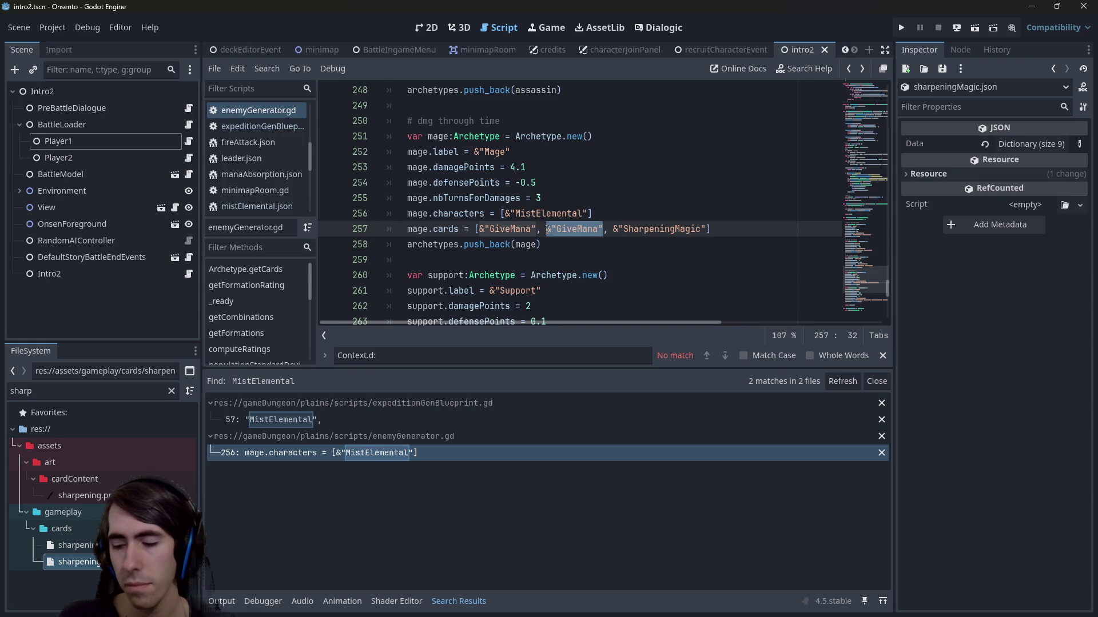
pyautogui.hotkey('ctrl', 'Right')
pyautogui.hotkey('ctrl', 'Right')
pyautogui.hotkey('ctrl', 'shift', 'Right')
pyautogui.press('Left')
pyautogui.hotkey('ctrl', 'Right')
pyautogui.hotkey('ctrl', 'shift', 'Left')
pyautogui.hotkey('ctrl', 'shift', 'Left')
pyautogui.hotkey('ctrl', 'shift', 'Left')
pyautogui.hotkey('ctrl', 'shift', 'Right')
pyautogui.press('Right')
pyautogui.hotkey('ctrl', 'shift', 'Left')
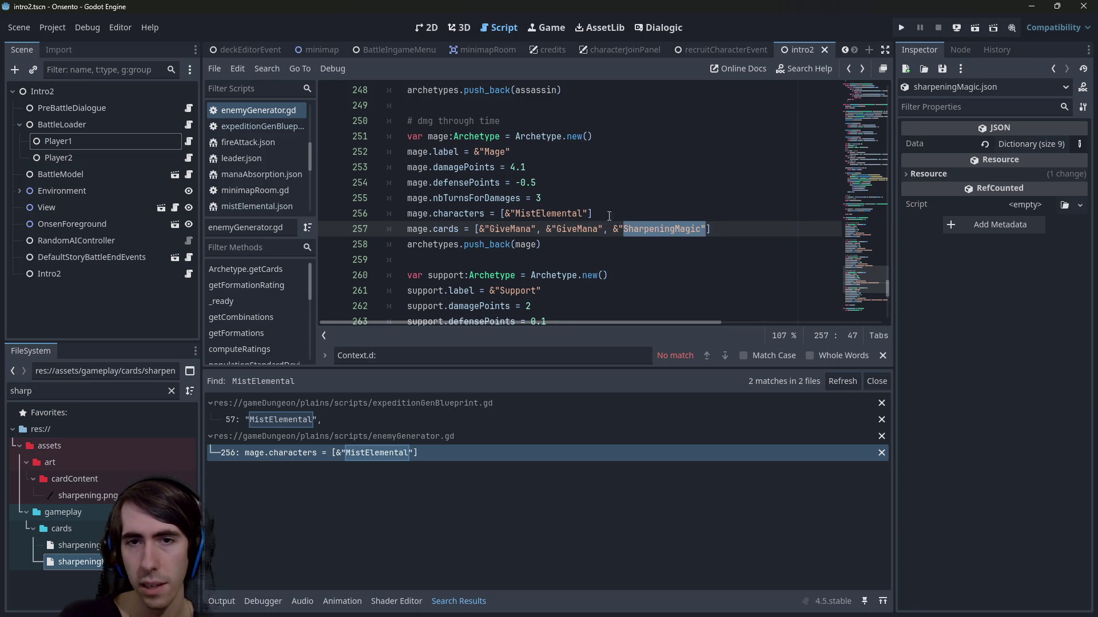
pyautogui.moveTo(613, 228); pyautogui.dragTo(708, 230)
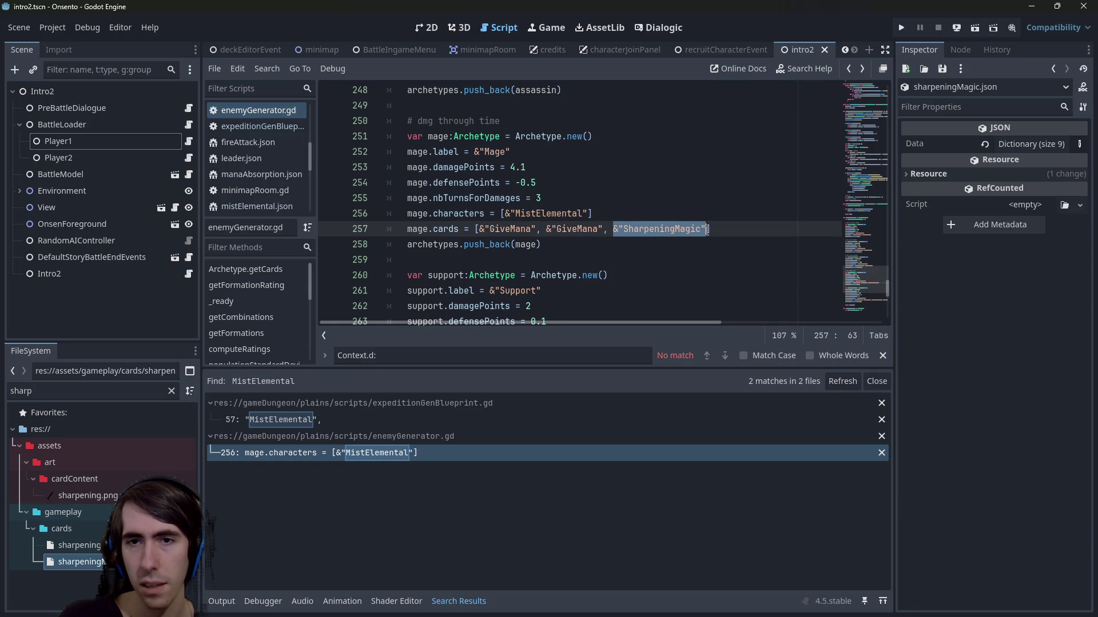
# Step: Try appending a copied &"SharpeningMagic" to the list, revert it, and save
pyautogui.hotkey('ctrl', 'c')
pyautogui.press('Right')
pyautogui.write(',')
pyautogui.hotkey('ctrl', 'v')
pyautogui.hotkey('ctrl', 'z')
pyautogui.hotkey('ctrl', 'z')
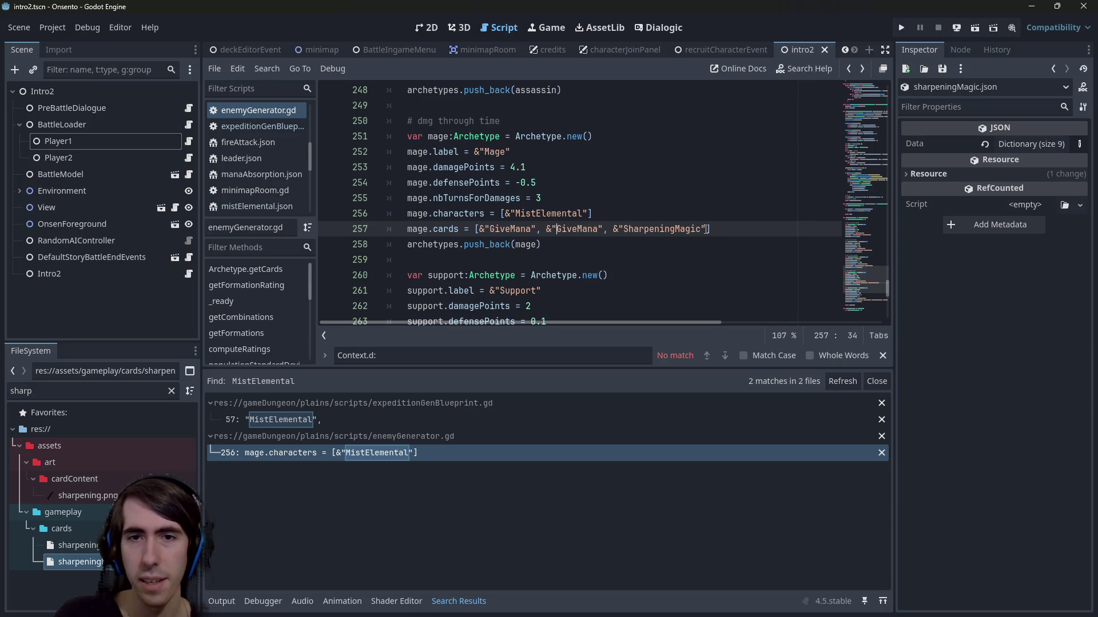
pyautogui.hotkey('ctrl', 'z')
pyautogui.hotkey('ctrl', 'z')
pyautogui.hotkey('ctrl', 'z')
pyautogui.press('Delete')
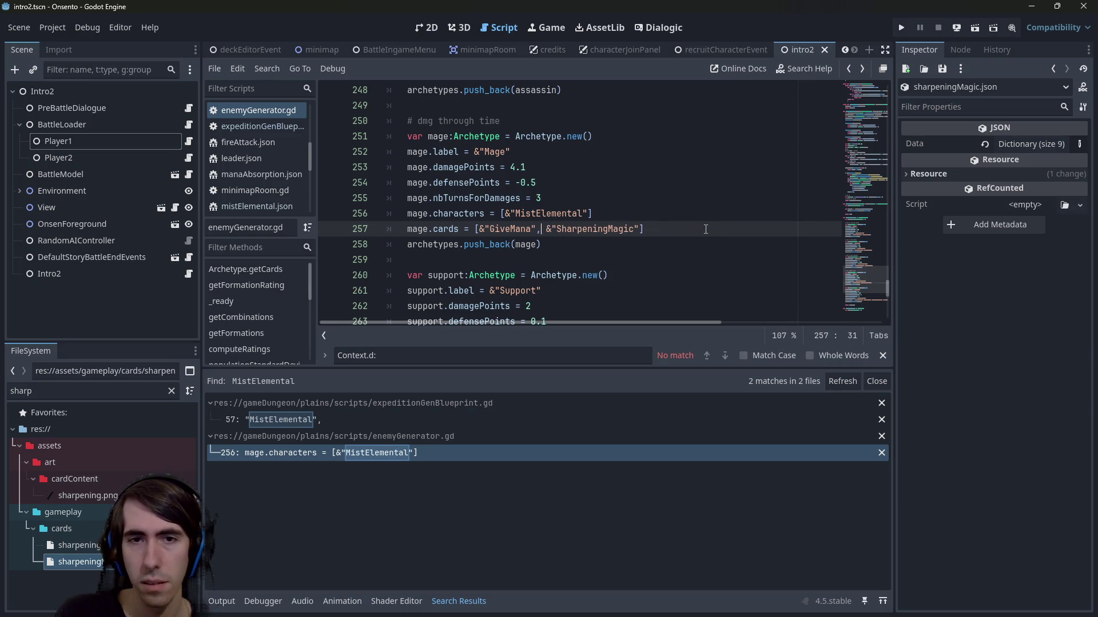
pyautogui.hotkey('ctrl', 's')
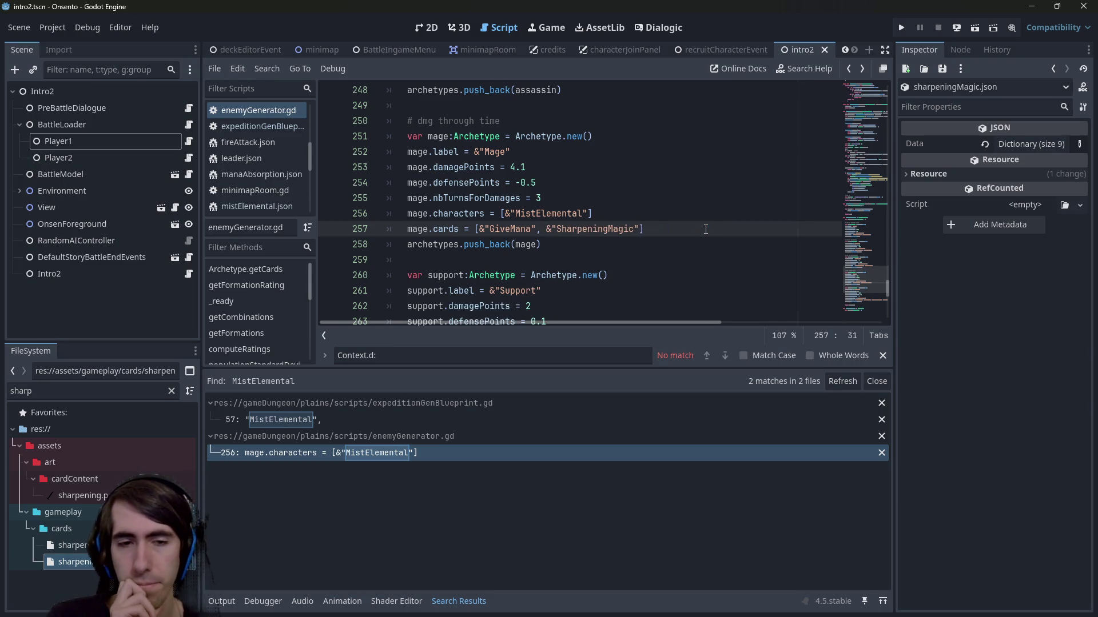
# Step: Undo the remaining Mage card-list edits and check the StretchingSpell entry
pyautogui.hotkey('ctrl', 'z')
pyautogui.hotkey('ctrl', 'z')
pyautogui.hotkey('ctrl', 'z')
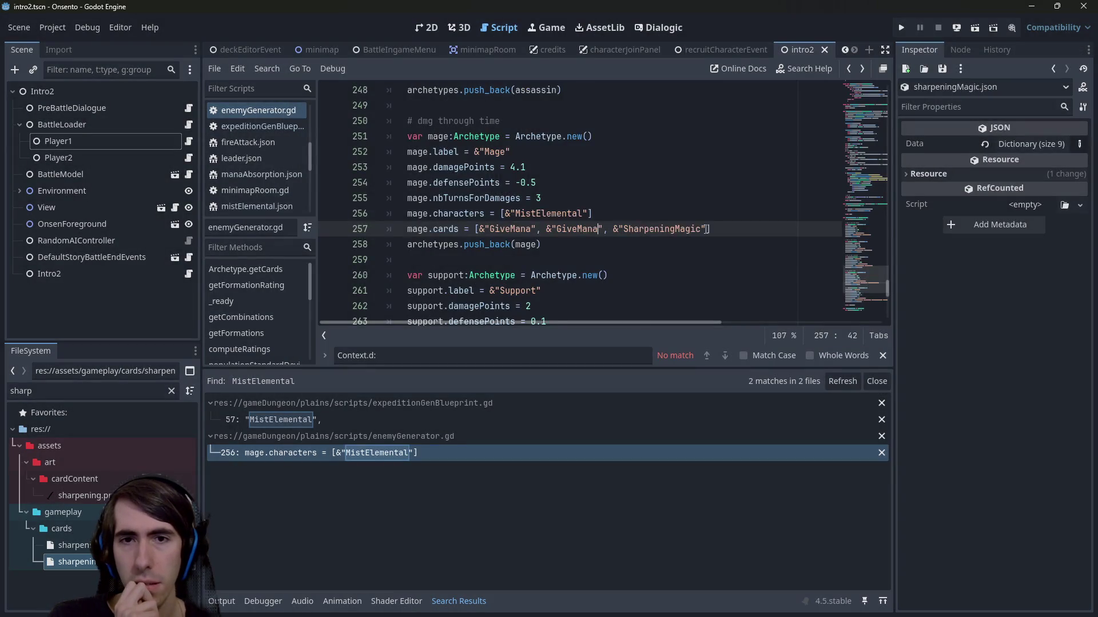
pyautogui.hotkey('ctrl', 'z')
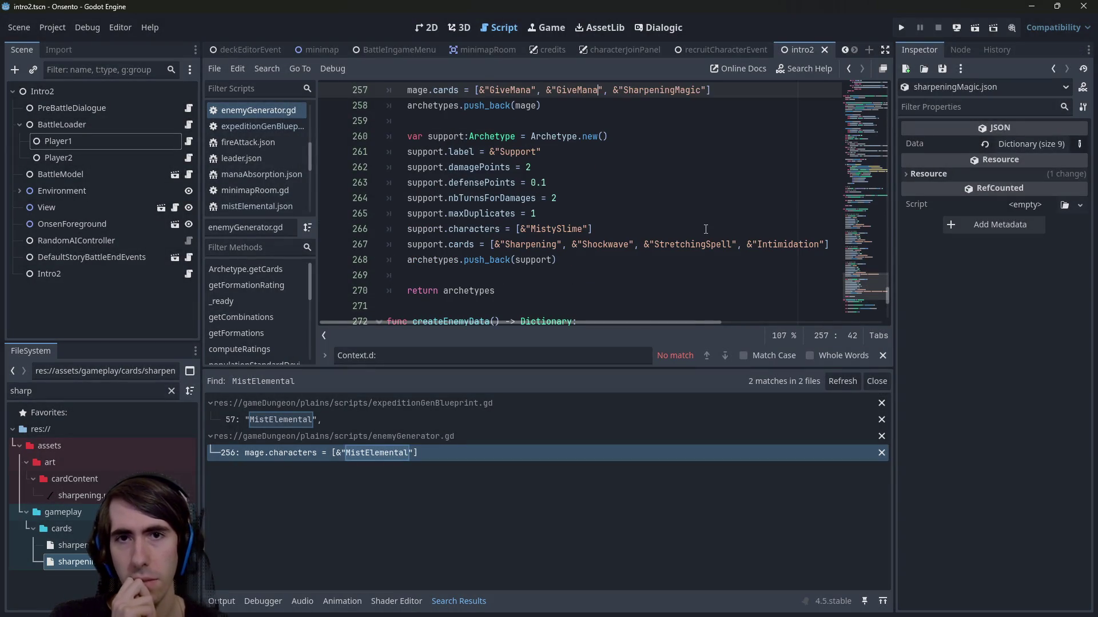
pyautogui.hotkey('ctrl', 'z')
pyautogui.hotkey('ctrl', 'z')
pyautogui.hotkey('ctrl', 'z')
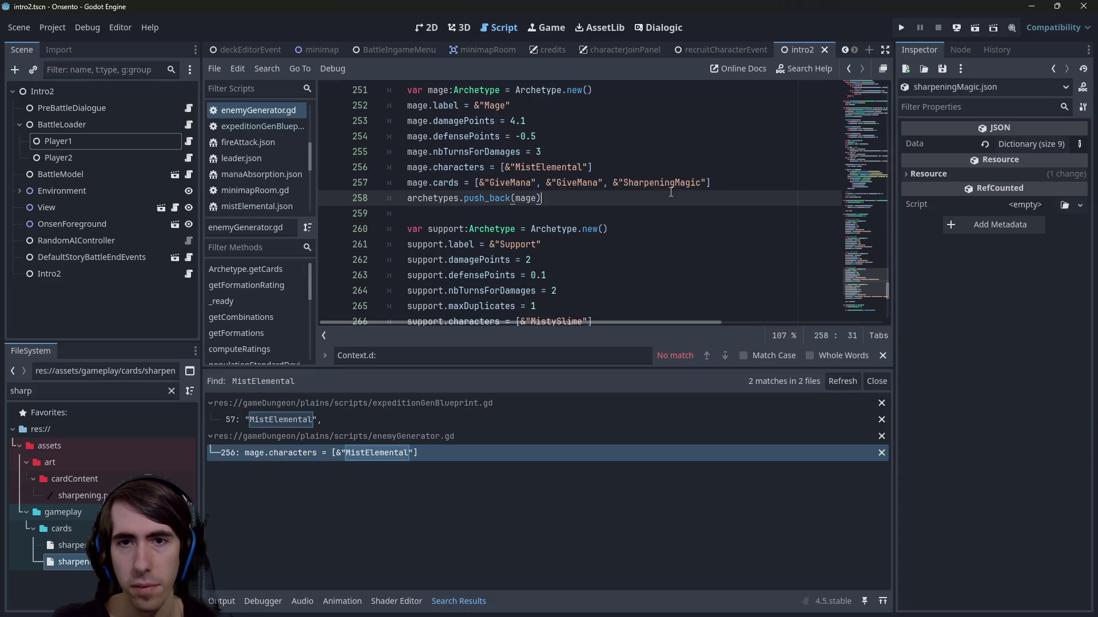
pyautogui.scroll(-3, 637, 230)
pyautogui.scroll(6, 637, 230)
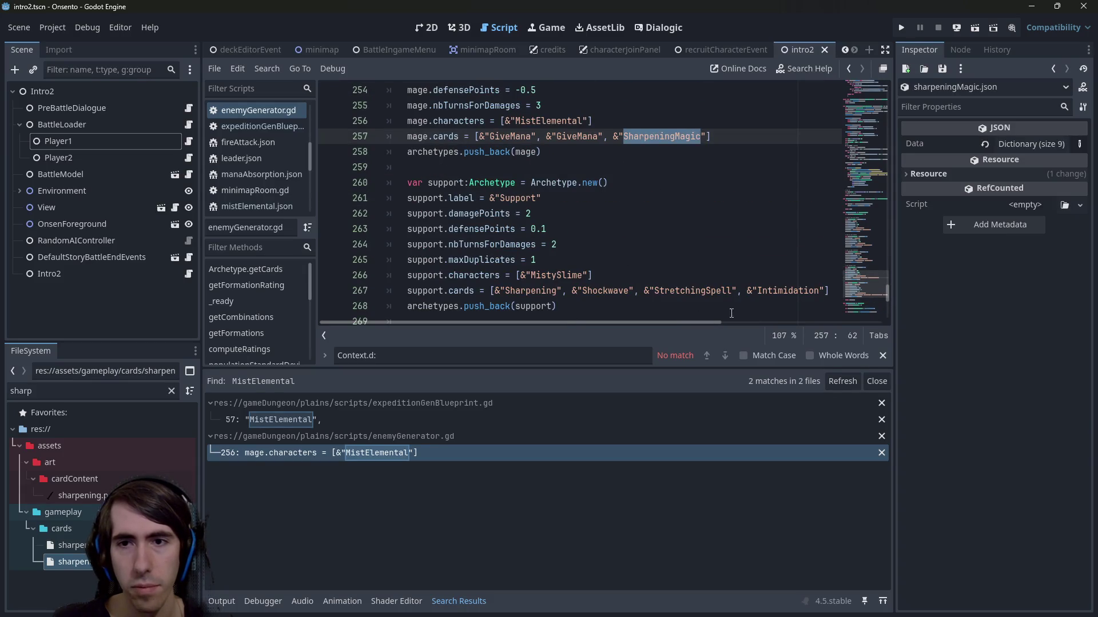
pyautogui.scroll(-4, 750, 301)
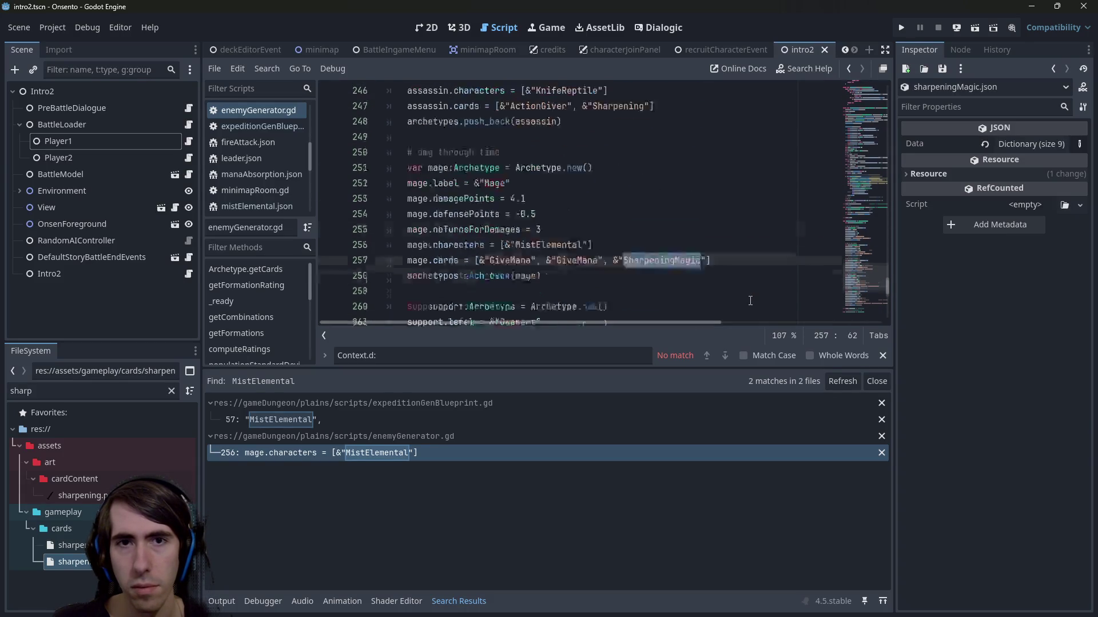
pyautogui.doubleClick(714, 292)
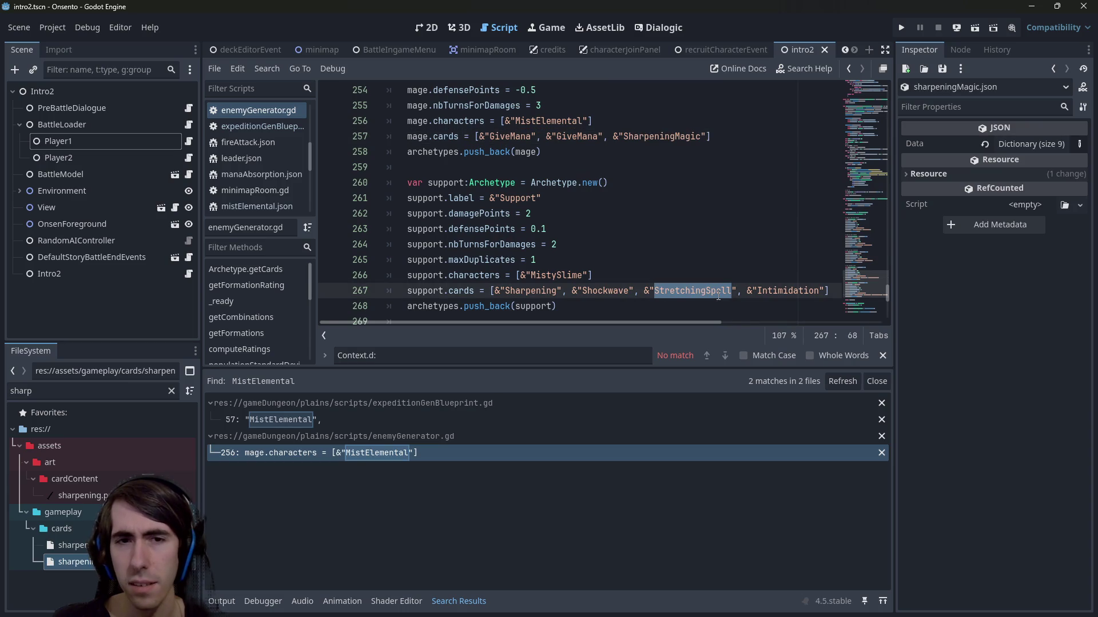
# Step: Review the Mage card list and select the &"SharpeningMagic" entry with its prefix
pyautogui.scroll(-1, 718, 295)
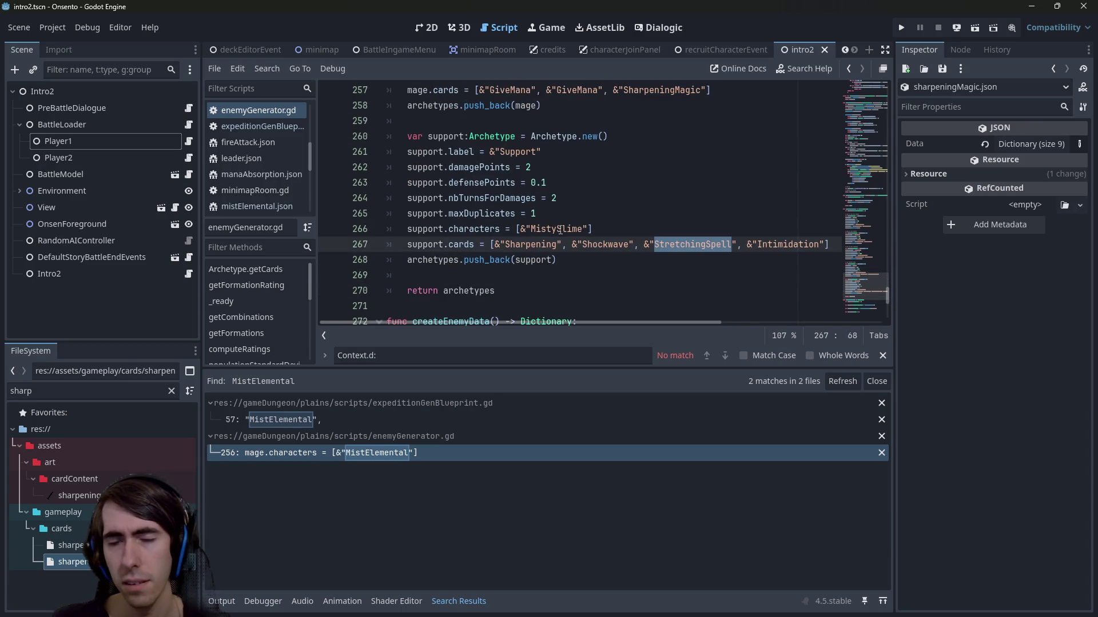
pyautogui.scroll(1, 593, 253)
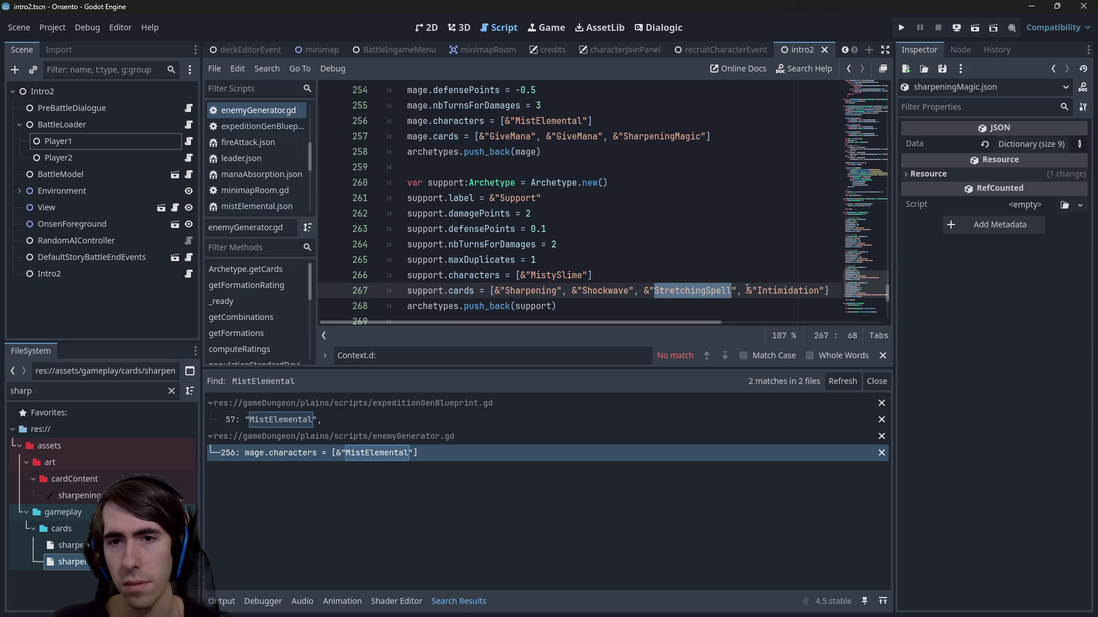
pyautogui.scroll(-2, 696, 290)
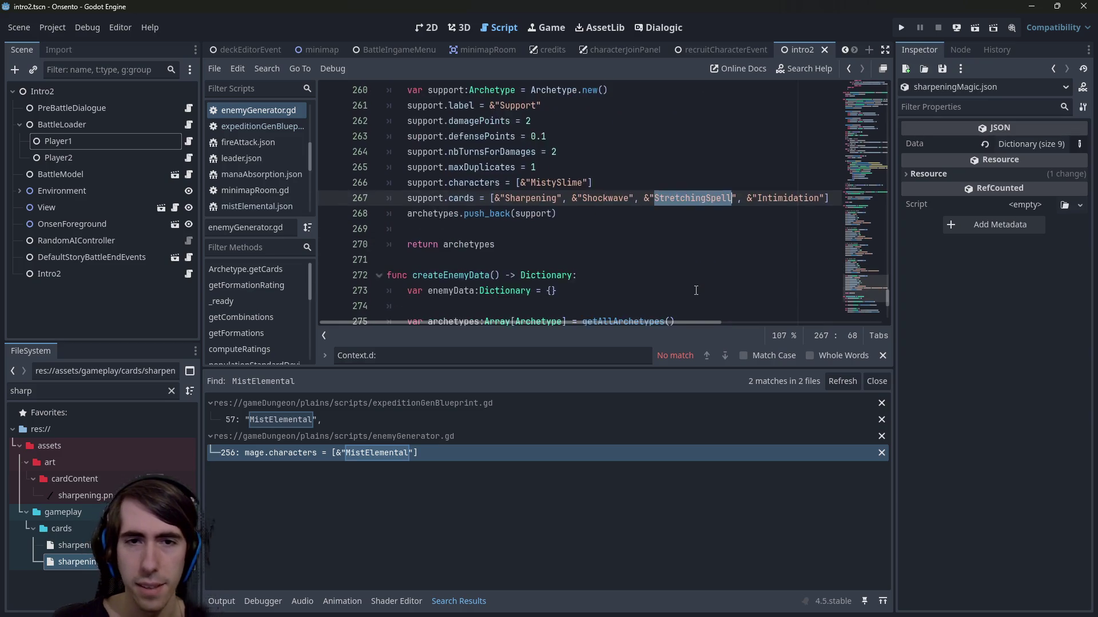
pyautogui.scroll(2, 697, 290)
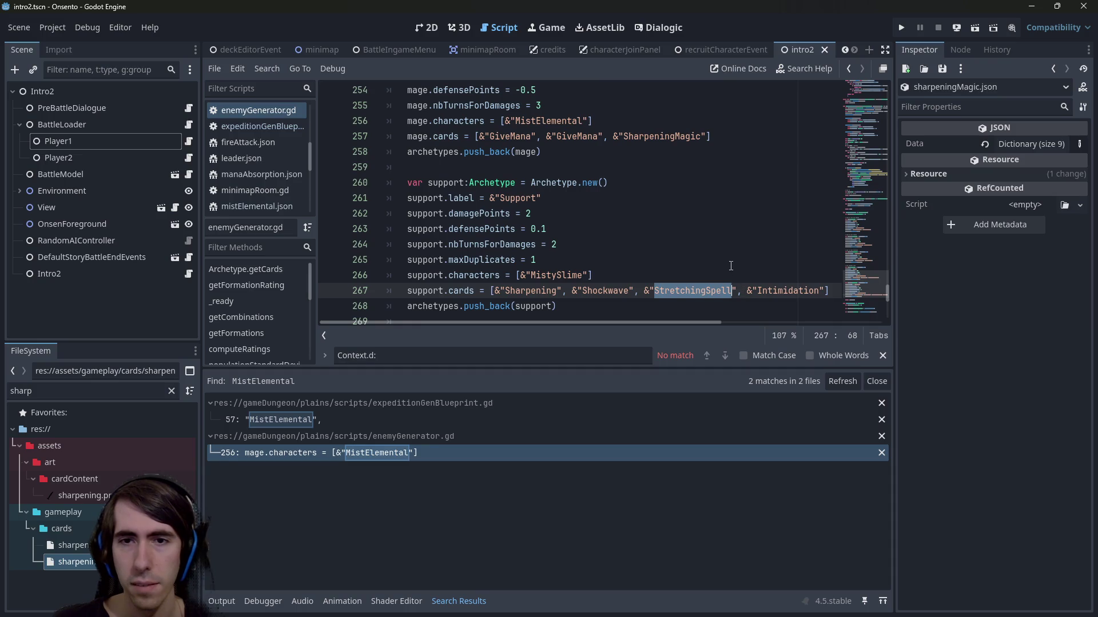
pyautogui.scroll(5, 730, 263)
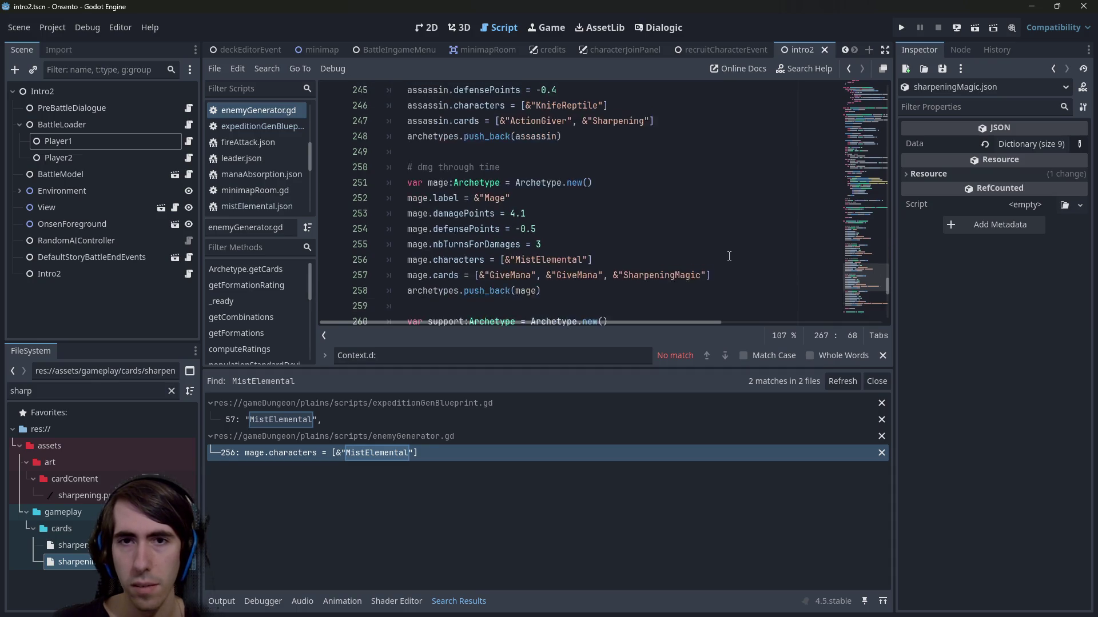
pyautogui.scroll(-3, 729, 256)
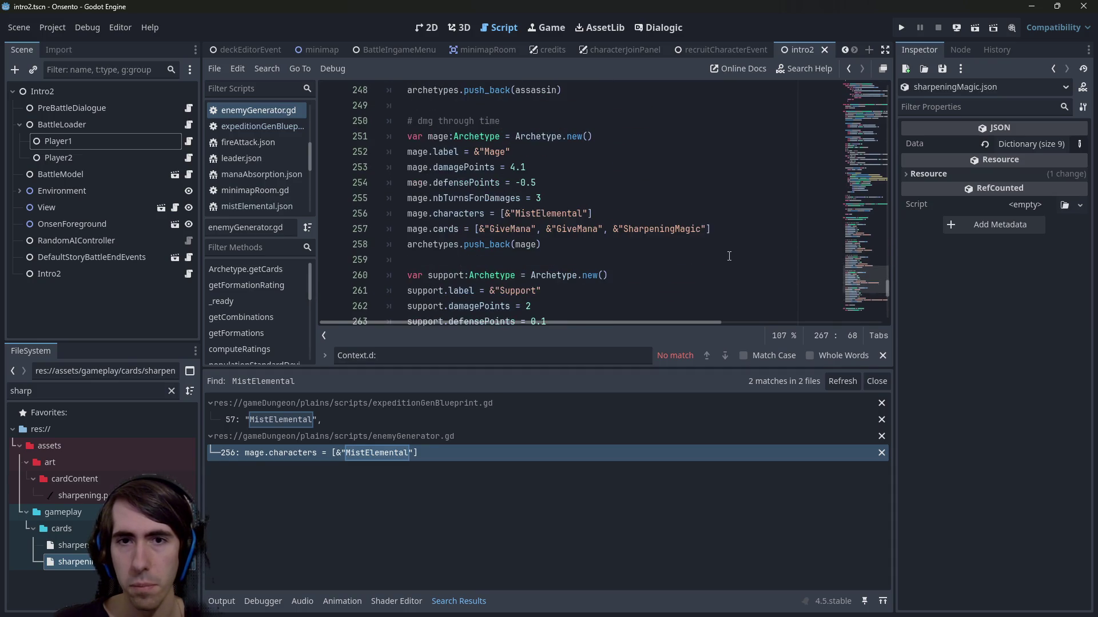
pyautogui.scroll(-2, 711, 230)
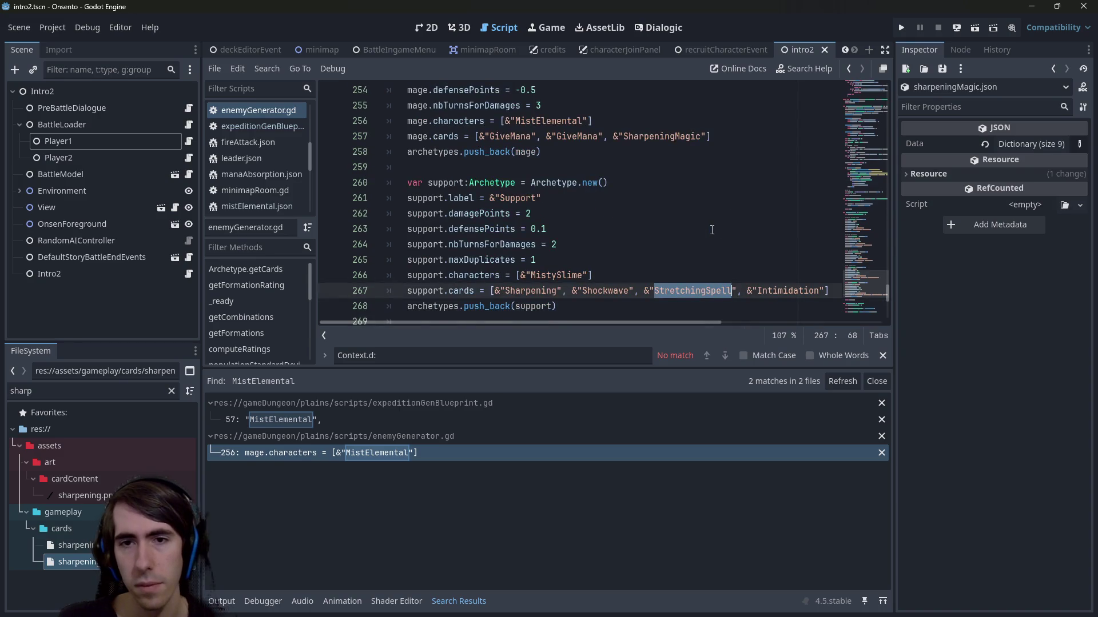
pyautogui.scroll(2, 711, 230)
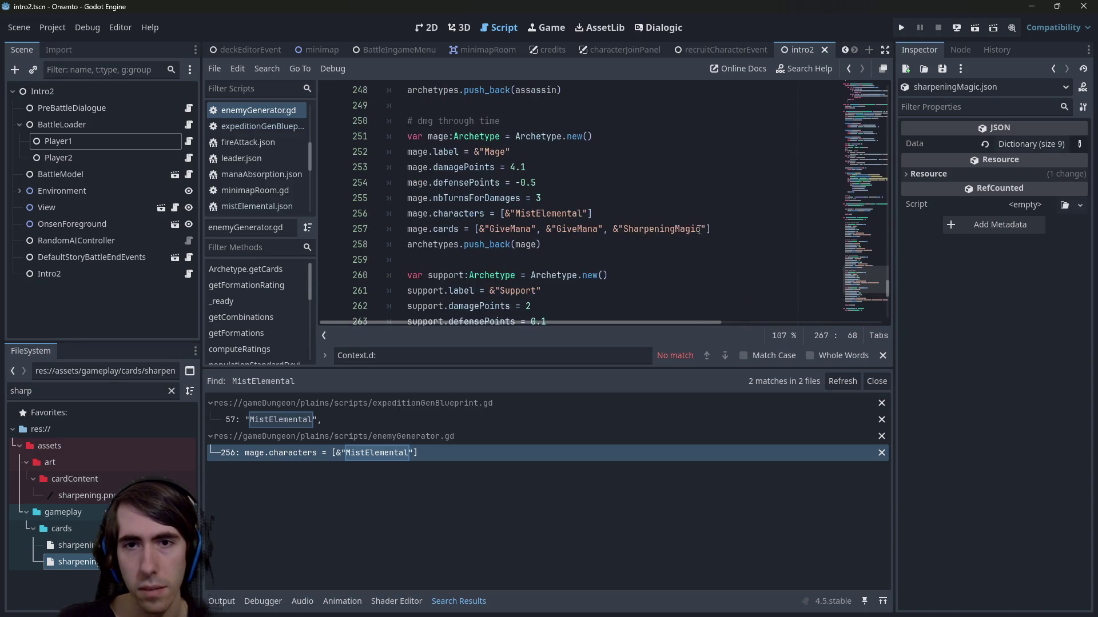
pyautogui.doubleClick(689, 228)
pyautogui.doubleClick(572, 229)
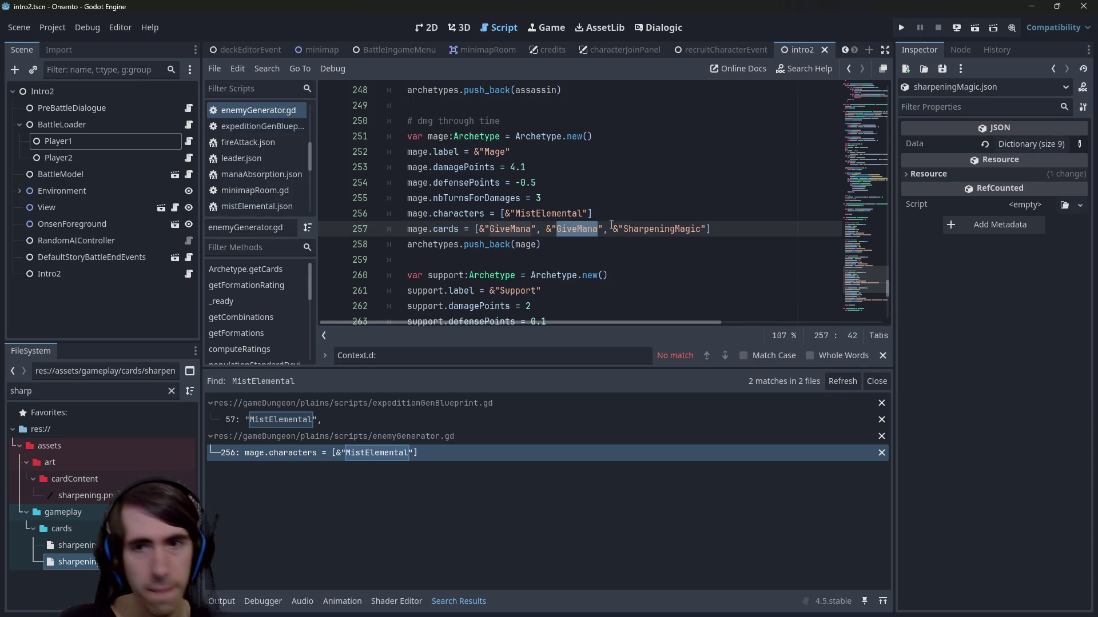
pyautogui.moveTo(613, 229); pyautogui.dragTo(707, 227)
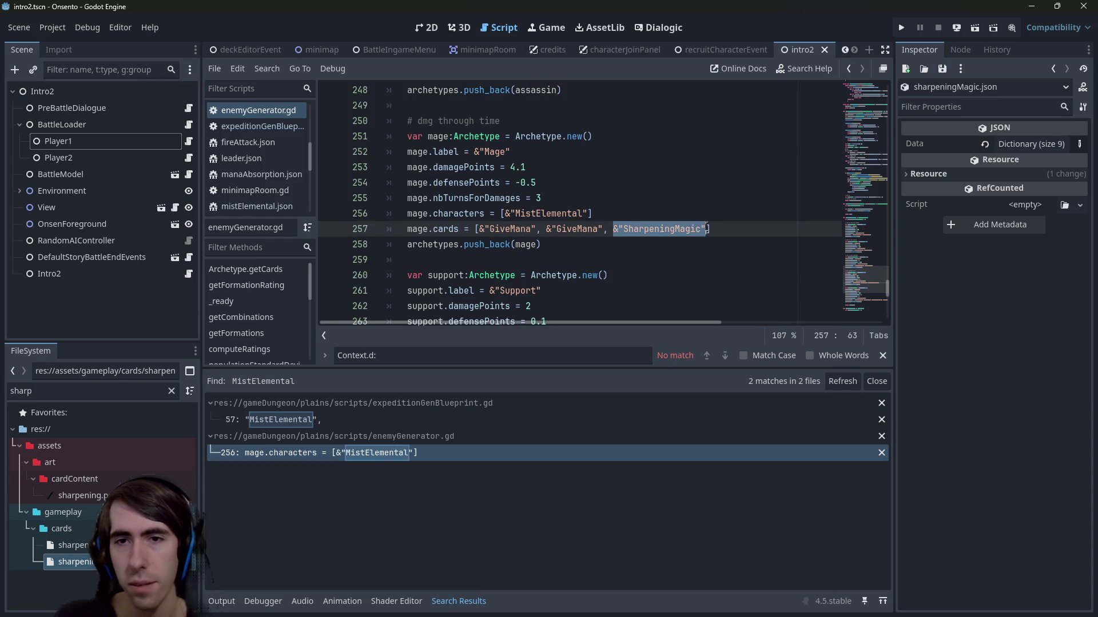
# Step: Remove the second GiveMana entry and save enemyGenerator.gd
pyautogui.click(707, 228)
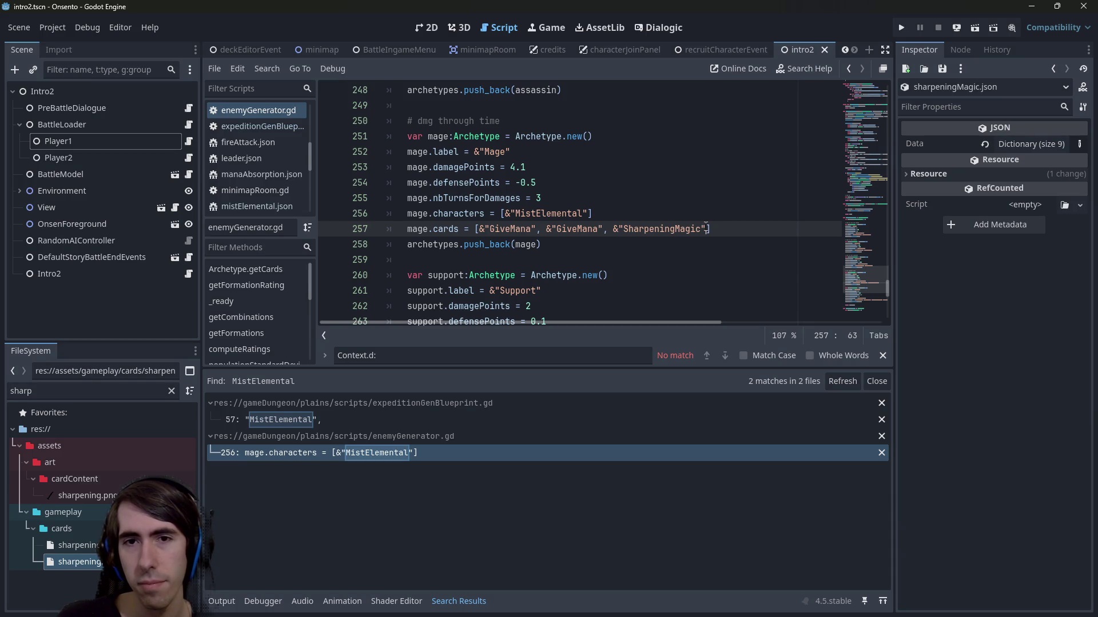
pyautogui.doubleClick(706, 229)
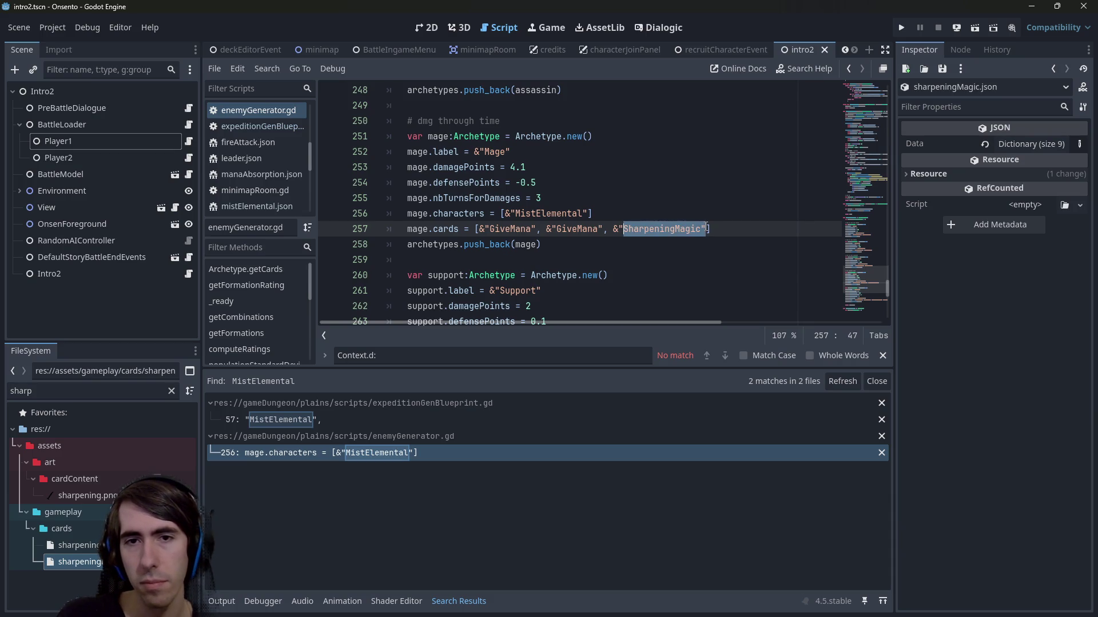
pyautogui.press('Left')
pyautogui.hotkey('ctrl', 'shift', 'Left')
pyautogui.hotkey('ctrl', 'shift', 'Left')
pyautogui.hotkey('ctrl', 'shift', 'Left')
pyautogui.press('BackSpace')
pyautogui.hotkey('ctrl', 's')
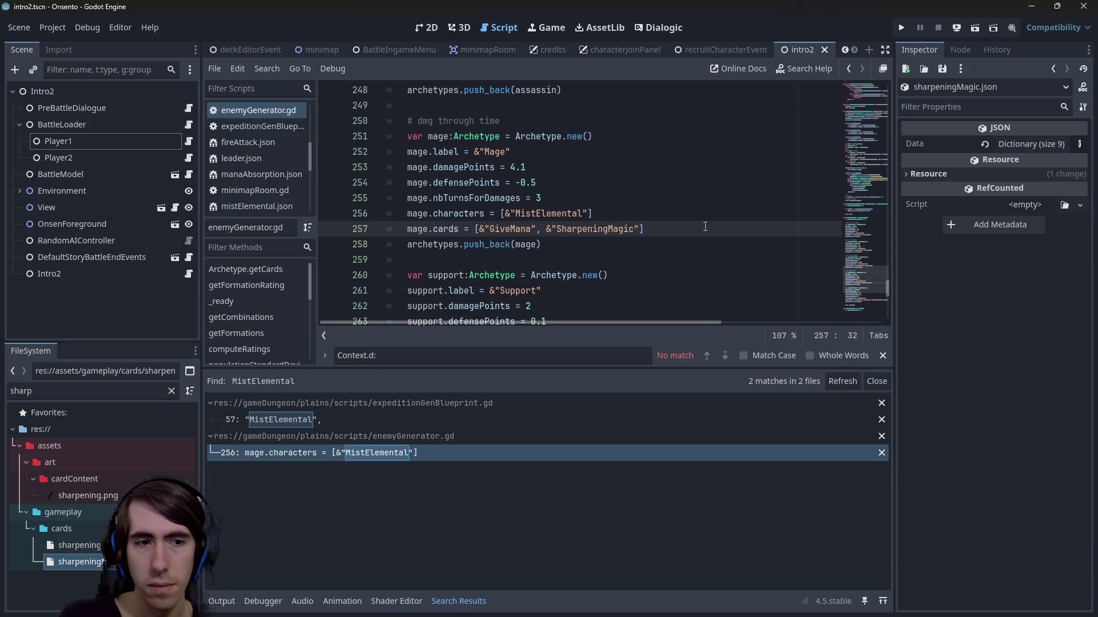
# Step: Restore the second GiveMana, append a second &"SharpeningMagic" after a comma, and save
pyautogui.write('&"GiveMana",')
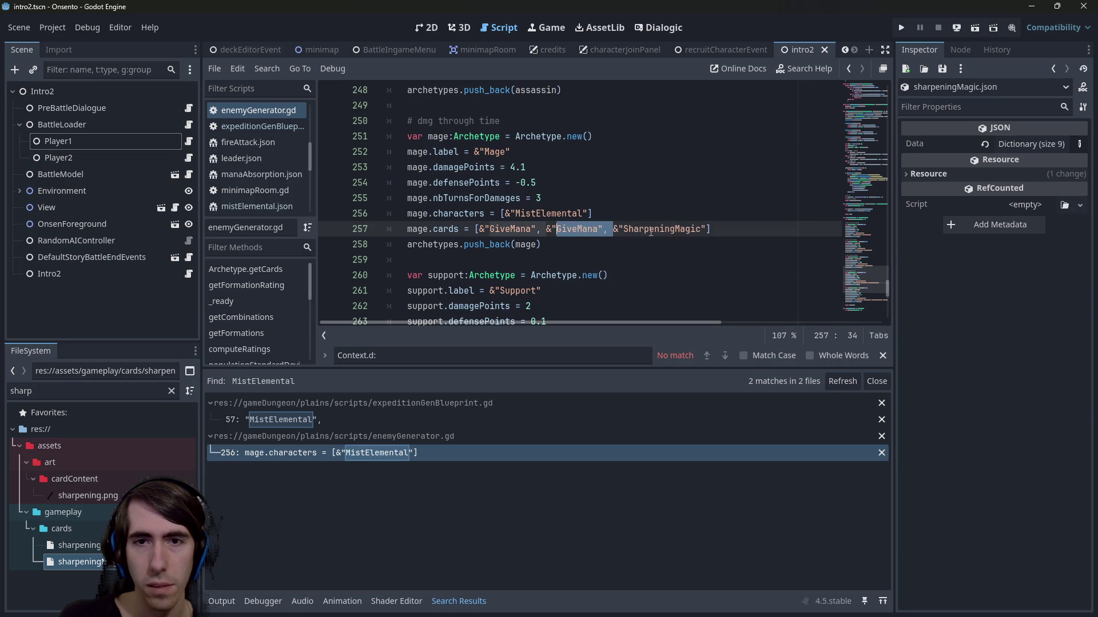
pyautogui.keyDown('shift'); pyautogui.click(705, 229); pyautogui.keyUp('shift')
pyautogui.hotkey('ctrl', 'c')
pyautogui.press('Right')
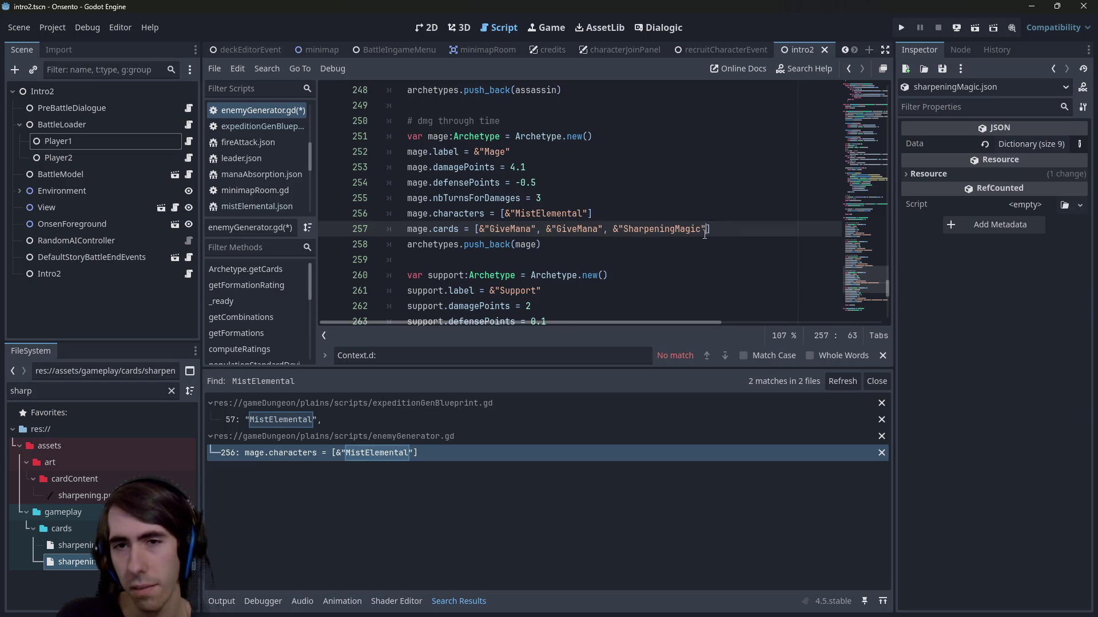
pyautogui.write(',')
pyautogui.hotkey('ctrl', 'v')
pyautogui.hotkey('ctrl', 's')
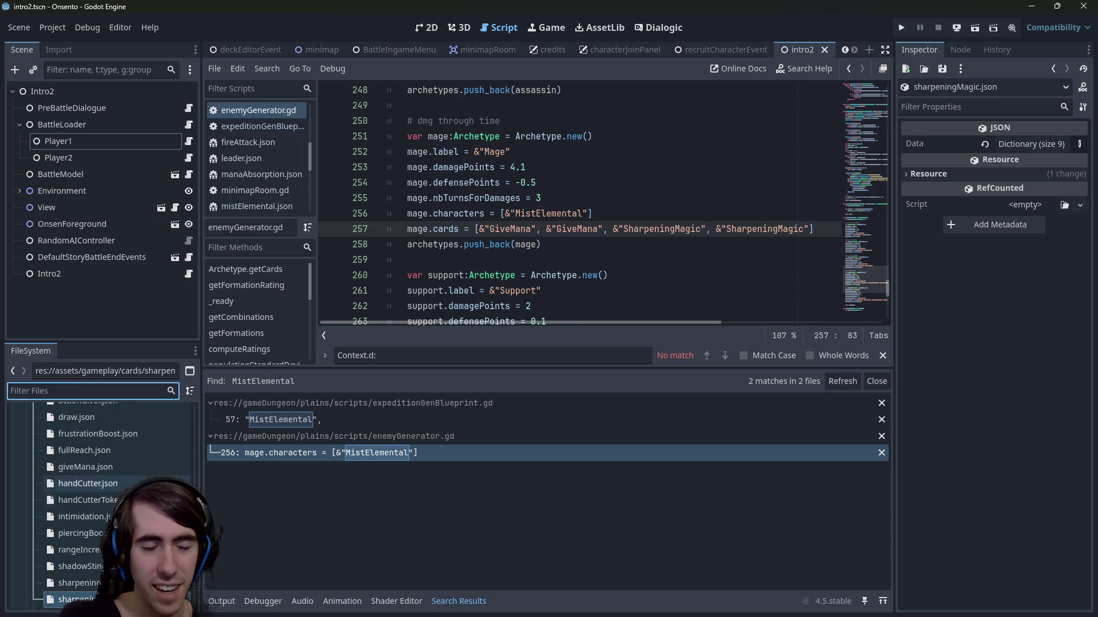
# Step: Open mistElemental.json and set the Mist Elemental's atk value to 1
pyautogui.scroll(-1, 114, 475)
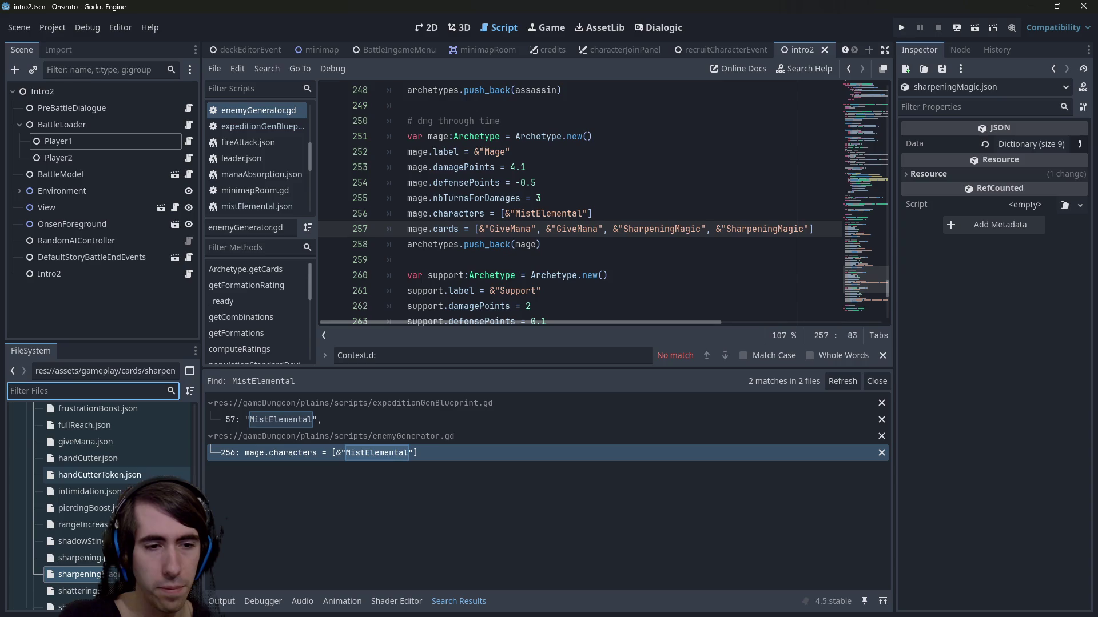
pyautogui.scroll(-1, 86, 498)
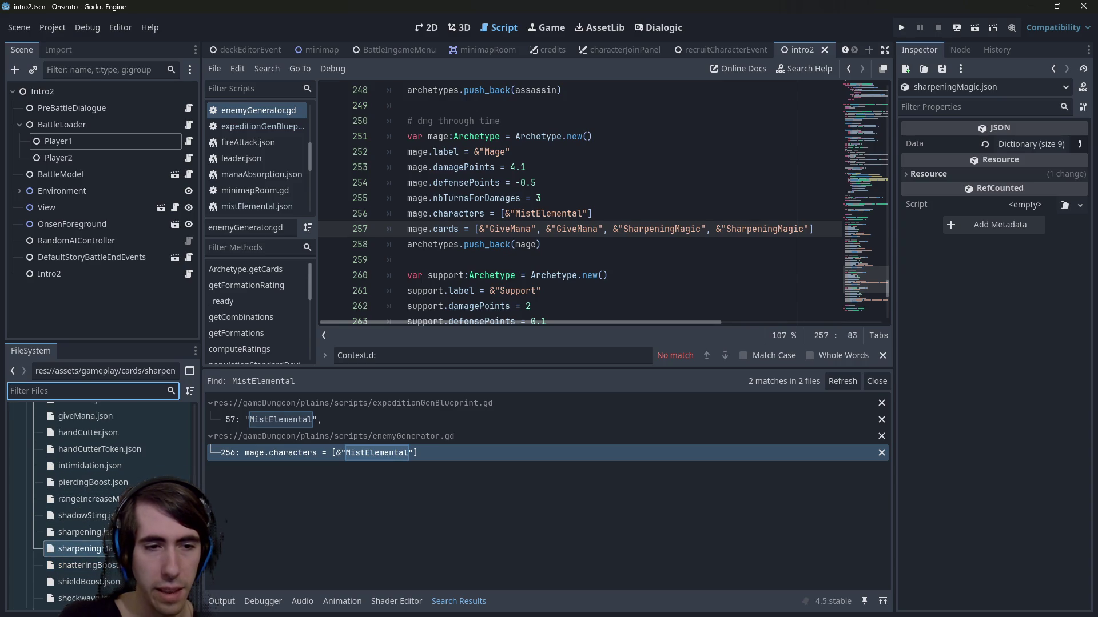
pyautogui.scroll(4, 97, 503)
pyautogui.scroll(6, 193, 475)
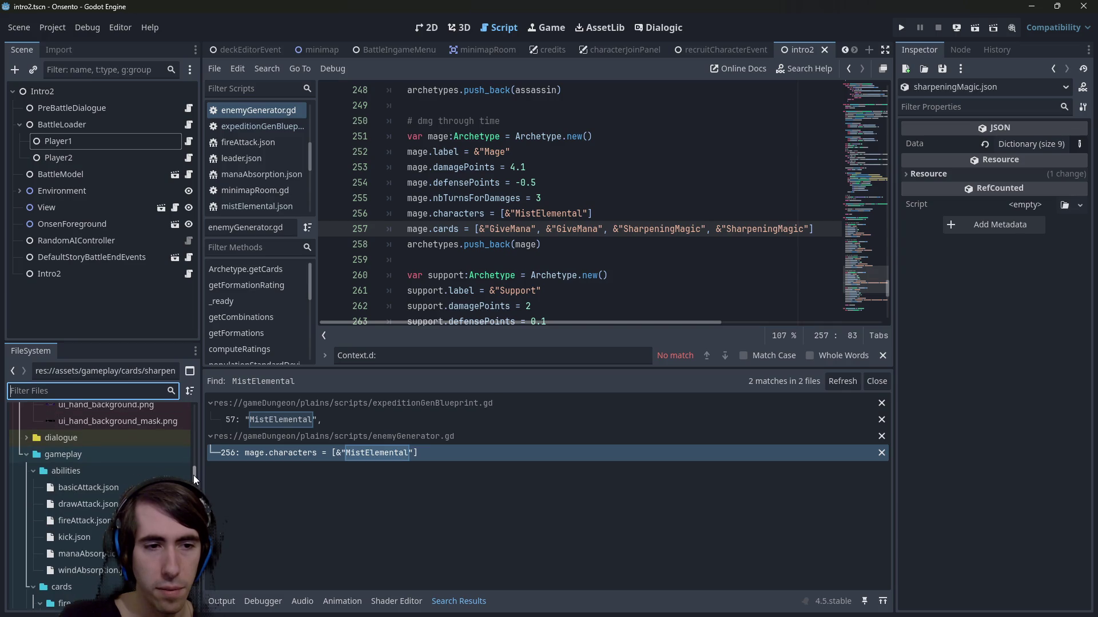
pyautogui.scroll(-10, 126, 514)
pyautogui.scroll(-4, 116, 575)
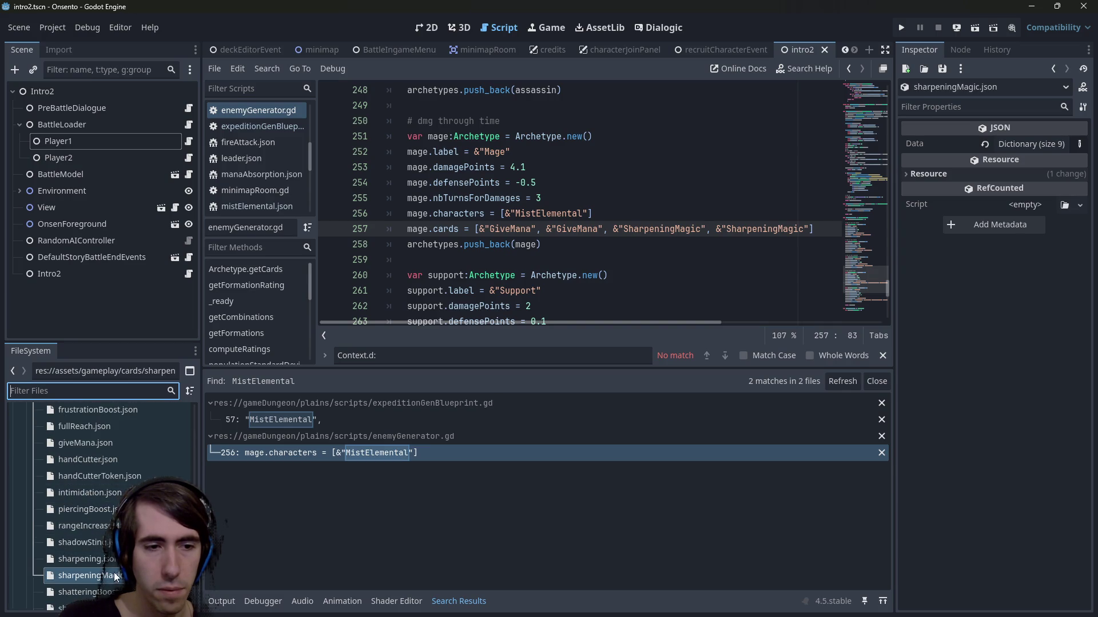
pyautogui.scroll(-1, 112, 563)
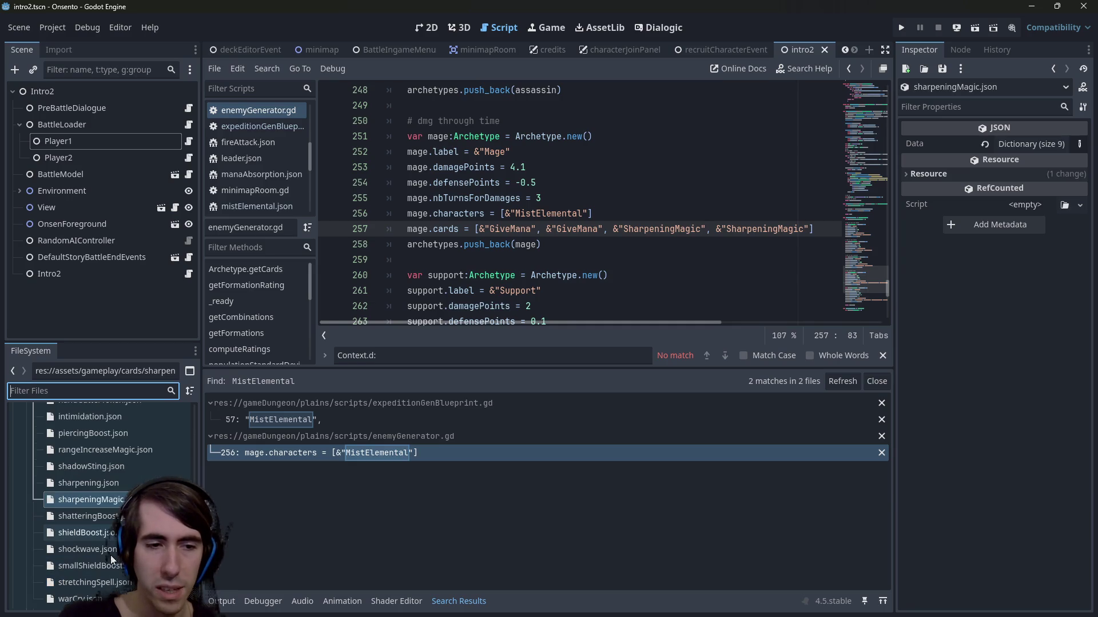
pyautogui.scroll(4, 111, 557)
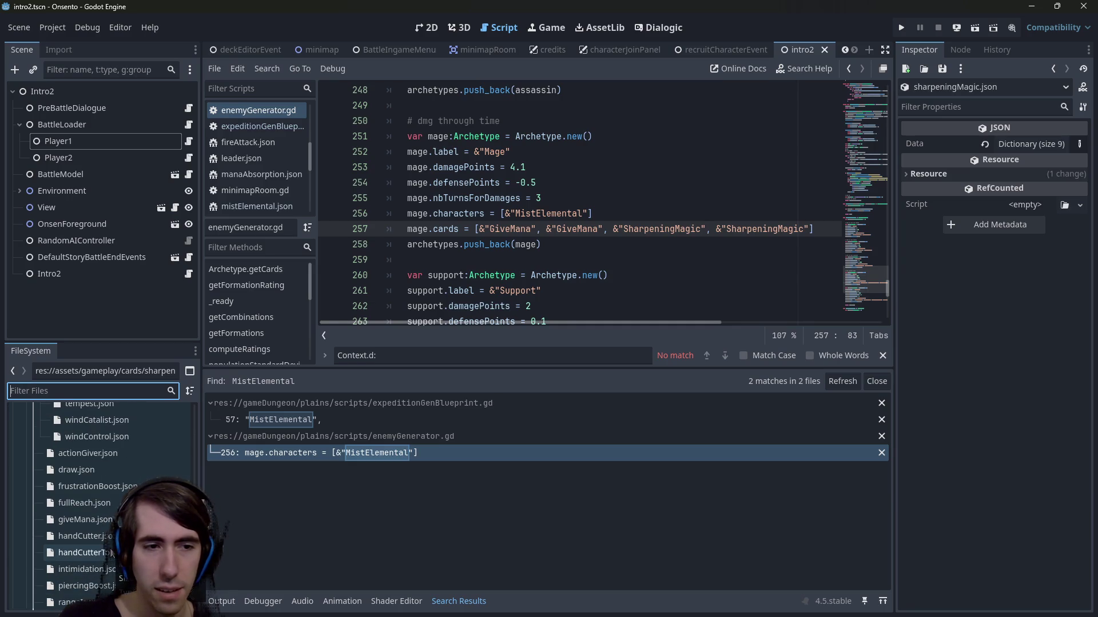
pyautogui.scroll(-10, 109, 534)
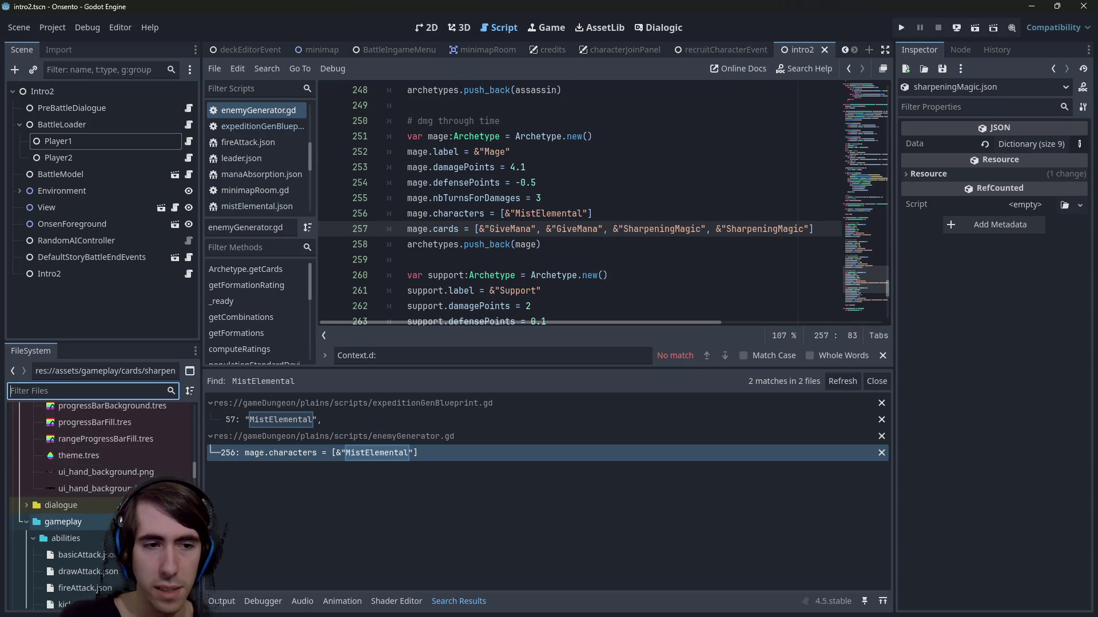
pyautogui.scroll(10, 108, 514)
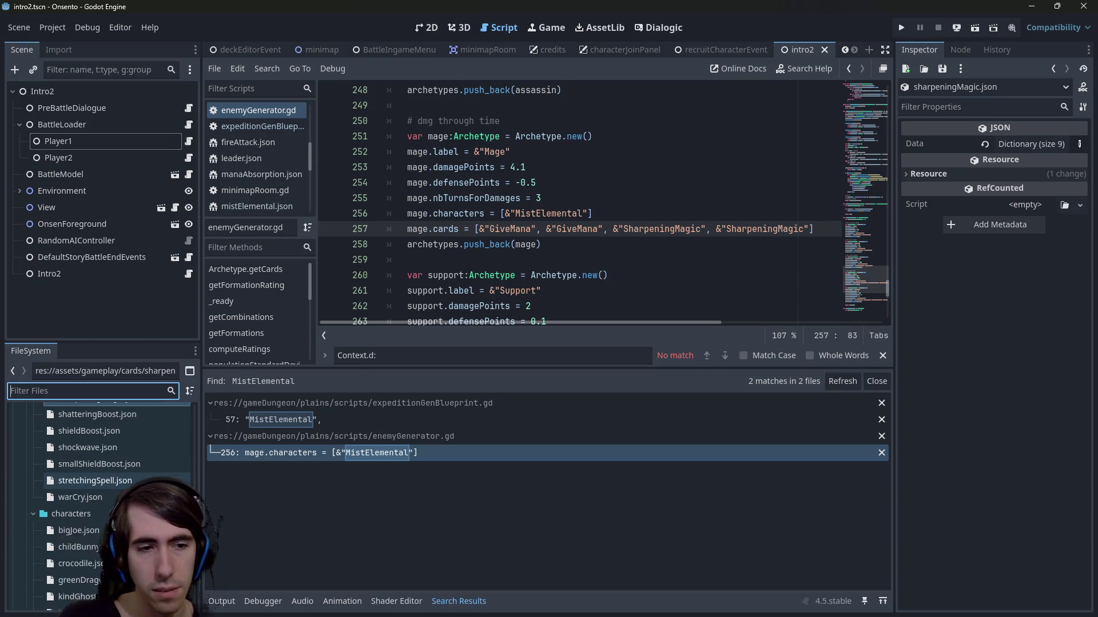
pyautogui.scroll(-10, 114, 480)
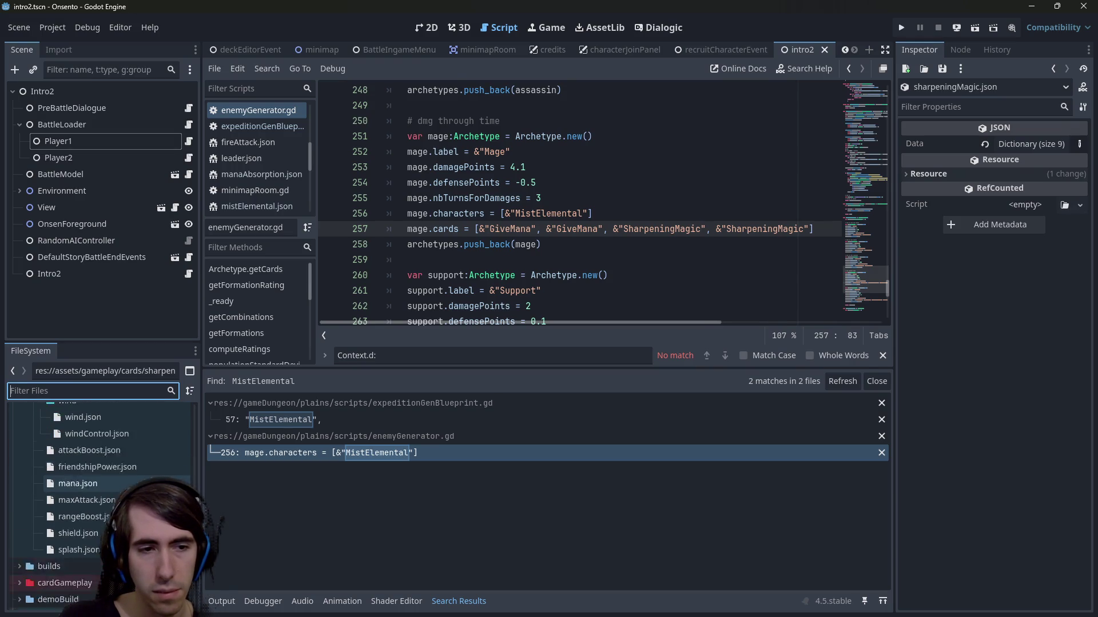
pyautogui.scroll(10, 100, 509)
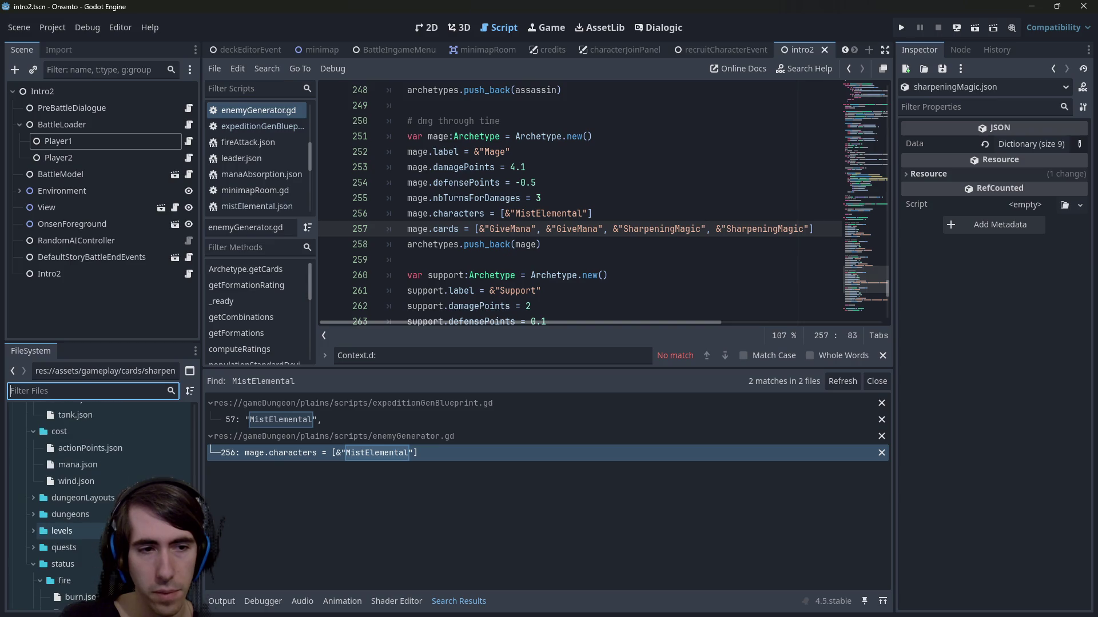
pyautogui.scroll(5, 100, 512)
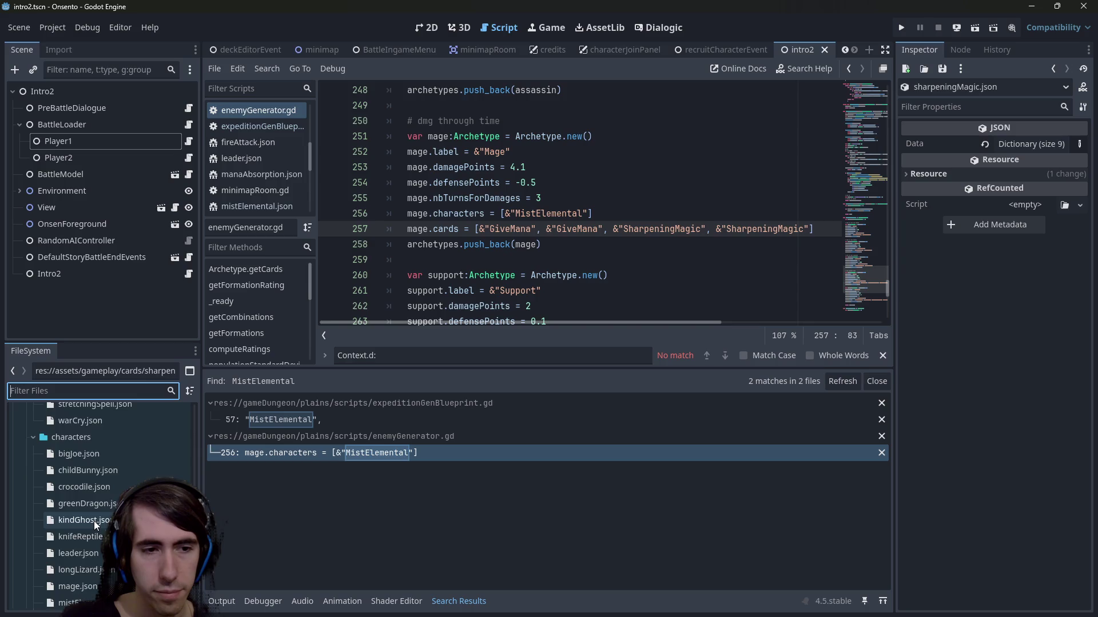
pyautogui.scroll(-2, 94, 521)
pyautogui.doubleClick(94, 552)
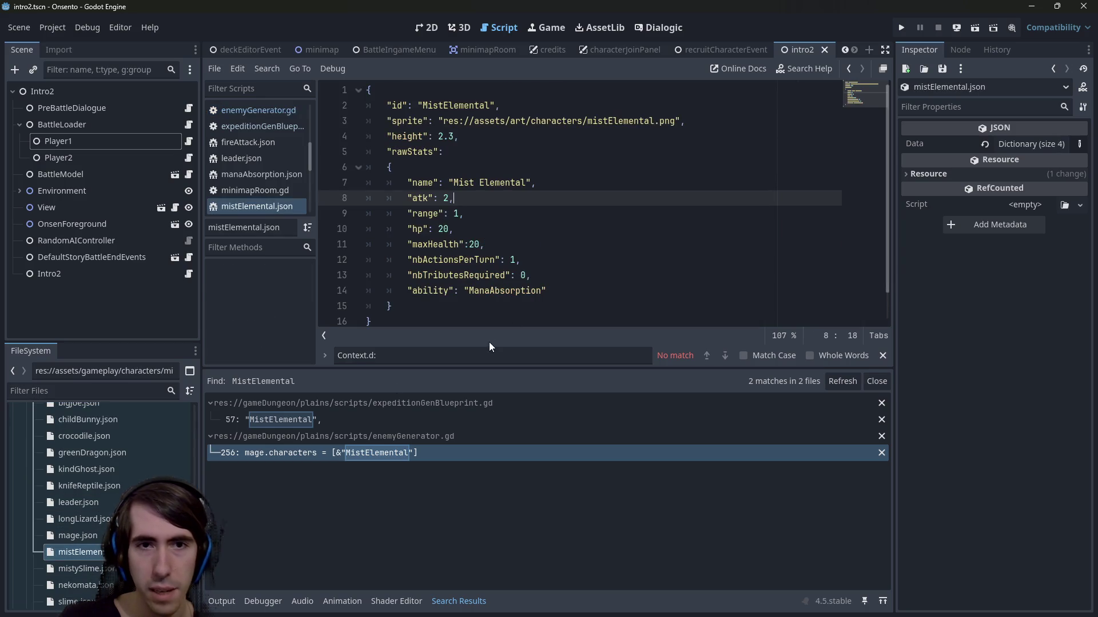
pyautogui.doubleClick(445, 198)
pyautogui.write('1')
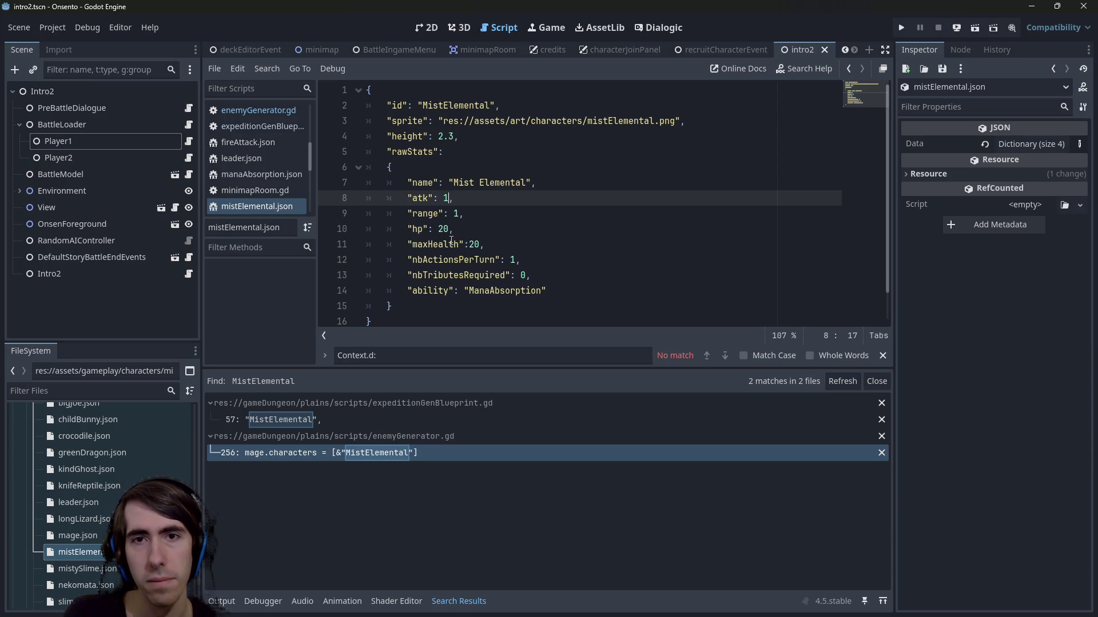
# Step: Open manaAbsorption.json from the abilities folder
pyautogui.scroll(-2, 481, 296)
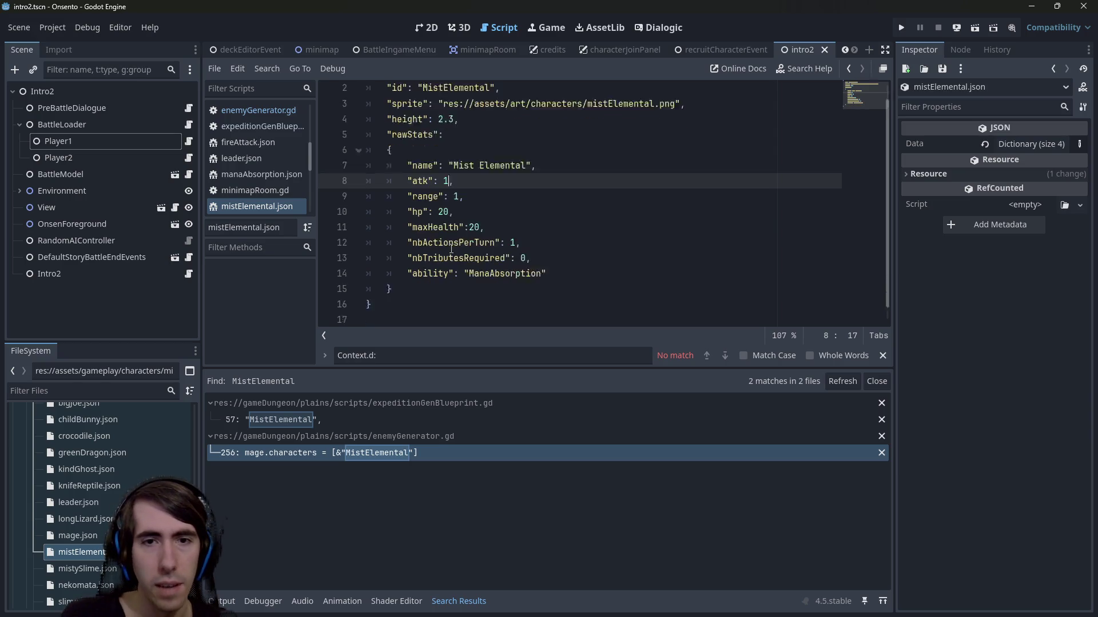
pyautogui.scroll(10, 107, 448)
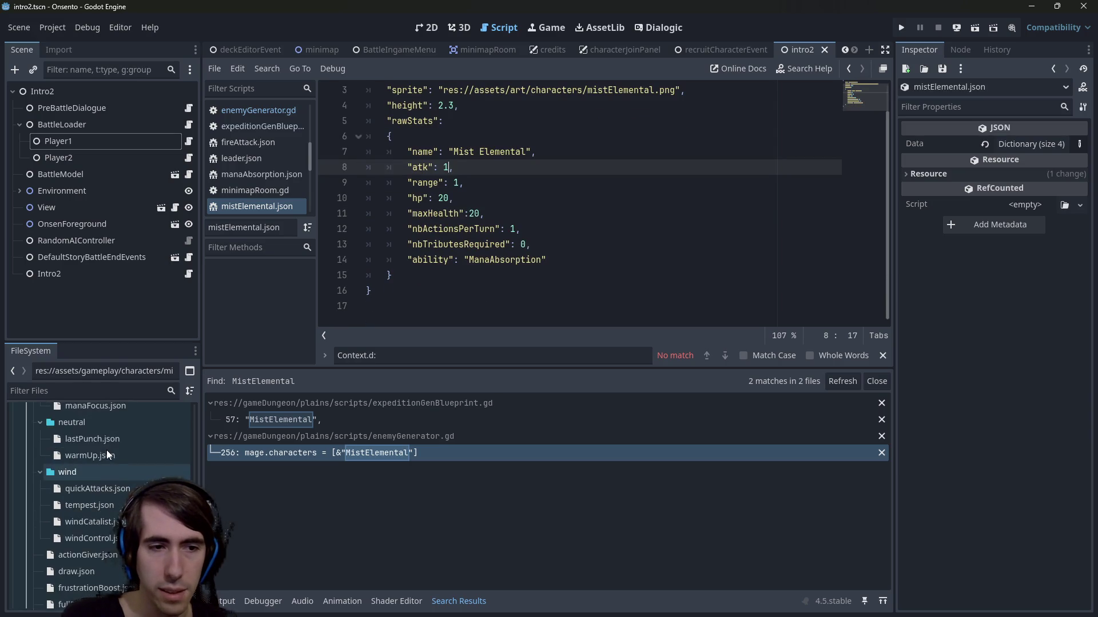
pyautogui.scroll(10, 106, 451)
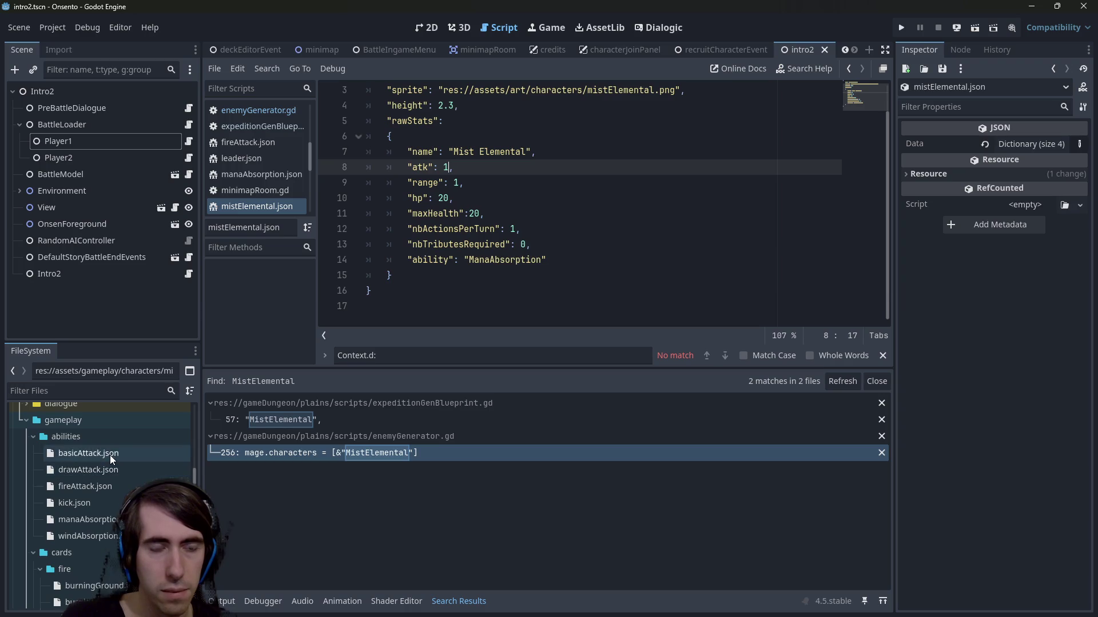
pyautogui.scroll(-5, 112, 464)
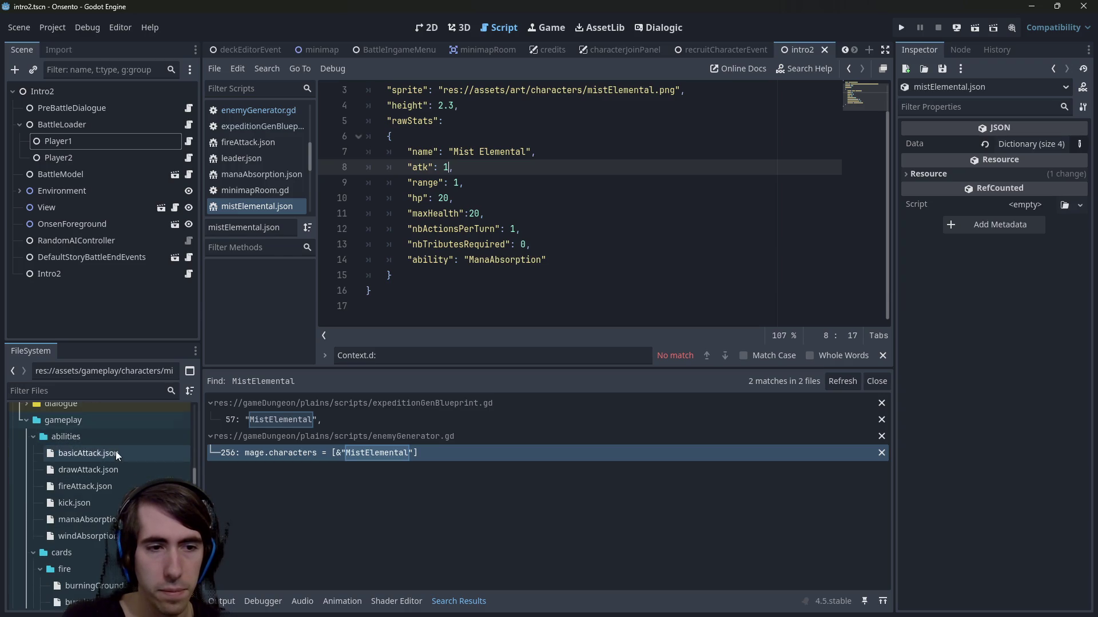
pyautogui.doubleClick(118, 468)
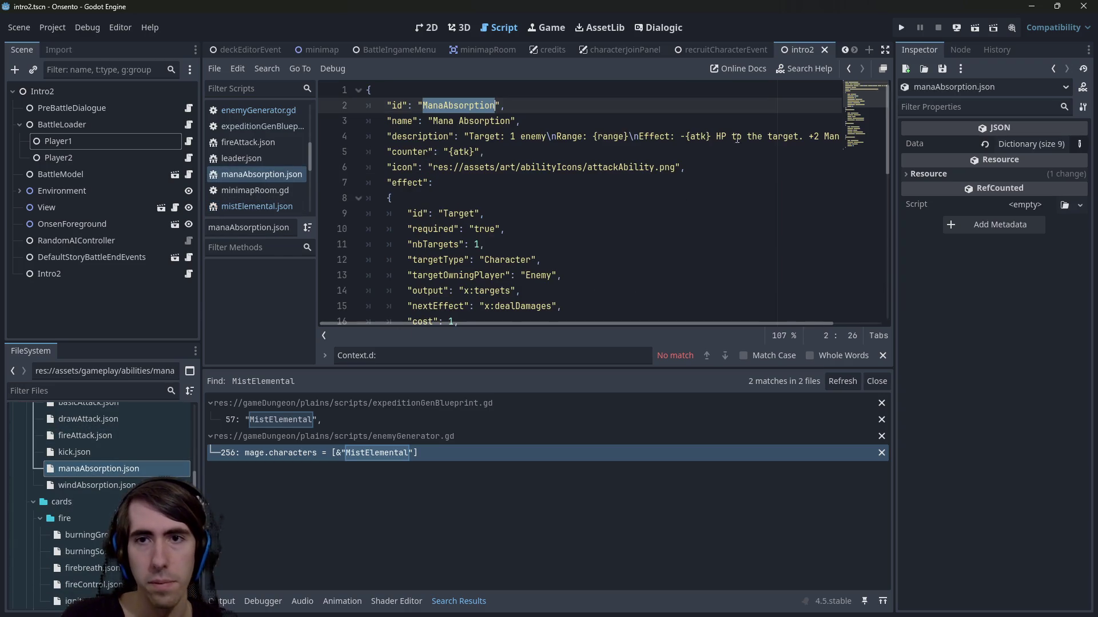
# Step: Scroll through manaAbsorption.json to review the Mana Absorption ability
pyautogui.scroll(-3, 683, 267)
pyautogui.scroll(-3, 684, 267)
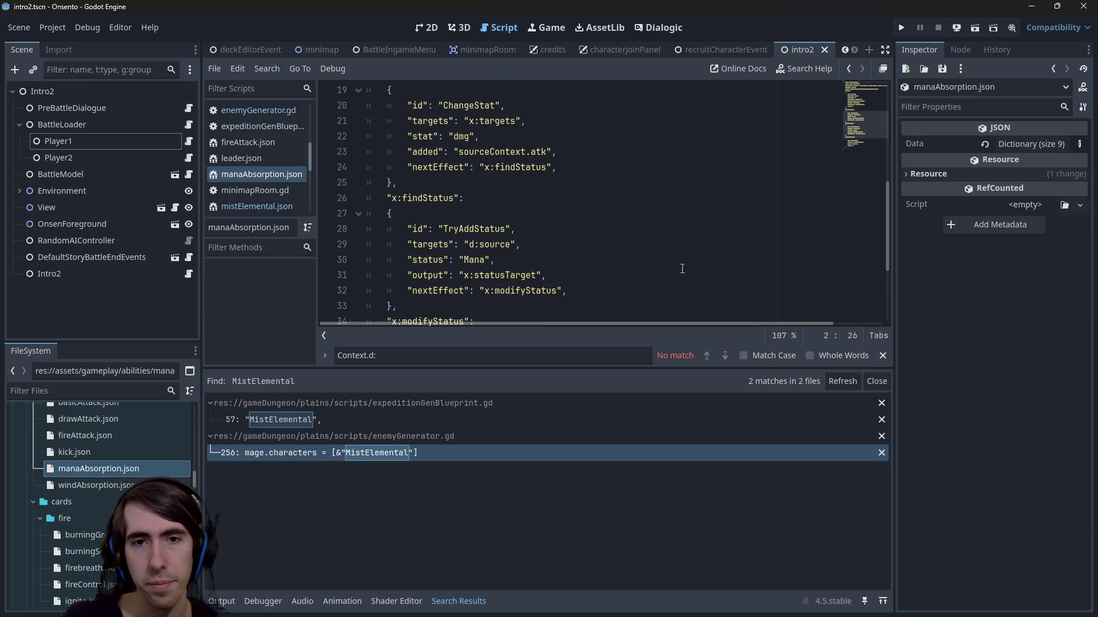
pyautogui.scroll(-3, 644, 289)
pyautogui.scroll(1, 640, 291)
pyautogui.scroll(-1, 638, 293)
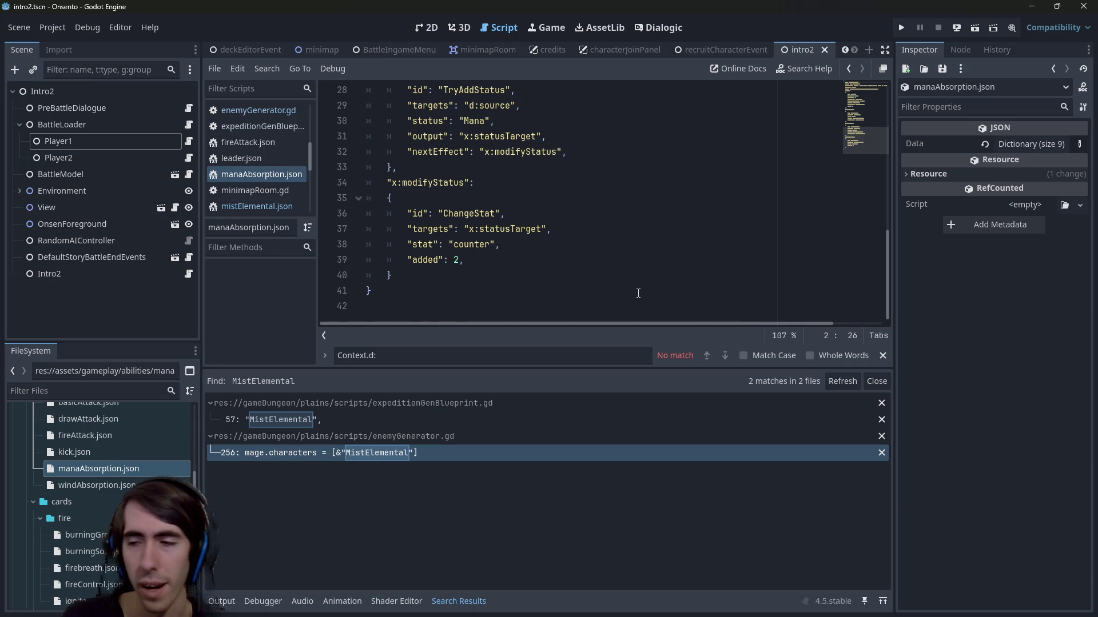
pyautogui.scroll(5, 642, 277)
pyautogui.scroll(4, 642, 278)
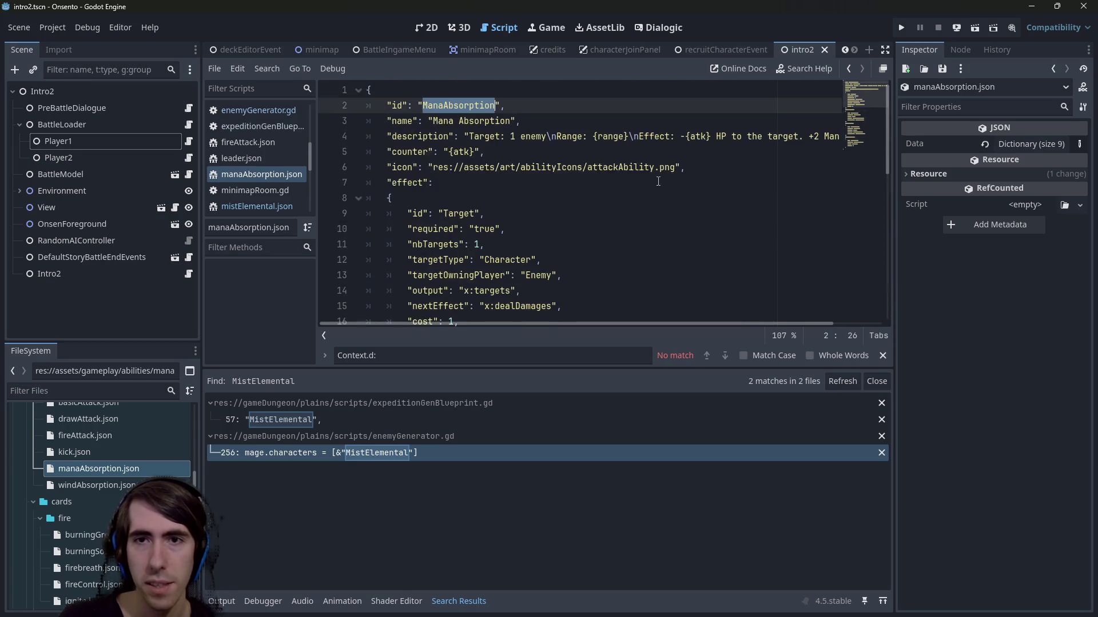
pyautogui.hscroll(2, 697, 324)
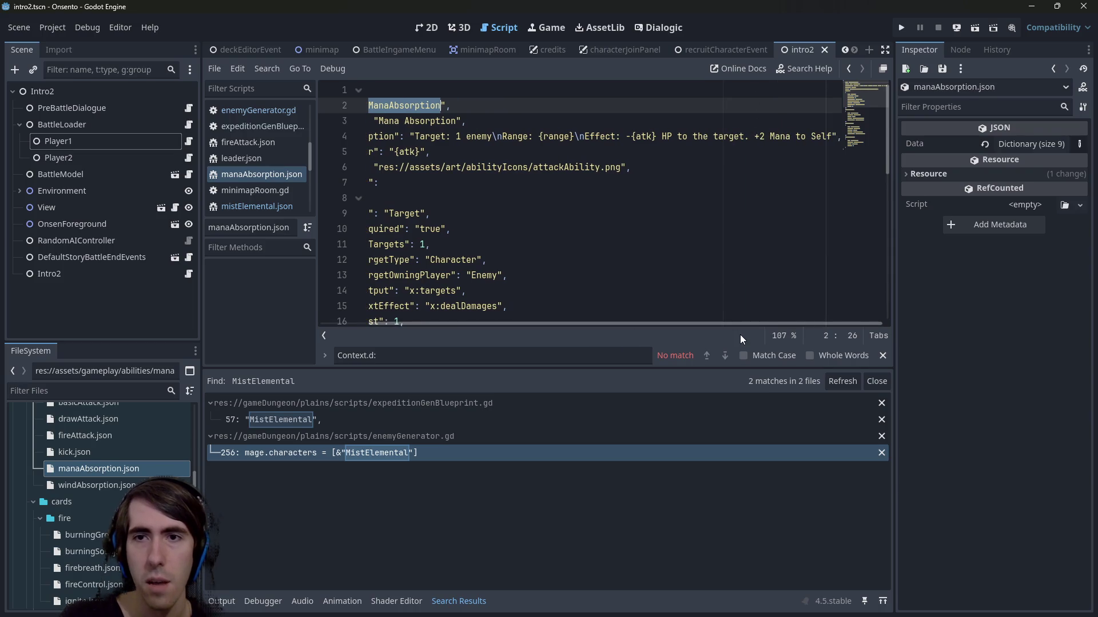
# Step: Open windAbsorption.json and inspect its description granting +1 Wind to Self
pyautogui.click(128, 483)
pyautogui.doubleClick(129, 478)
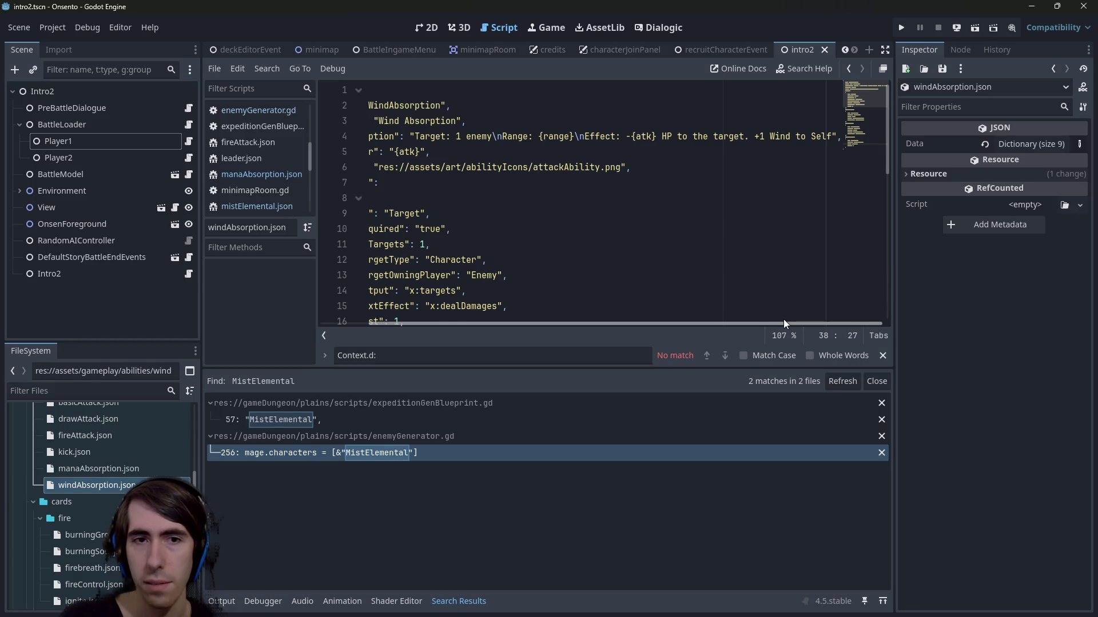
pyautogui.moveTo(749, 322); pyautogui.dragTo(558, 328)
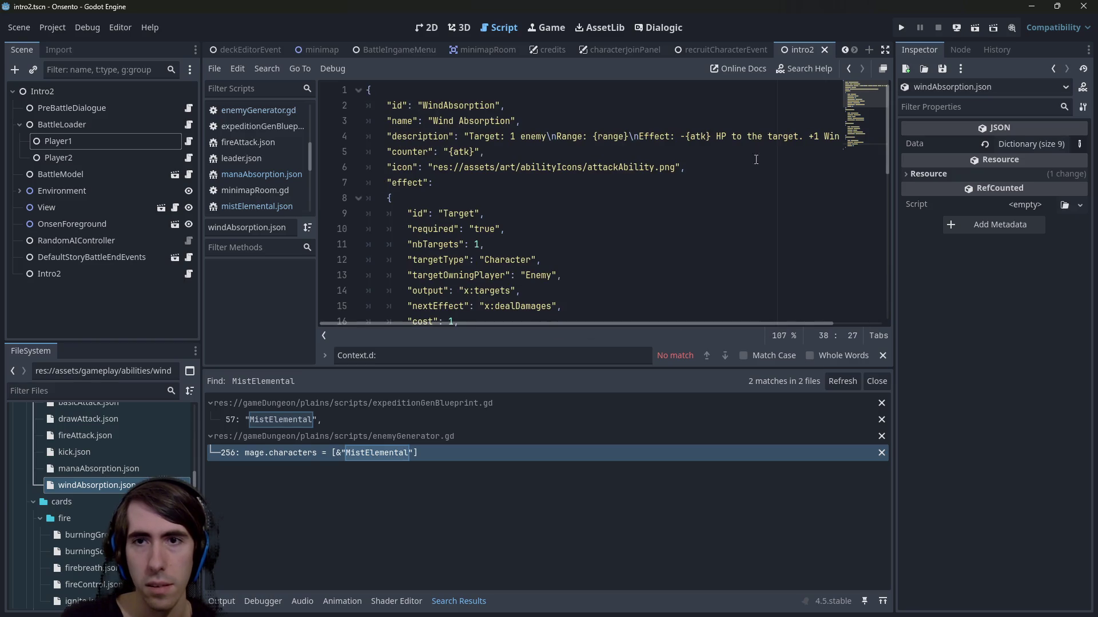
pyautogui.click(811, 137)
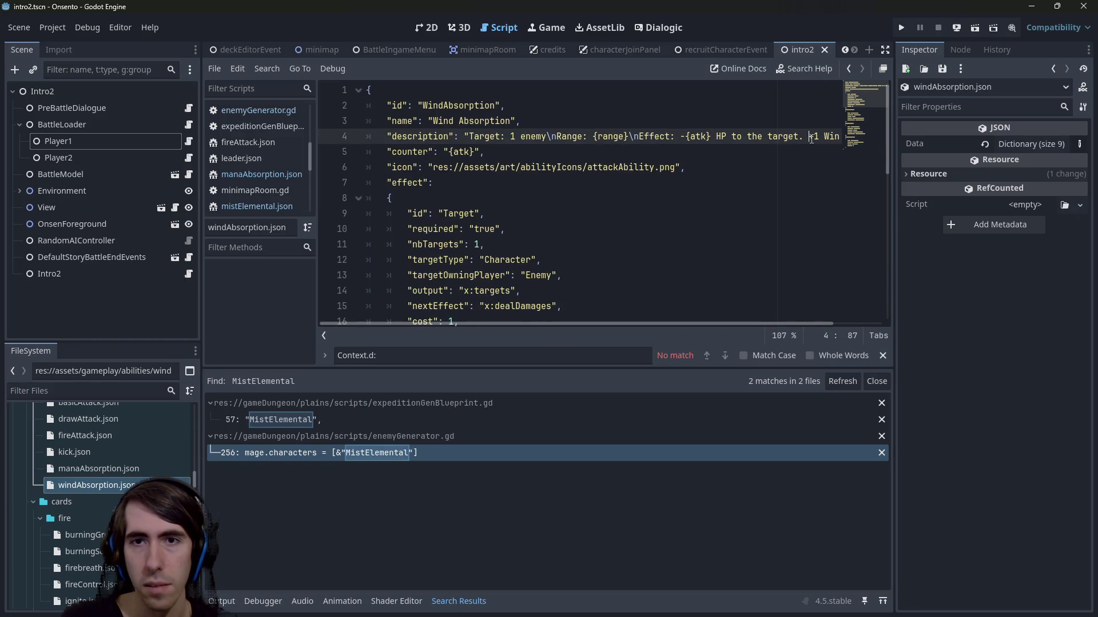
pyautogui.scroll(3, 106, 452)
pyautogui.doubleClick(110, 454)
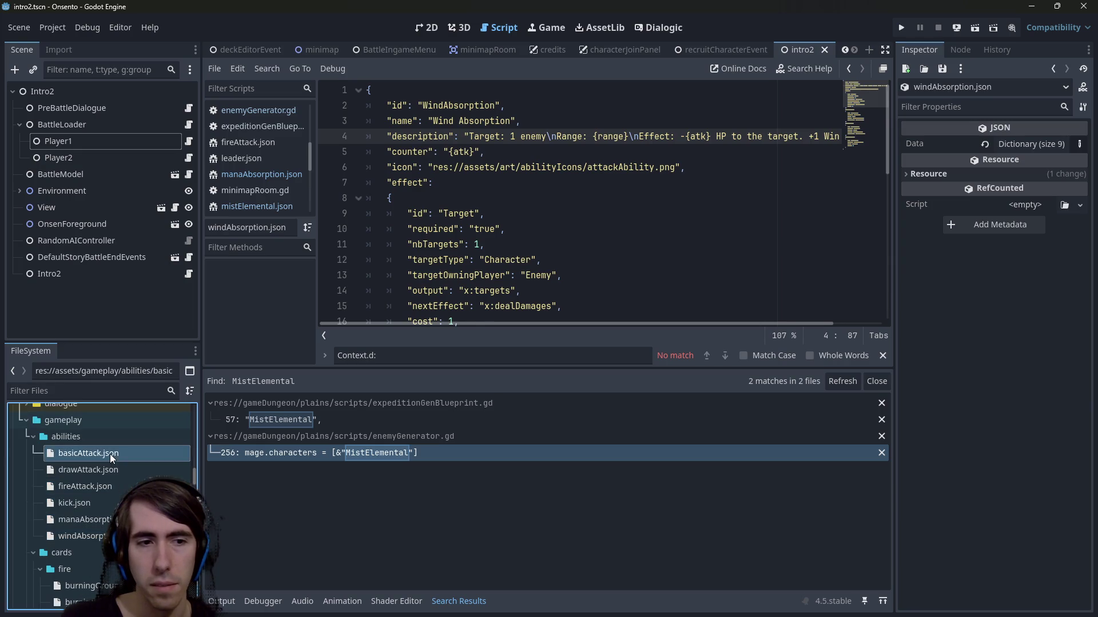
pyautogui.press('Down')
pyautogui.press('Down')
pyautogui.press('Down')
pyautogui.press('Return')
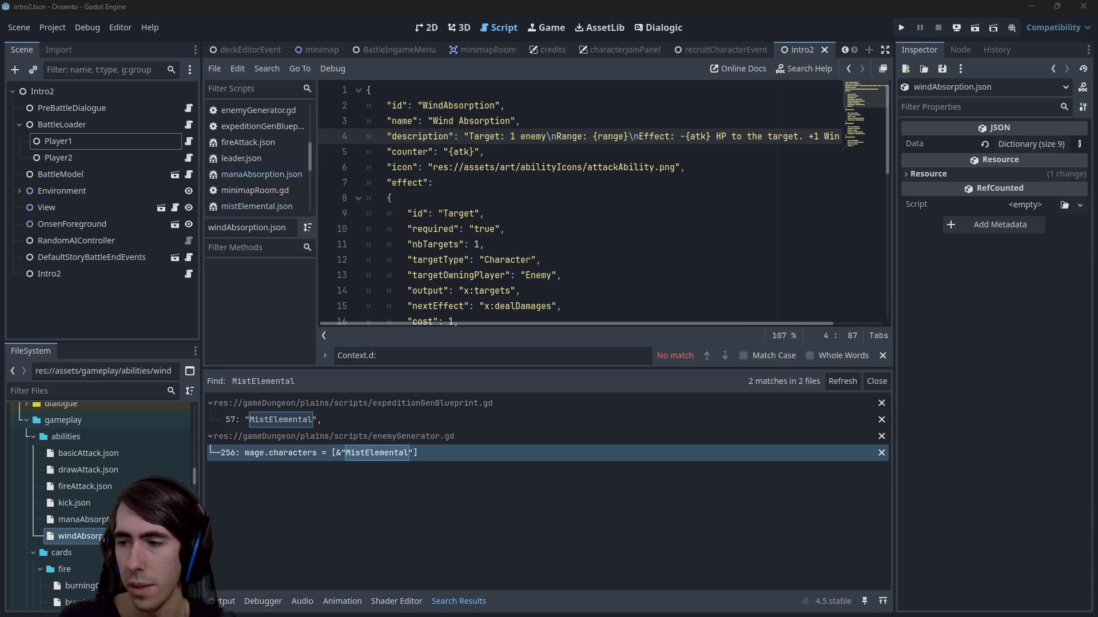
pyautogui.hotkey('alt', 'Tab')
# Step: Run git status and start a git add command with the mistElemental.json path
pyautogui.write('git ')
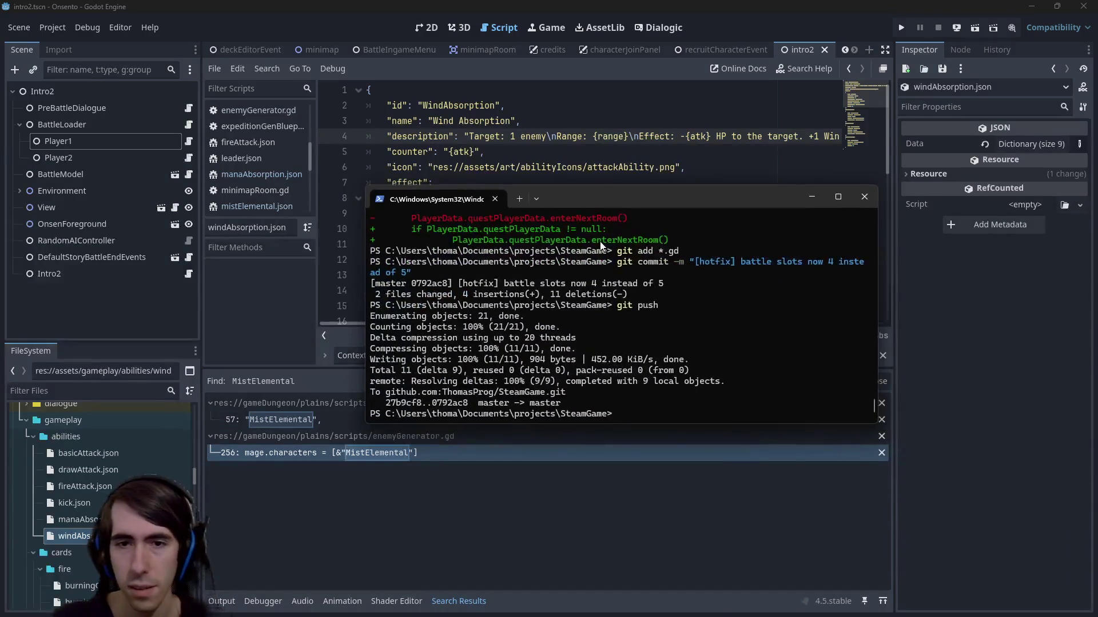
pyautogui.write('status')
pyautogui.press('Return')
pyautogui.write('git add')
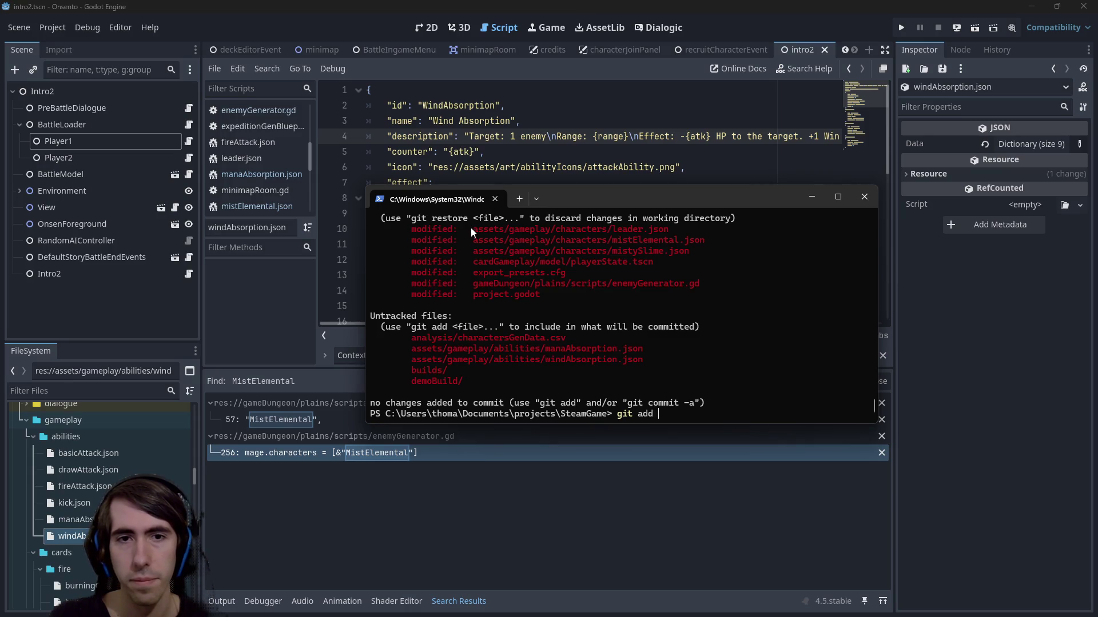
pyautogui.moveTo(471, 227); pyautogui.dragTo(664, 227)
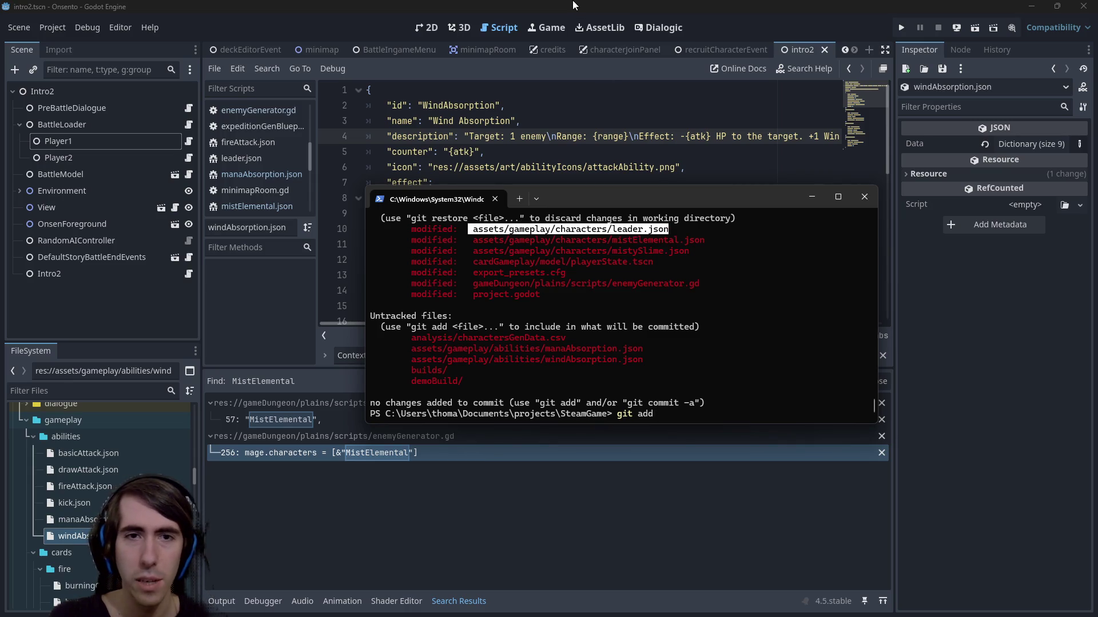
pyautogui.moveTo(472, 229); pyautogui.dragTo(602, 228)
pyautogui.hotkey('ctrl', 'c')
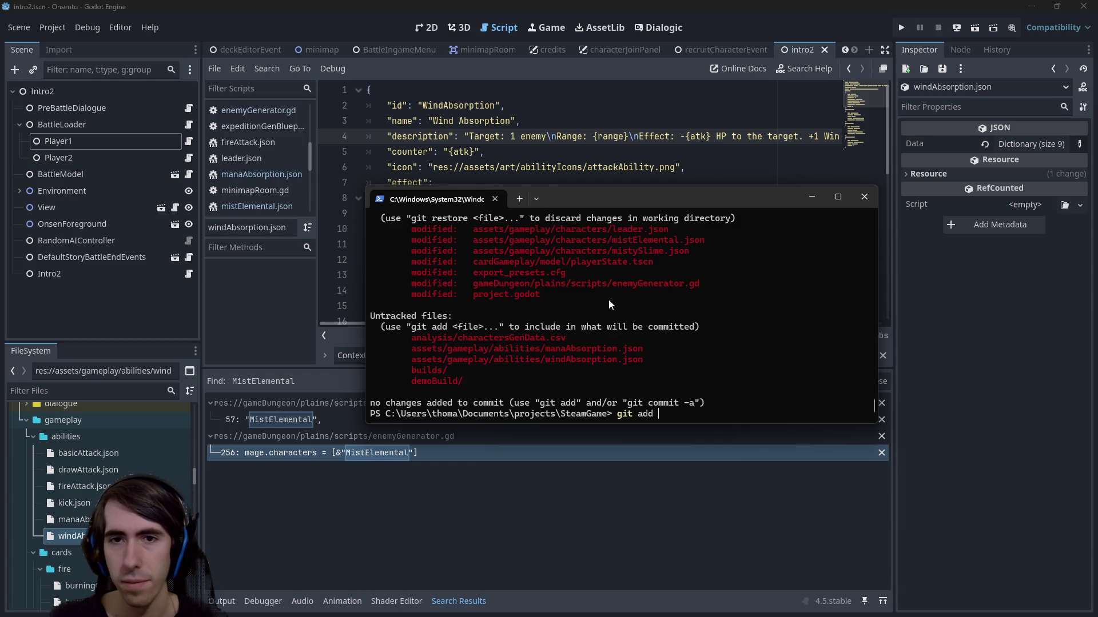
pyautogui.moveTo(471, 240); pyautogui.dragTo(706, 240)
pyautogui.hotkey('ctrl', 'c')
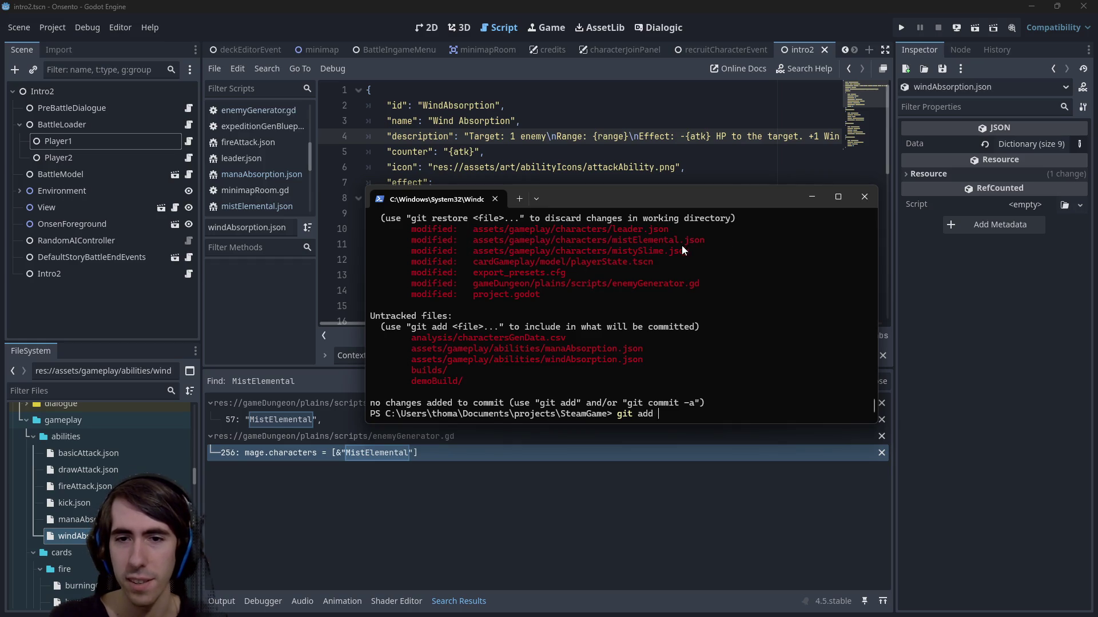
pyautogui.hotkey('ctrl', 'v')
# Step: Add the mistySlime.json, manaAbsorption.json and windAbsorption.json paths and stage the four files
pyautogui.moveTo(471, 239); pyautogui.dragTo(701, 241)
pyautogui.hotkey('ctrl', 'c')
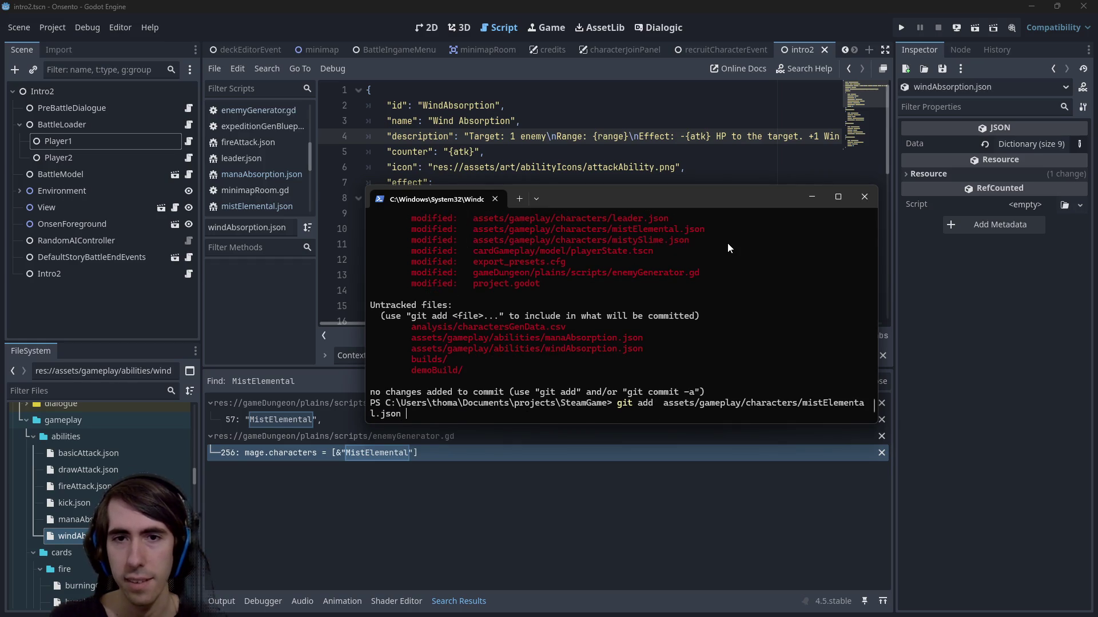
pyautogui.hotkey('ctrl', 'v')
pyautogui.moveTo(474, 272)
pyautogui.mouseDown()
pyautogui.moveTo(672, 261)
pyautogui.moveTo(700, 276)
pyautogui.mouseUp()
pyautogui.moveTo(411, 337); pyautogui.dragTo(643, 337)
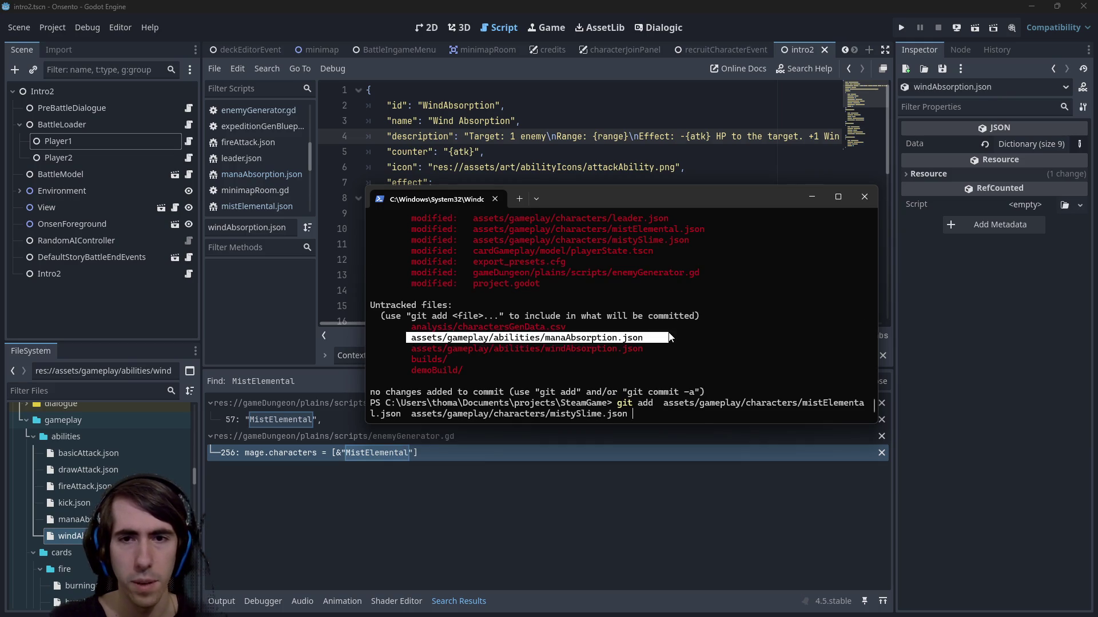
pyautogui.hotkey('ctrl', 'c')
pyautogui.hotkey('ctrl', 'v')
pyautogui.moveTo(412, 338); pyautogui.dragTo(644, 338)
pyautogui.hotkey('ctrl', 'c')
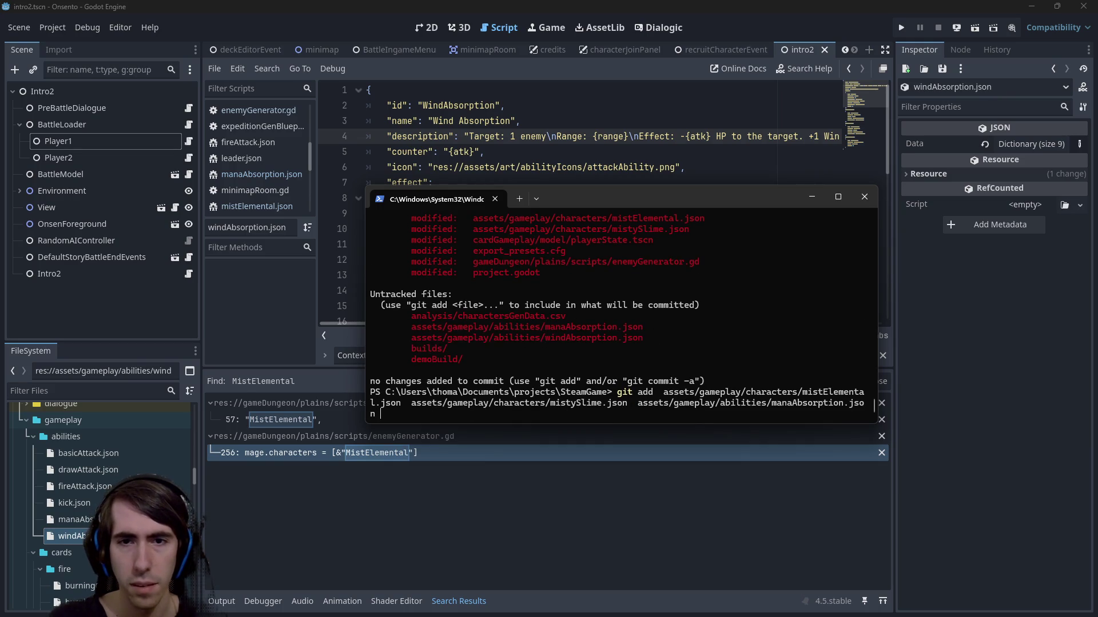
pyautogui.hotkey('ctrl', 'v')
pyautogui.press('Return')
# Step: Re-run git status and review the git diff of enemyGenerator.gd's card lists
pyautogui.write('g')
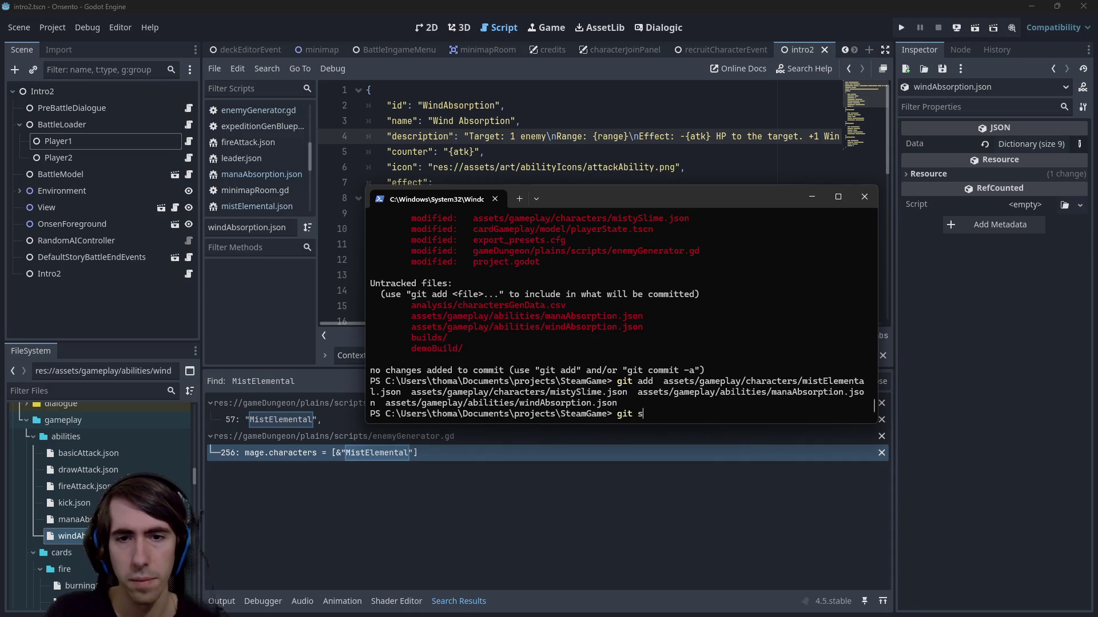
pyautogui.write('s')
pyautogui.press('Return')
pyautogui.write('g')
pyautogui.moveTo(480, 315)
pyautogui.mouseDown()
pyautogui.moveTo(437, 327)
pyautogui.moveTo(698, 316)
pyautogui.mouseUp()
pyautogui.hotkey('ctrl', 'c')
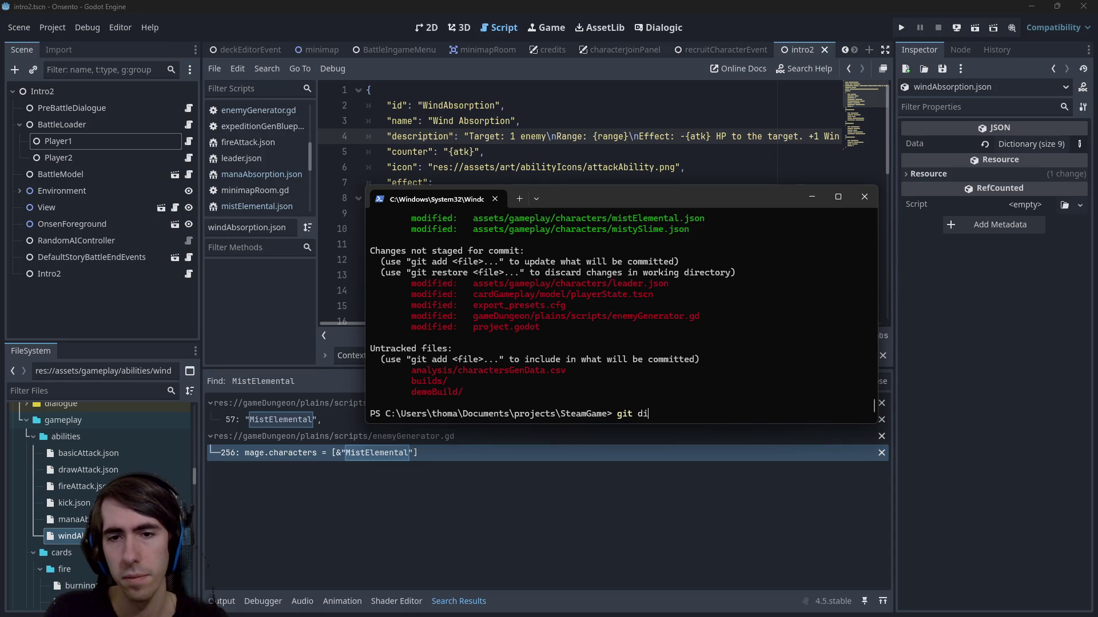
pyautogui.write('ff')
pyautogui.hotkey('ctrl', 'v')
pyautogui.press('Return')
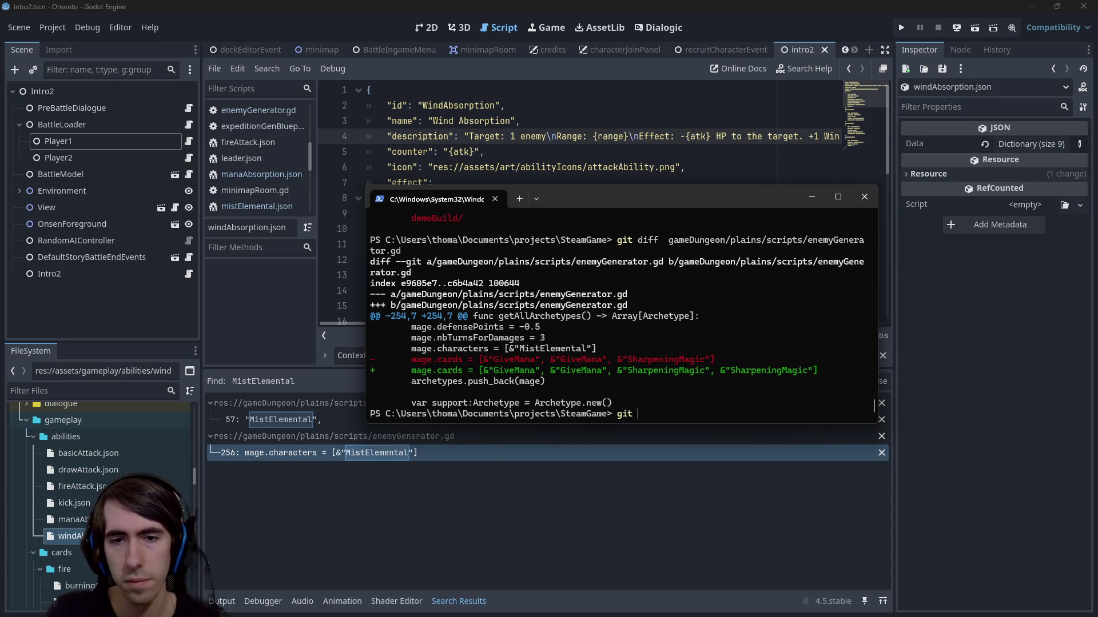
# Step: Stage enemyGenerator.gd with git add and begin typing the git commit command
pyautogui.write('add')
pyautogui.hotkey('ctrl', 'v')
pyautogui.press('Return')
pyautogui.write('git')
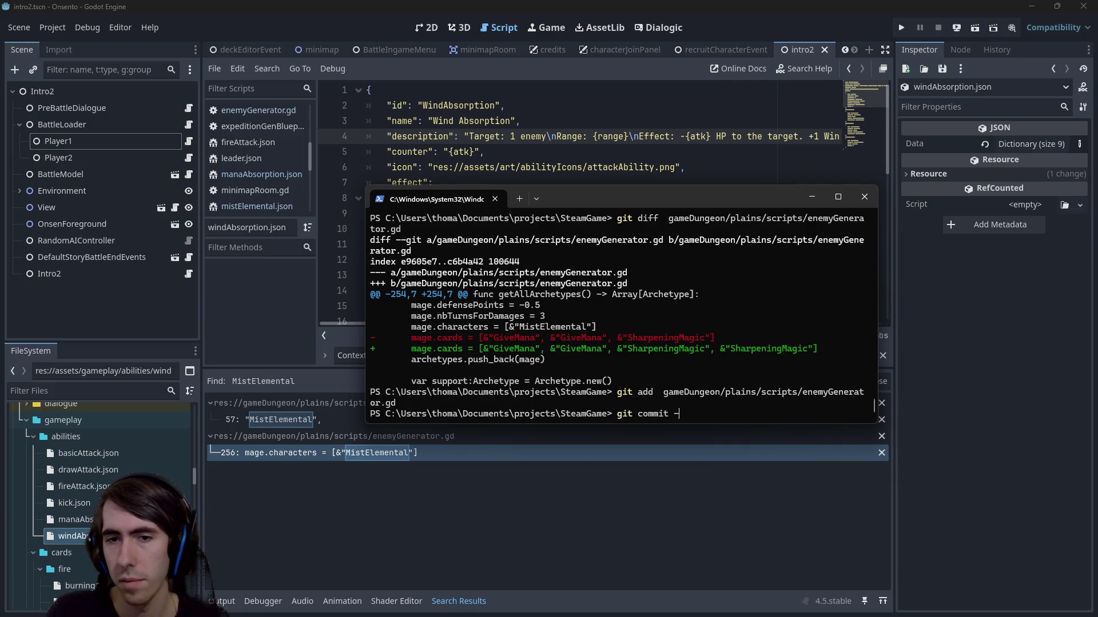